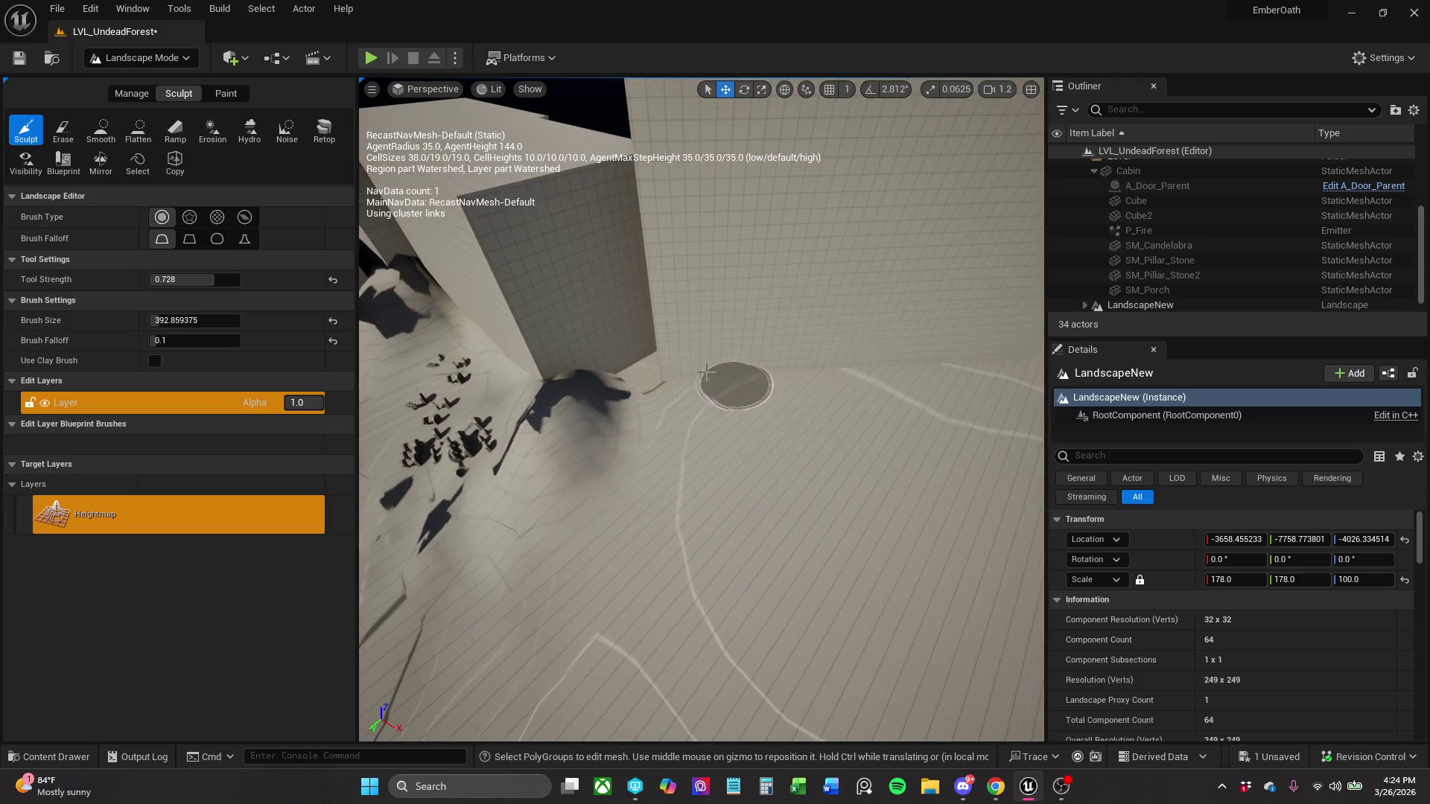
- Sculpt a ridge of raised mounds beside the blocks, undoing the accidental pit
{"action": "mouse_move", "coordinate": [696, 399]}
{"action": "left_mouse_down"}
{"action": "mouse_move", "coordinate": [687, 383]}
{"action": "mouse_move", "coordinate": [709, 377]}
{"action": "mouse_move", "coordinate": [896, 366]}
{"action": "left_mouse_up"}
{"action": "mouse_move", "coordinate": [994, 368]}
{"action": "left_mouse_down"}
{"action": "mouse_move", "coordinate": [767, 377]}
{"action": "mouse_move", "coordinate": [856, 382]}
{"action": "left_mouse_up"}
{"action": "scroll", "coordinate": [828, 378], "scroll_direction": "down", "scroll_amount": 5}
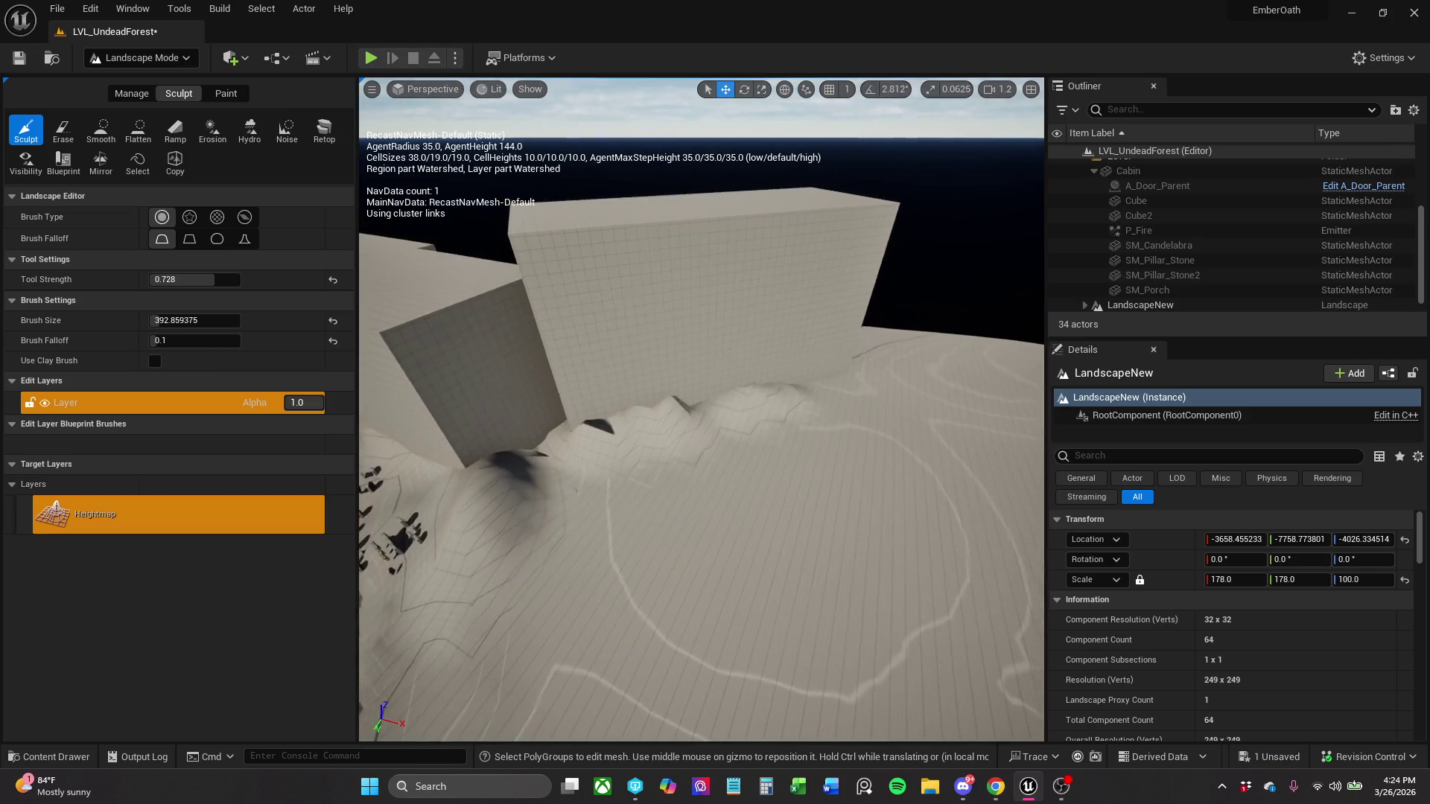
{"action": "mouse_move", "coordinate": [858, 380]}
{"action": "left_mouse_down"}
{"action": "mouse_move", "coordinate": [677, 386]}
{"action": "mouse_move", "coordinate": [704, 389]}
{"action": "left_mouse_up"}
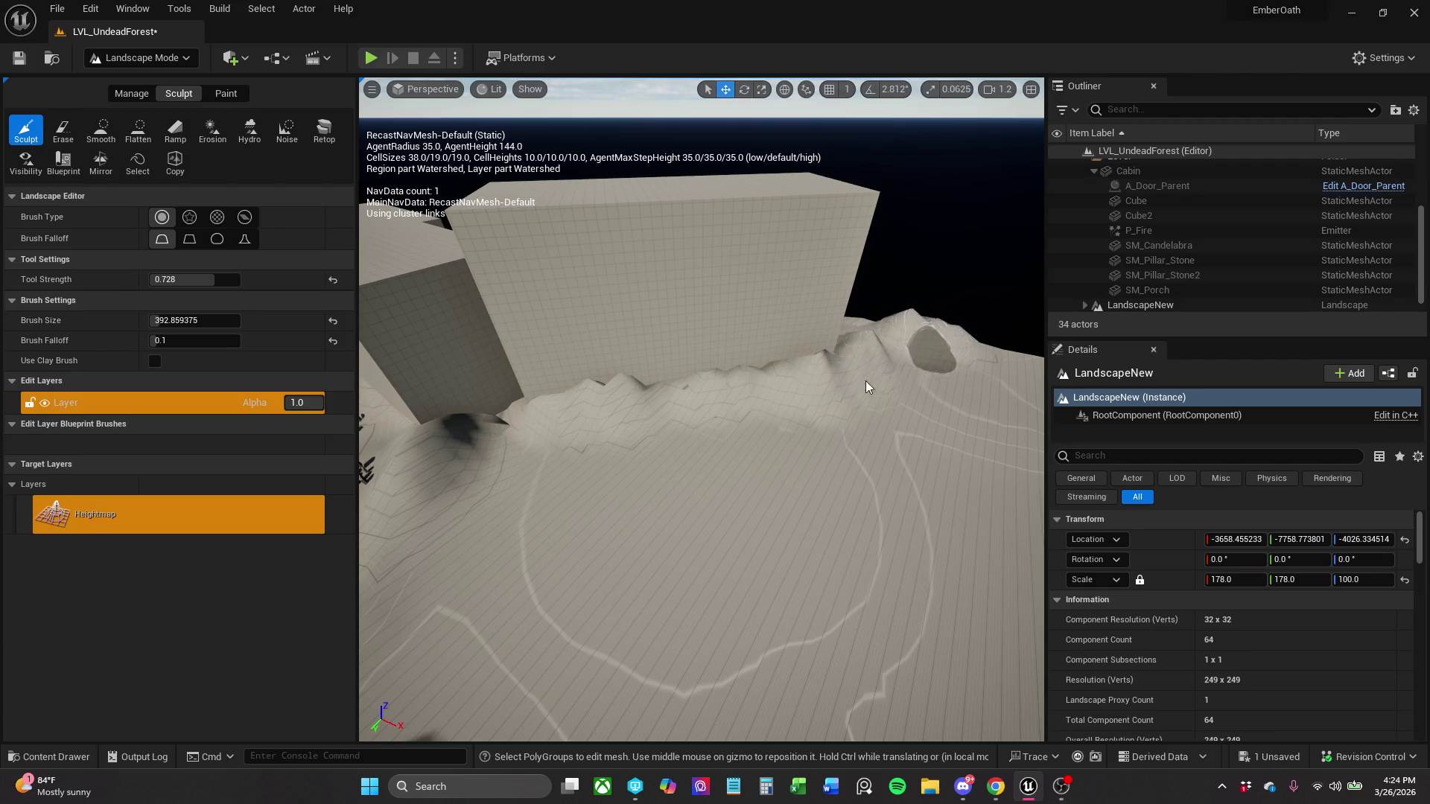
{"action": "key", "text": "ctrl+z"}
{"action": "left_click", "coordinate": [160, 58]}
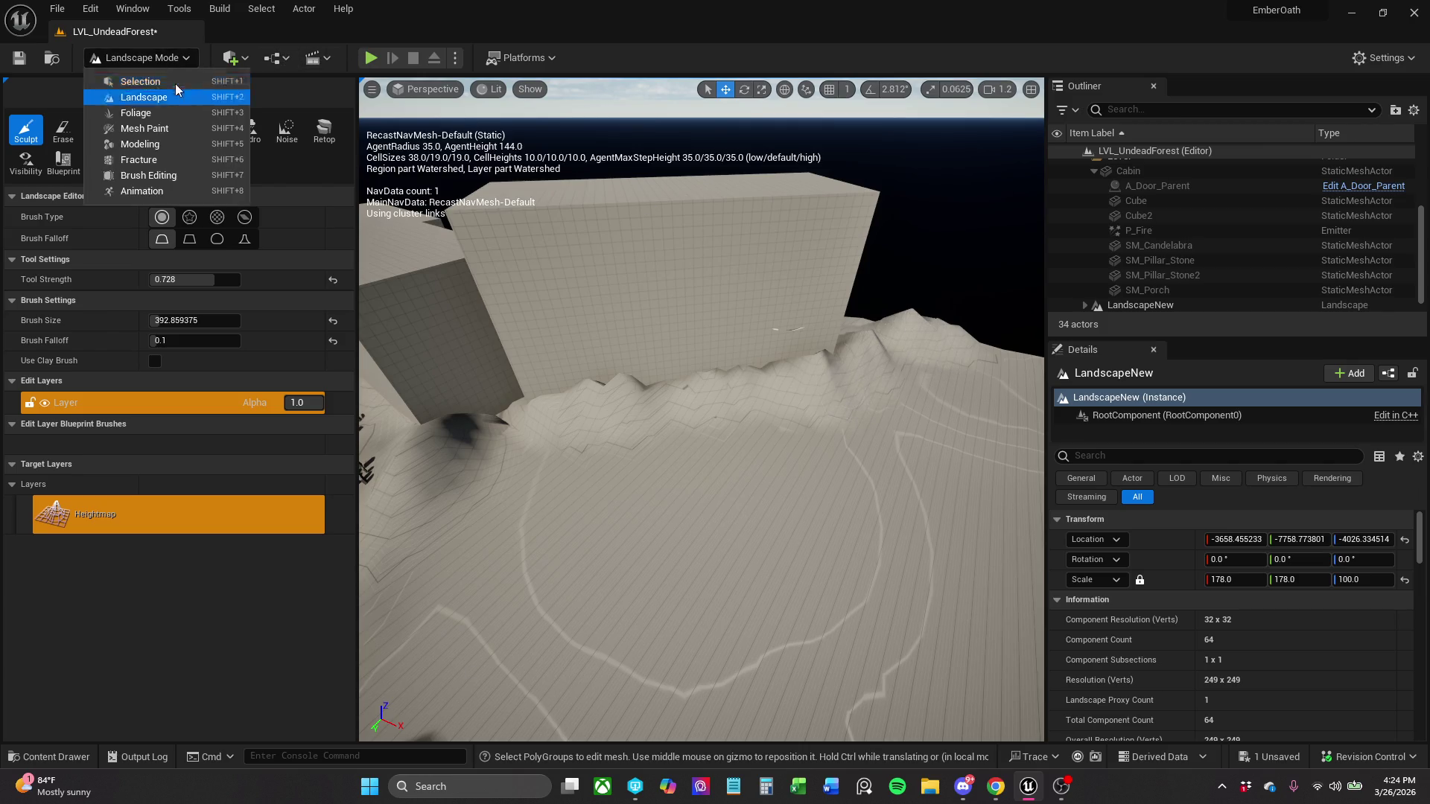
- Switch to Selection Mode and Alt-drag Cube10 to make a duplicate, Cube11
{"action": "left_click", "coordinate": [177, 82]}
{"action": "mouse_move", "coordinate": [500, 282]}
{"action": "left_mouse_down"}
{"action": "mouse_move", "coordinate": [480, 239]}
{"action": "mouse_move", "coordinate": [417, 253]}
{"action": "left_mouse_up"}
{"action": "left_click", "coordinate": [578, 351]}
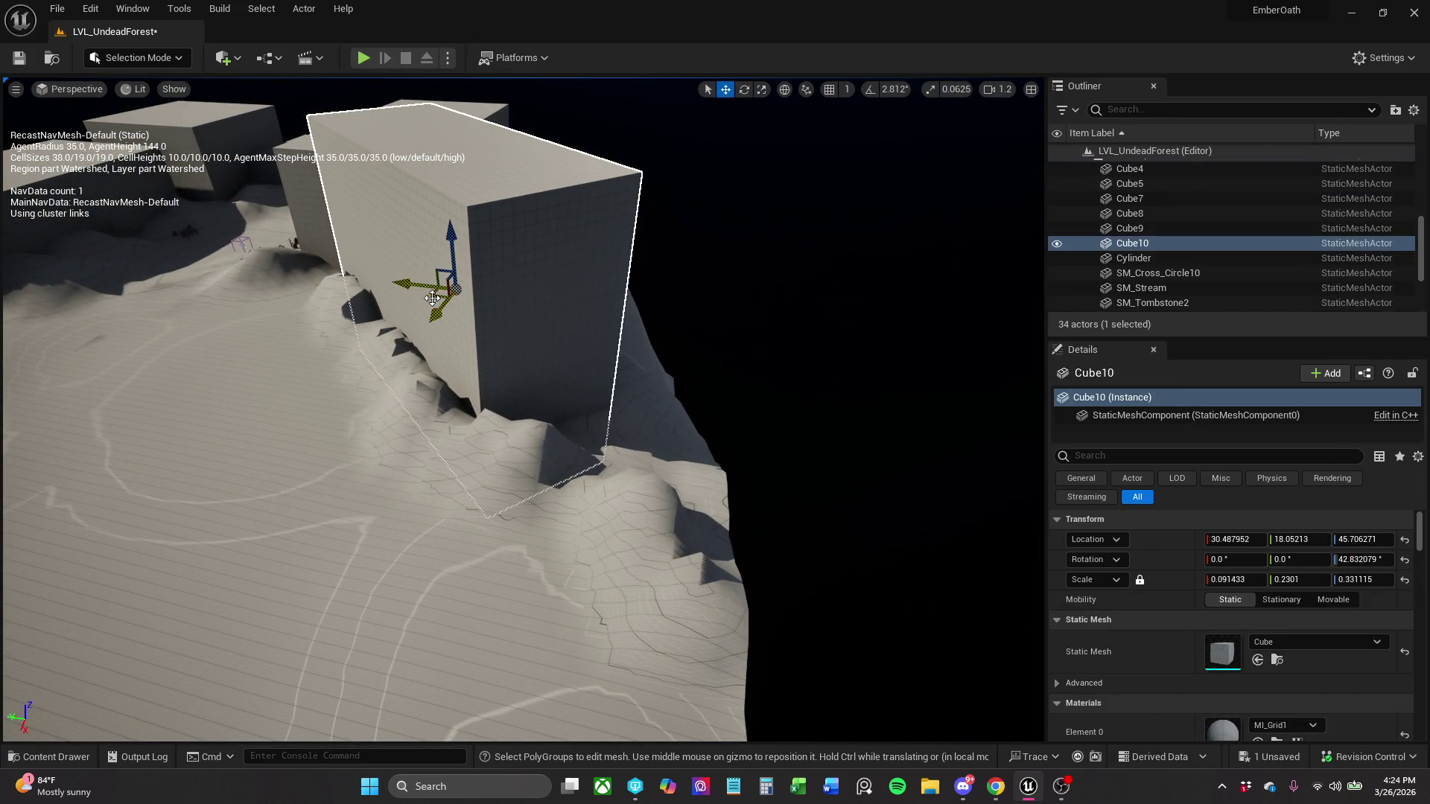
{"action": "mouse_move", "coordinate": [429, 298]}
{"action": "left_mouse_down", "text": "alt"}
{"action": "mouse_move", "coordinate": [479, 310]}
{"action": "mouse_move", "coordinate": [468, 356]}
{"action": "mouse_move", "coordinate": [588, 322]}
{"action": "left_mouse_up", "text": "alt"}
- Move Cube11 to the right and rotate it about 107° into place beside the terrain
{"action": "key", "text": "e"}
{"action": "key", "text": "w"}
{"action": "mouse_move", "coordinate": [479, 322]}
{"action": "left_mouse_down"}
{"action": "mouse_move", "coordinate": [767, 428]}
{"action": "mouse_move", "coordinate": [823, 376]}
{"action": "mouse_move", "coordinate": [805, 391]}
{"action": "mouse_move", "coordinate": [849, 432]}
{"action": "mouse_move", "coordinate": [879, 436]}
{"action": "mouse_move", "coordinate": [856, 435]}
{"action": "left_mouse_up"}
{"action": "key", "text": "e"}
{"action": "key", "text": "w"}
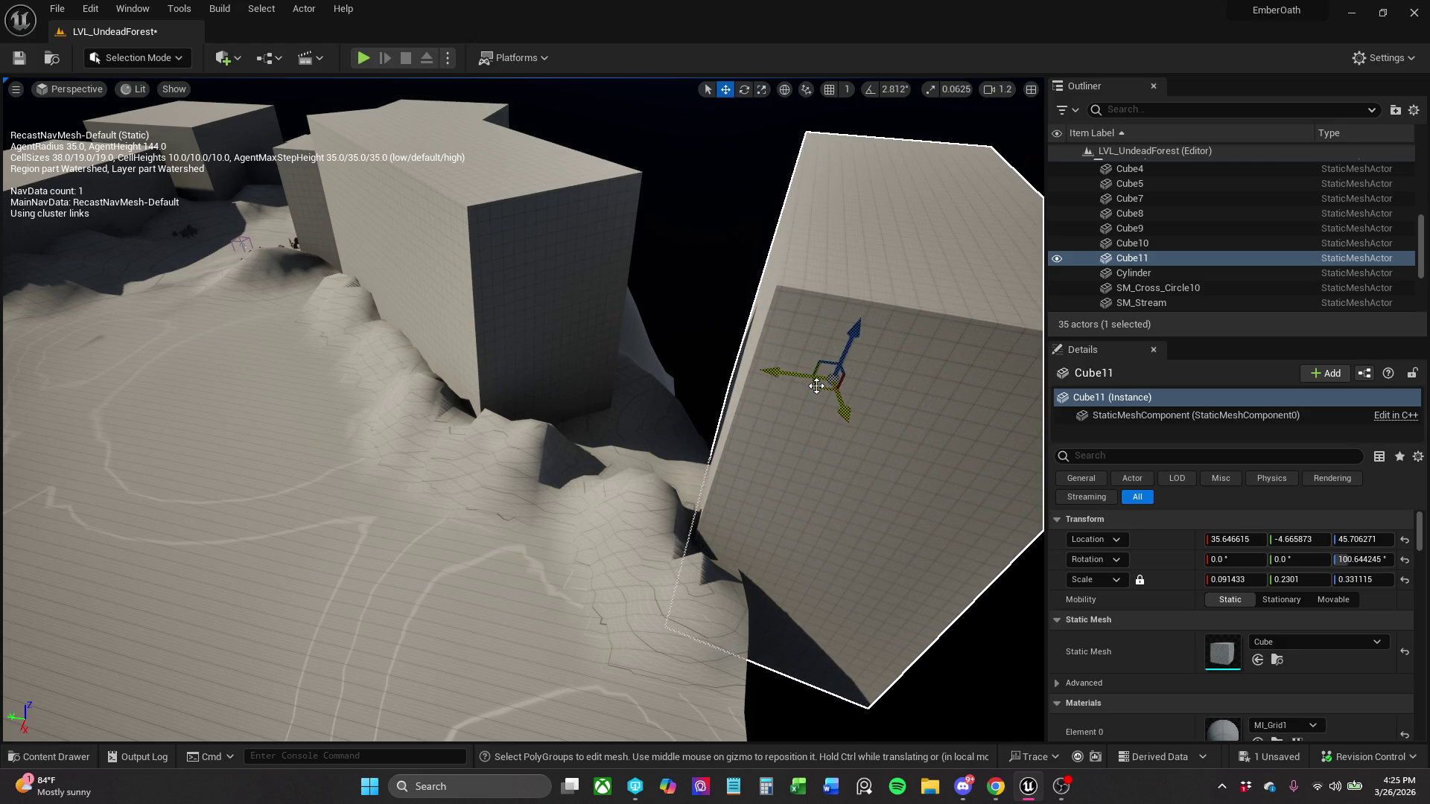
{"action": "mouse_move", "coordinate": [817, 385]}
{"action": "left_mouse_down"}
{"action": "mouse_move", "coordinate": [833, 364]}
{"action": "mouse_move", "coordinate": [872, 409]}
{"action": "mouse_move", "coordinate": [859, 405]}
{"action": "left_mouse_up"}
{"action": "key", "text": "e"}
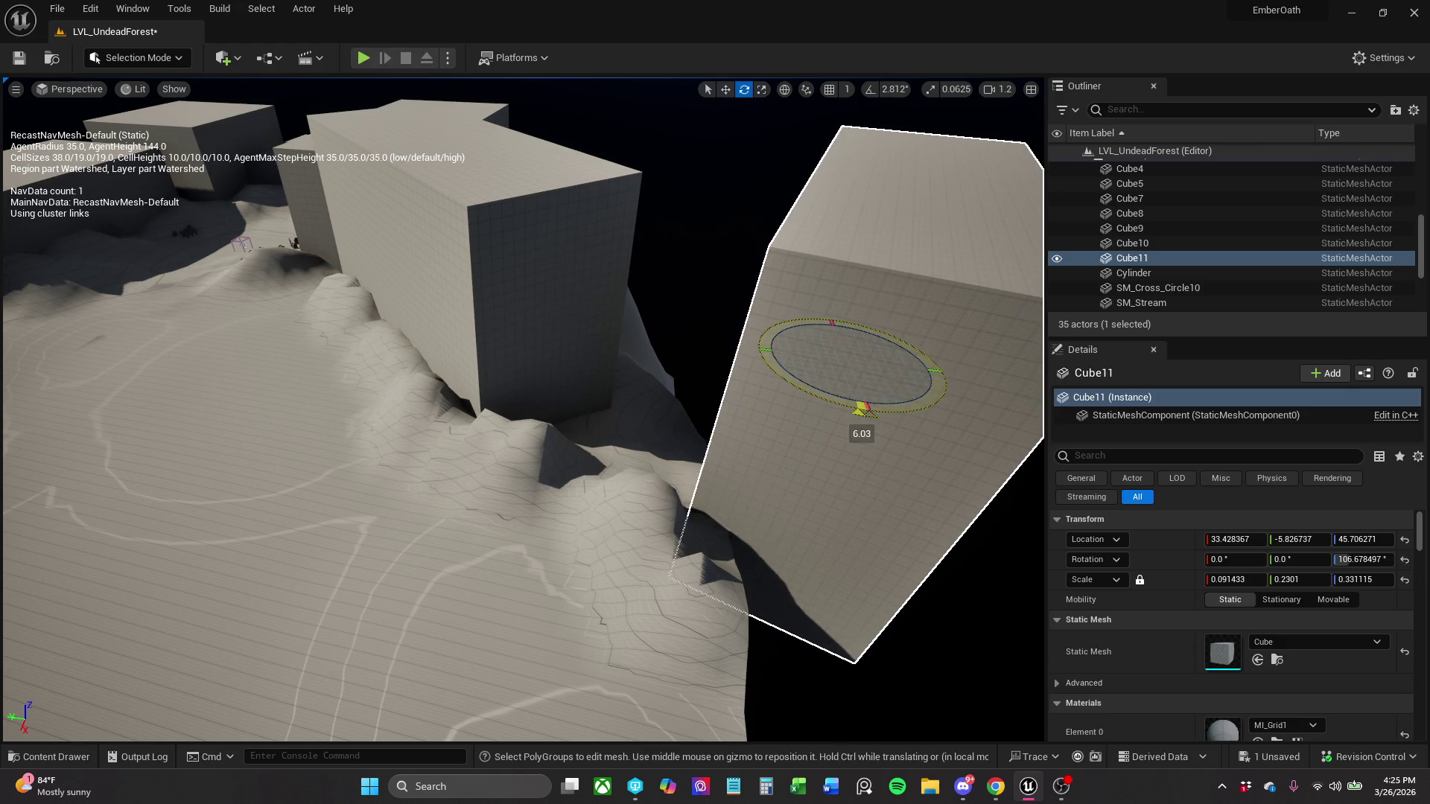
{"action": "key", "text": "w"}
- Scale Cube11 thinner to Y scale 0.204861 and save the level
{"action": "key", "text": "e"}
{"action": "key", "text": "r"}
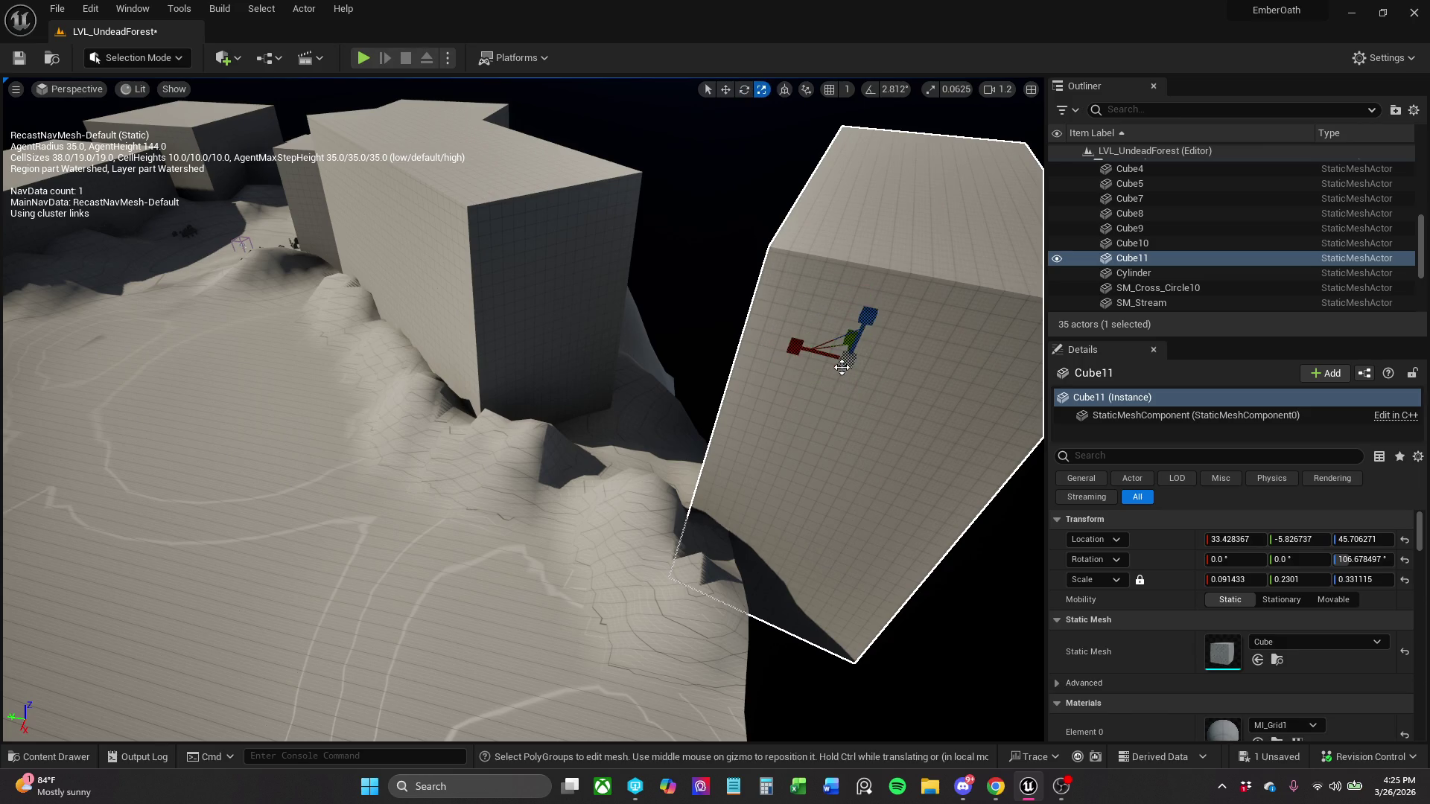
{"action": "mouse_move", "coordinate": [845, 336]}
{"action": "left_mouse_down"}
{"action": "mouse_move", "coordinate": [827, 342]}
{"action": "mouse_move", "coordinate": [864, 331]}
{"action": "mouse_move", "coordinate": [830, 341]}
{"action": "mouse_move", "coordinate": [842, 339]}
{"action": "left_mouse_up"}
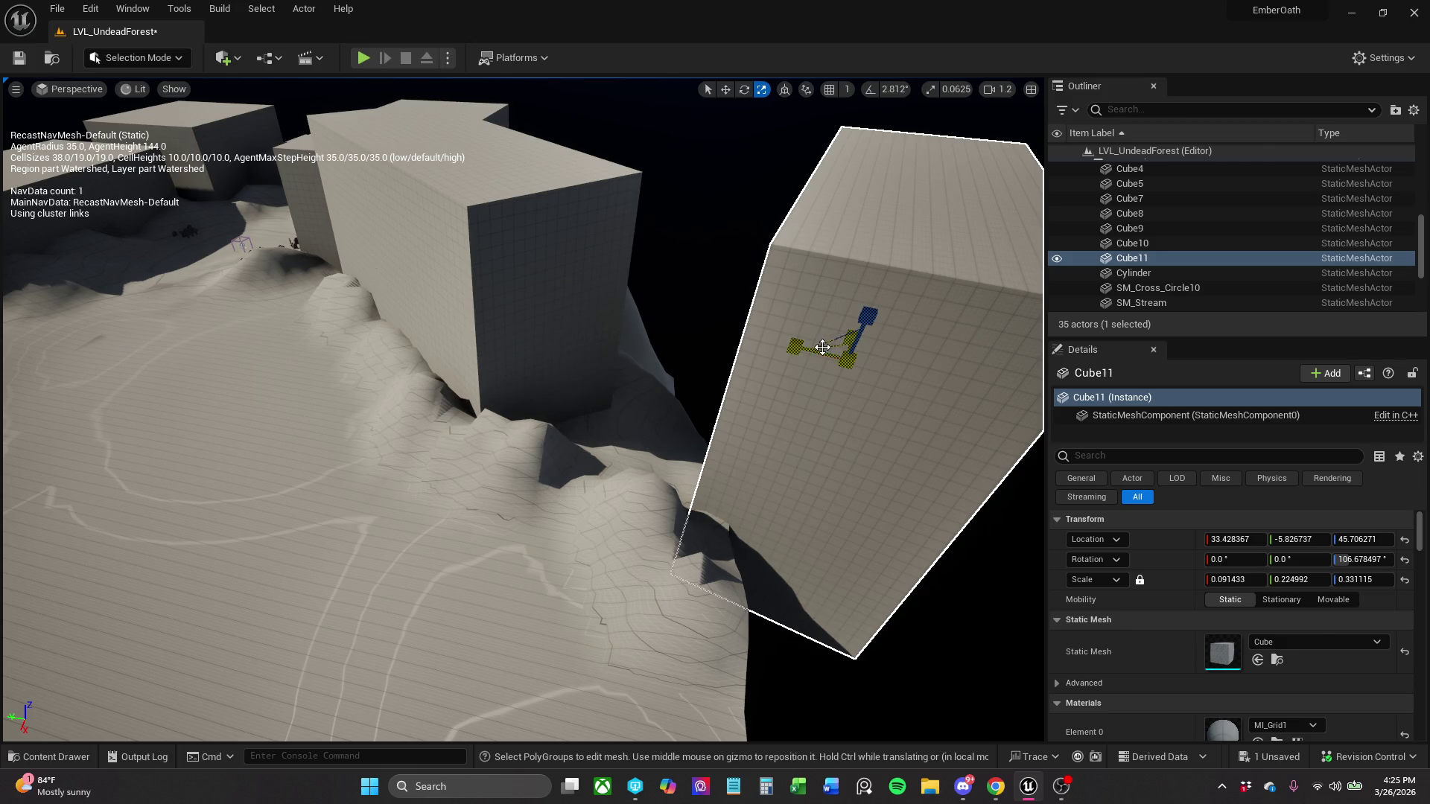
{"action": "key", "text": "e"}
{"action": "key", "text": "r"}
{"action": "key", "text": "e"}
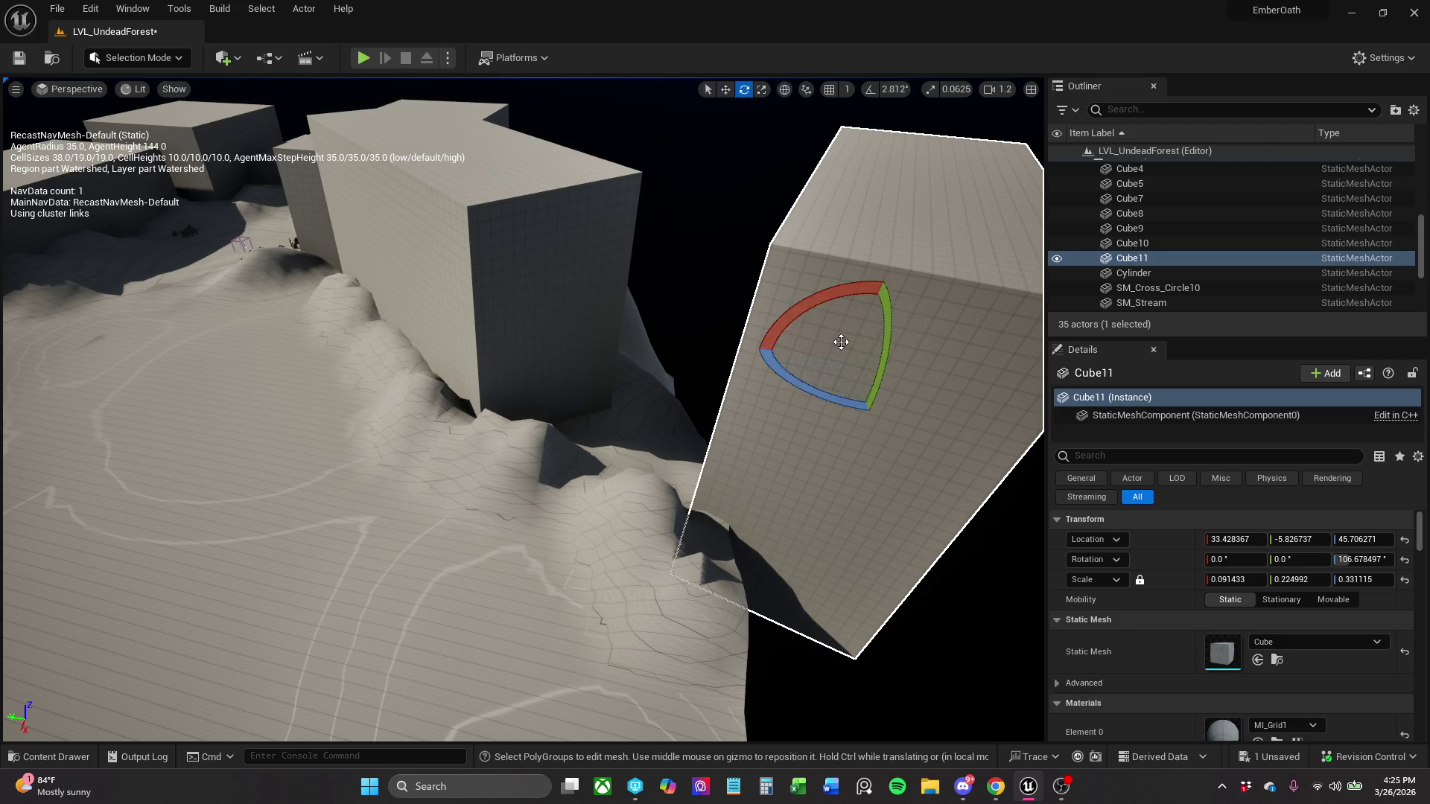
{"action": "key", "text": "r"}
{"action": "left_click_drag", "start_coordinate": [843, 344], "coordinate": [837, 389]}
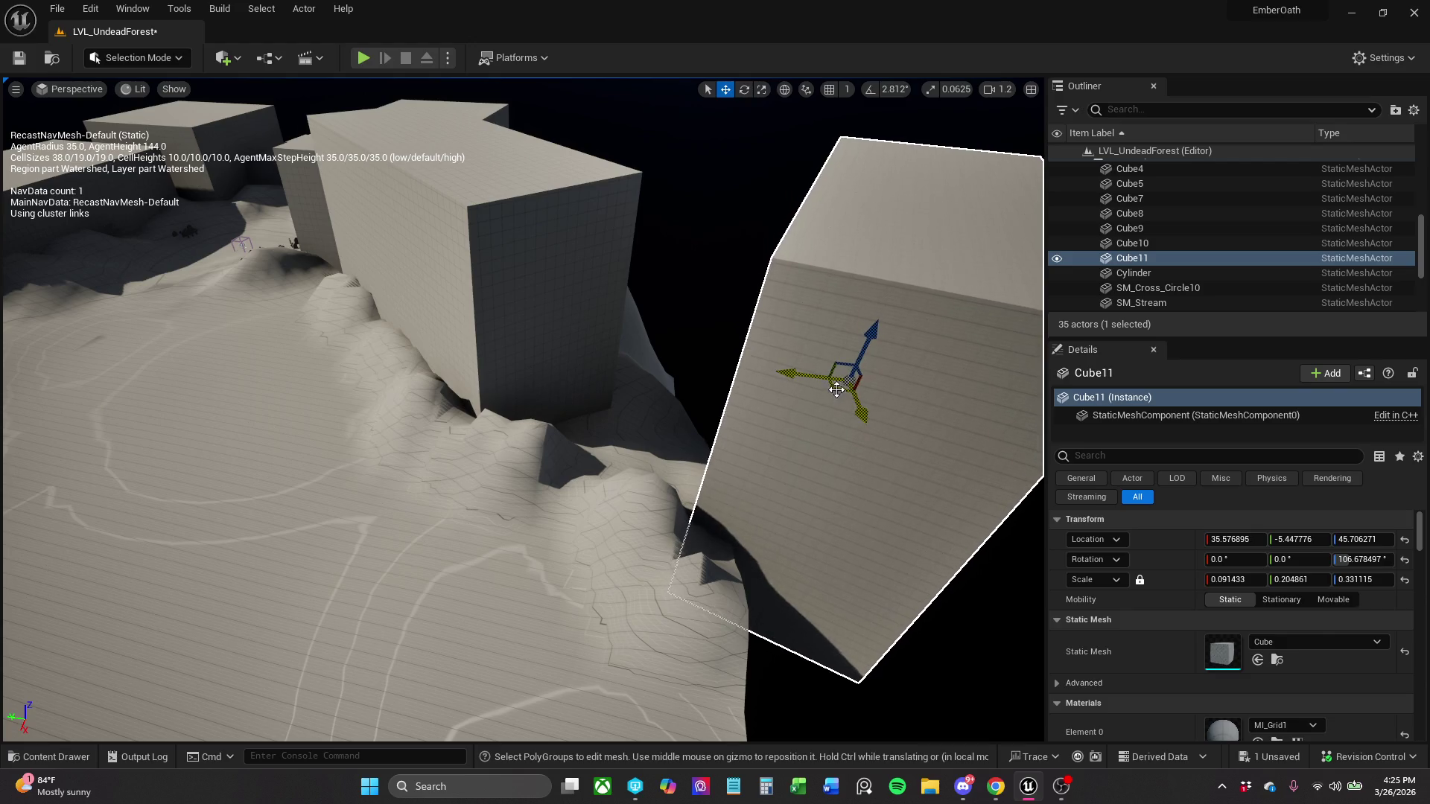
{"action": "left_click", "coordinate": [20, 58]}
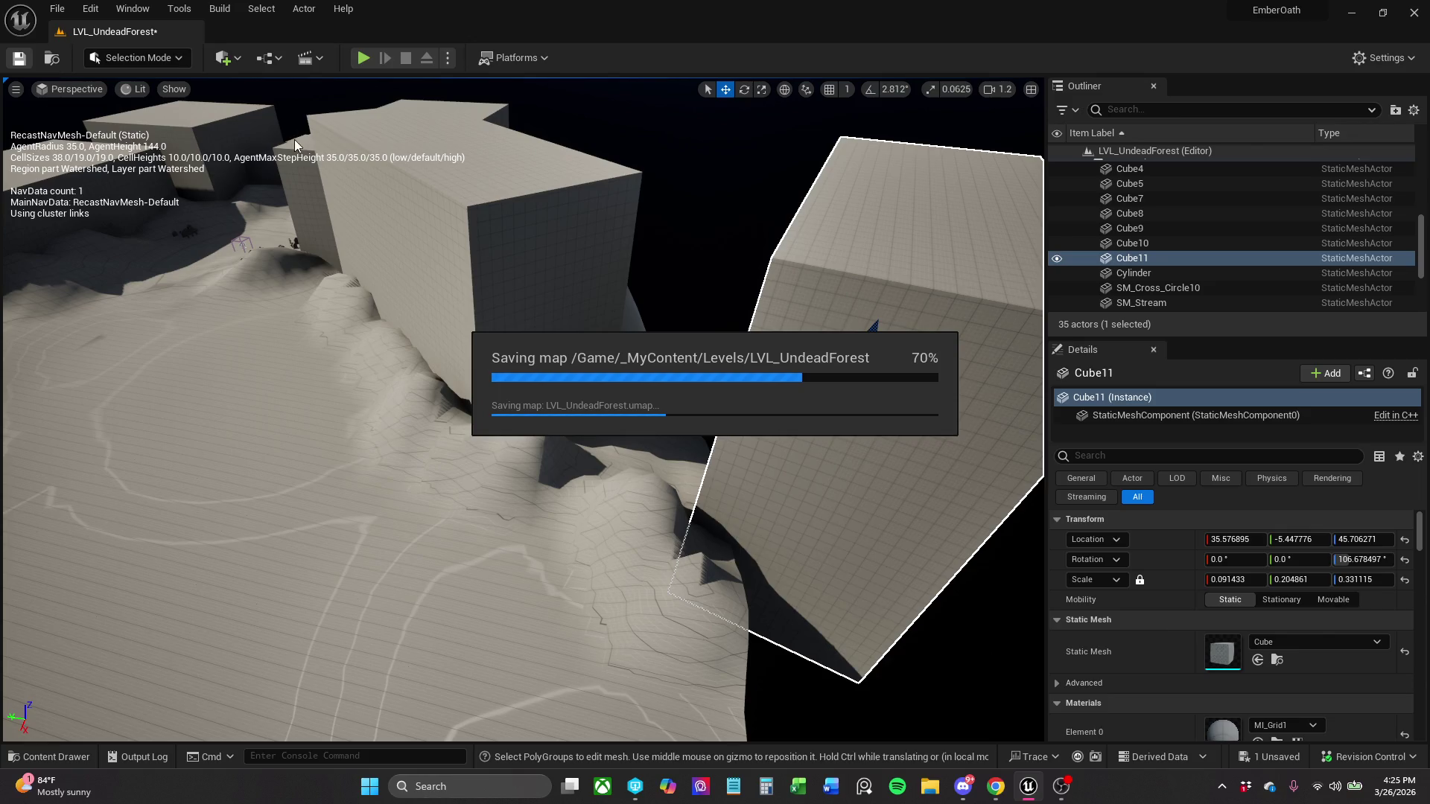
- Fly over the terrain, then playtest, sprinting the character toward the wall, and stop
{"action": "scroll", "coordinate": [410, 159], "scroll_direction": "up", "scroll_amount": 2}
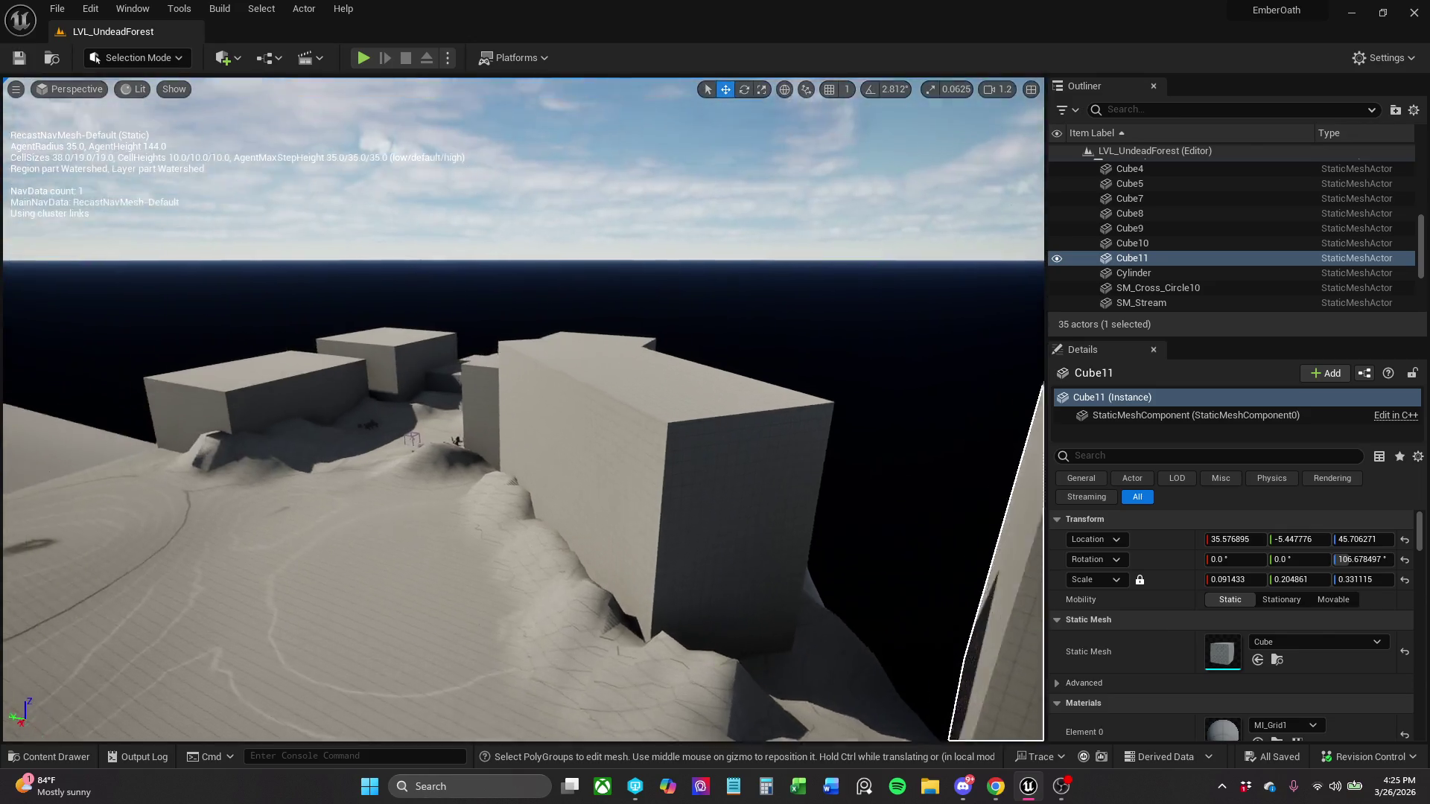
{"action": "key", "text": "w"}
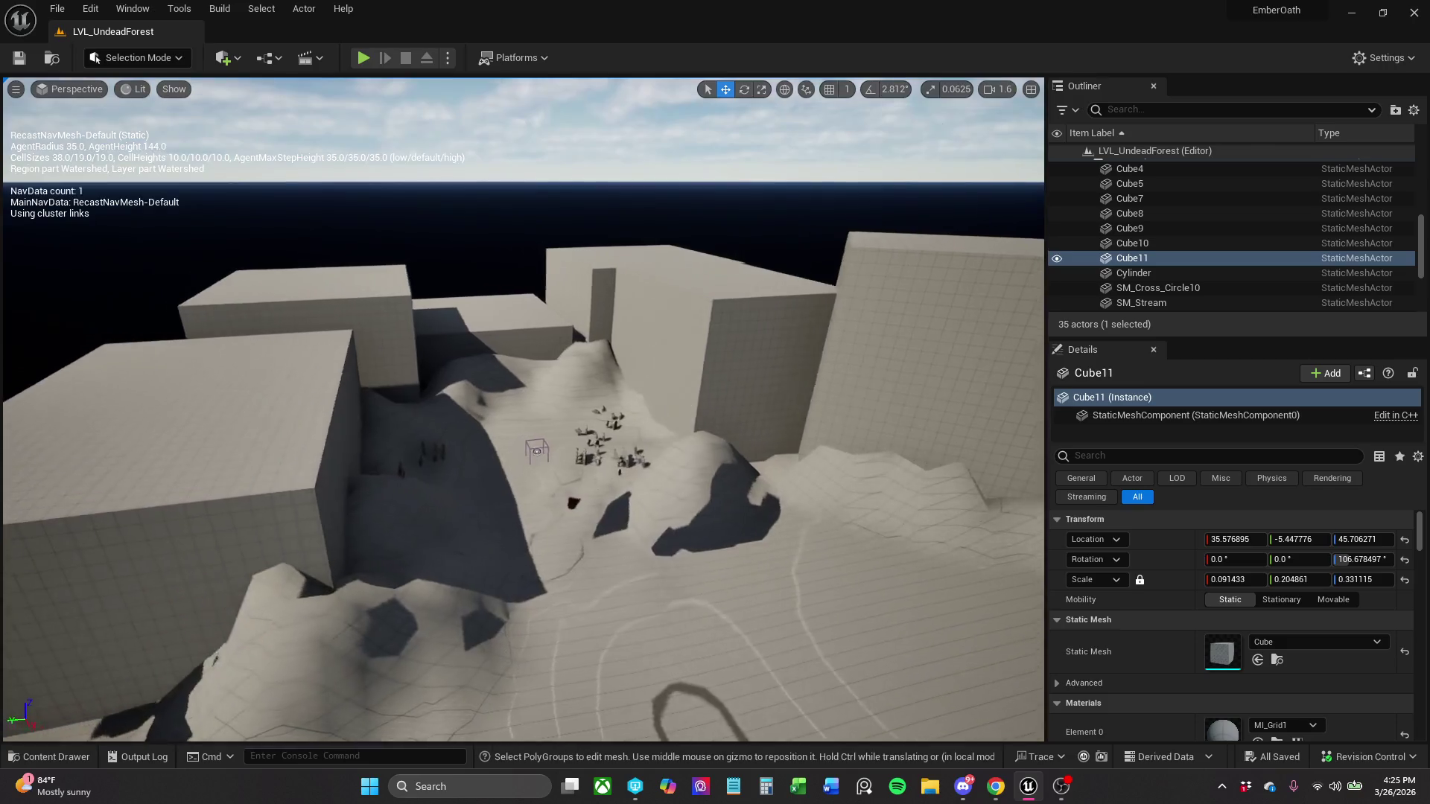
{"action": "key", "text": "w"}
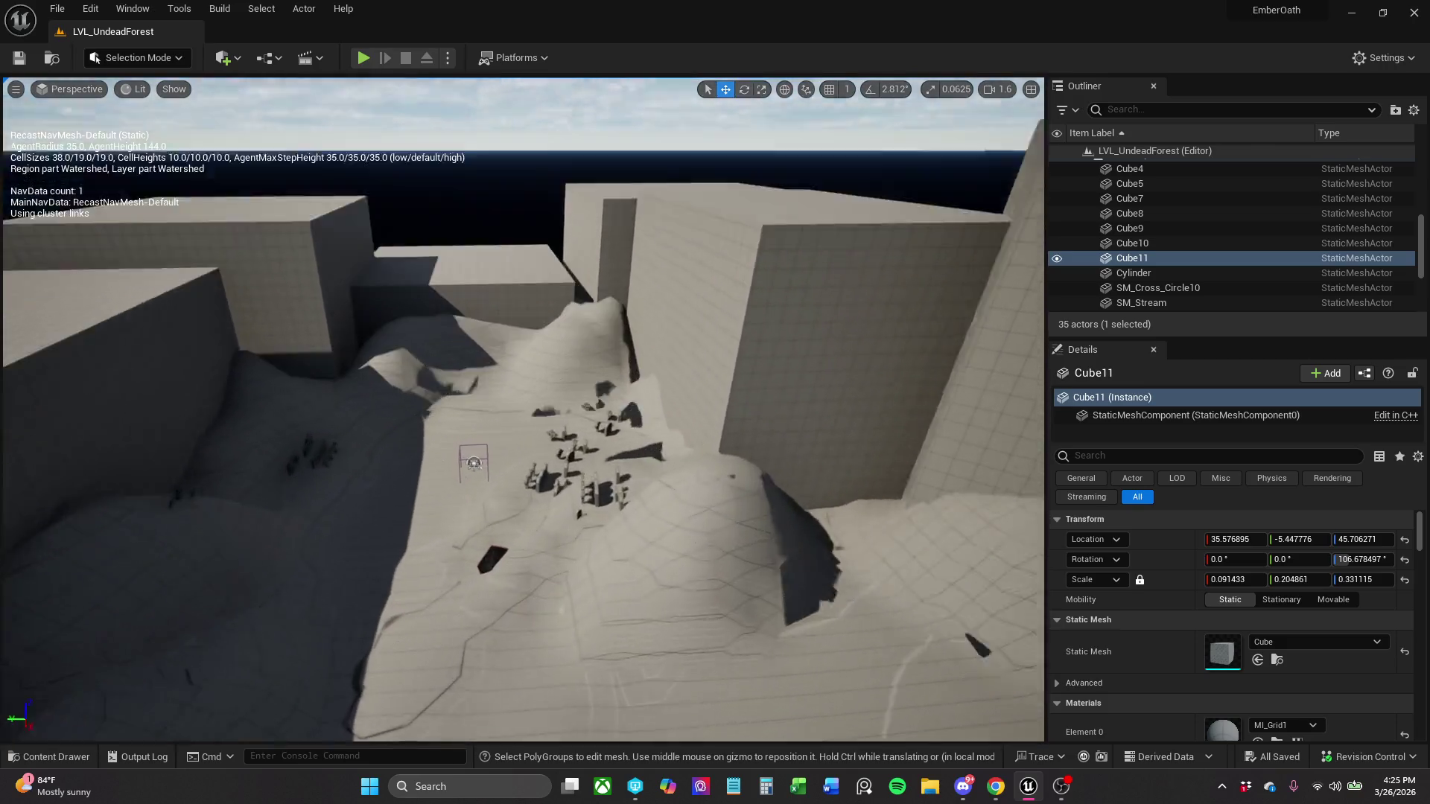
{"action": "key", "text": "s"}
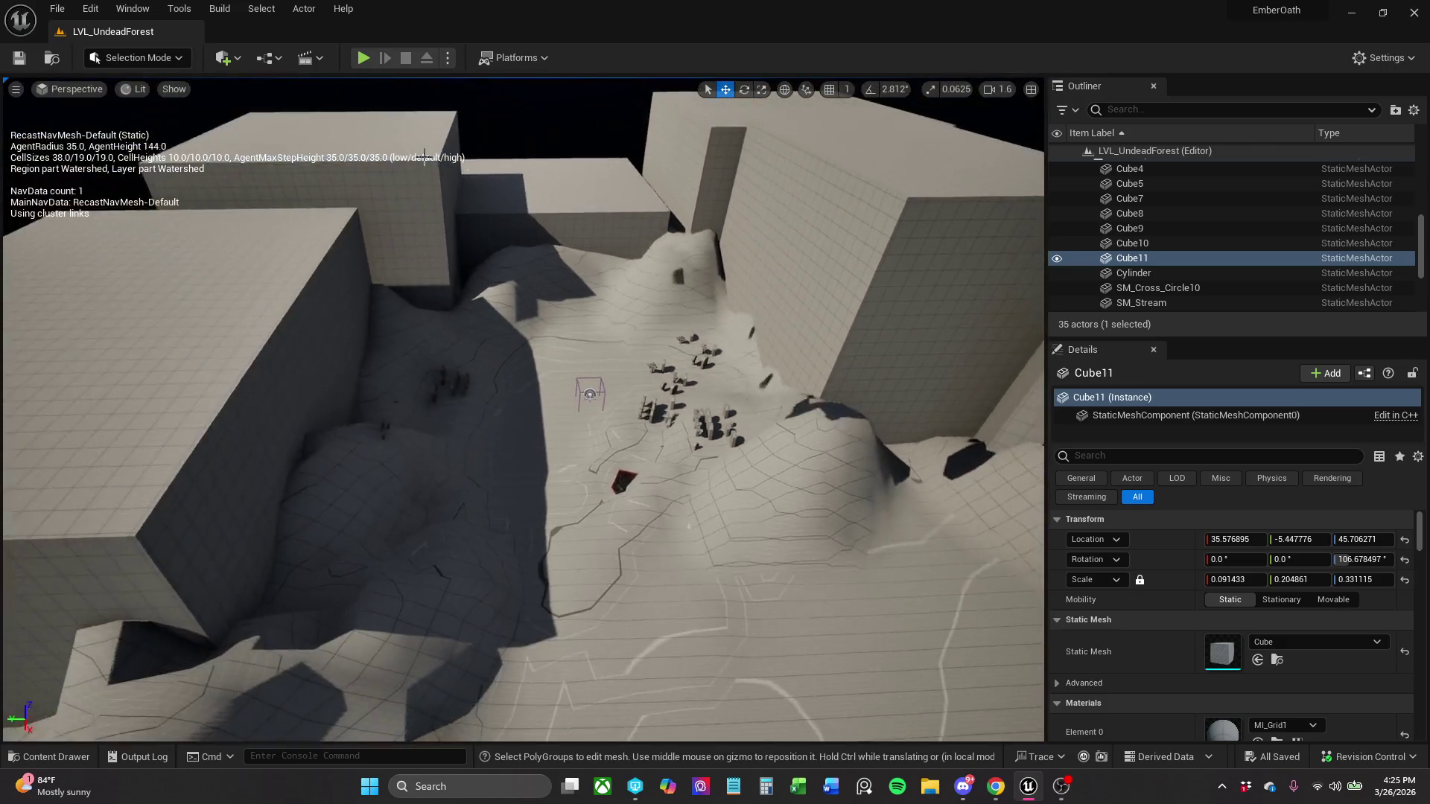
{"action": "key", "text": "alt+p"}
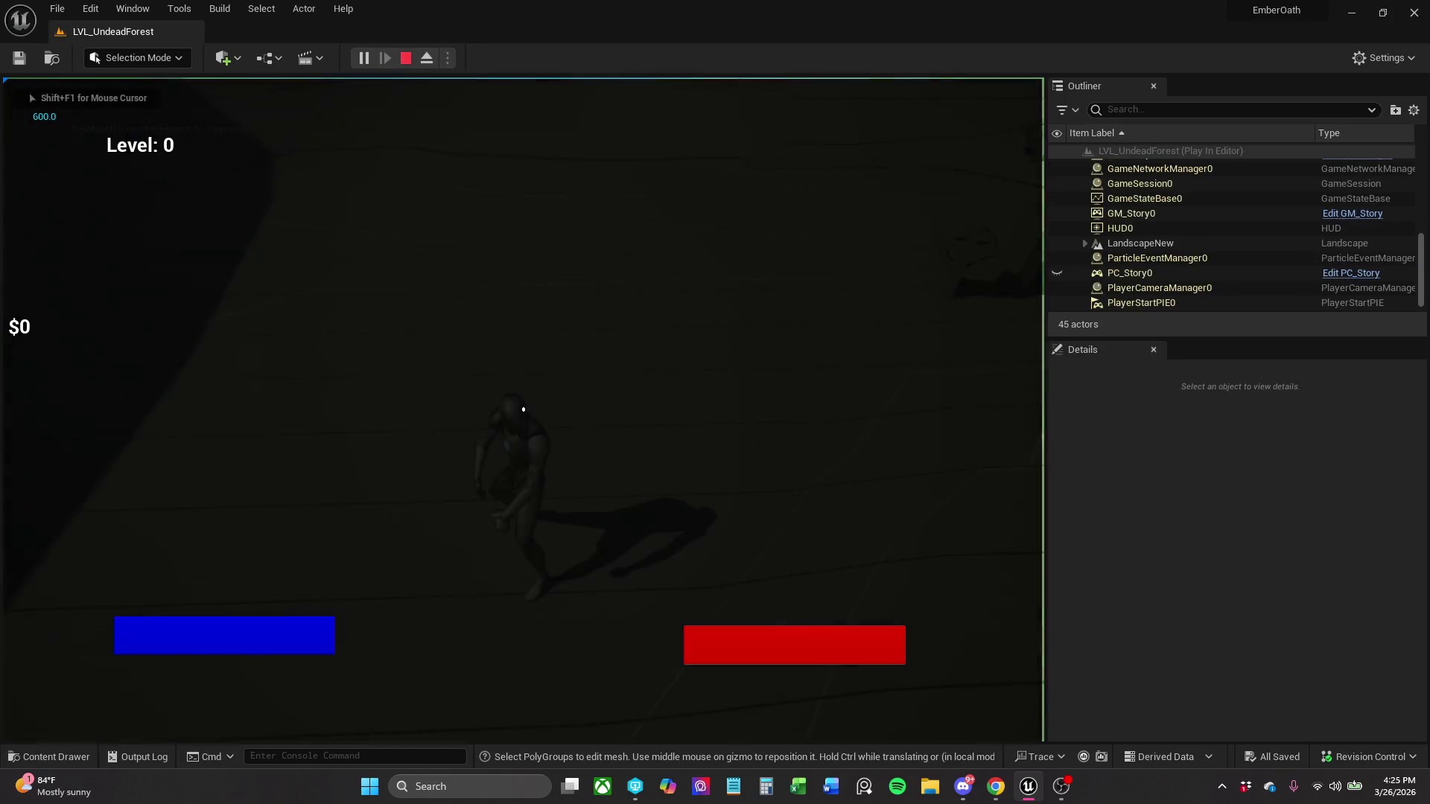
{"action": "key", "text": "shift"}
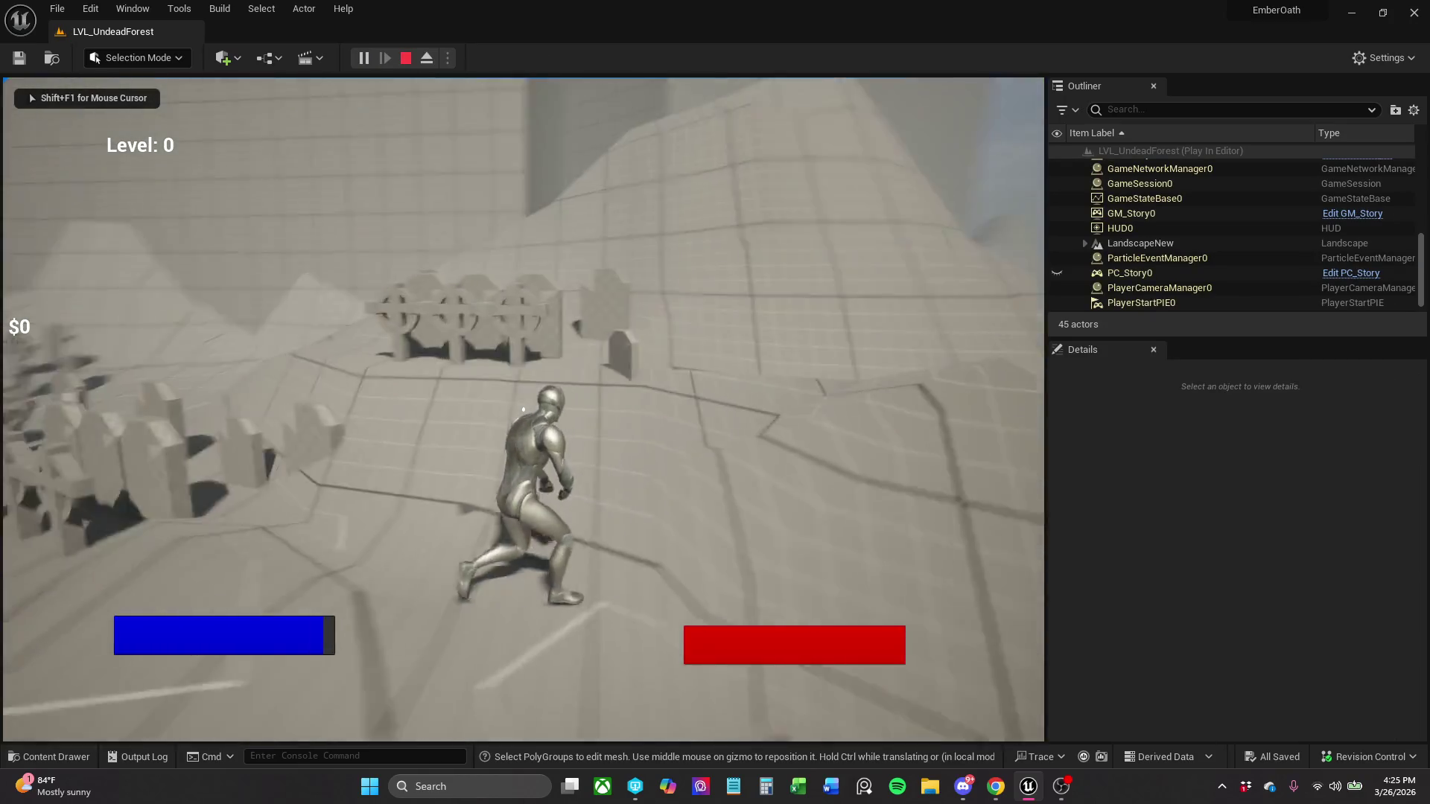
{"action": "key", "text": "w"}
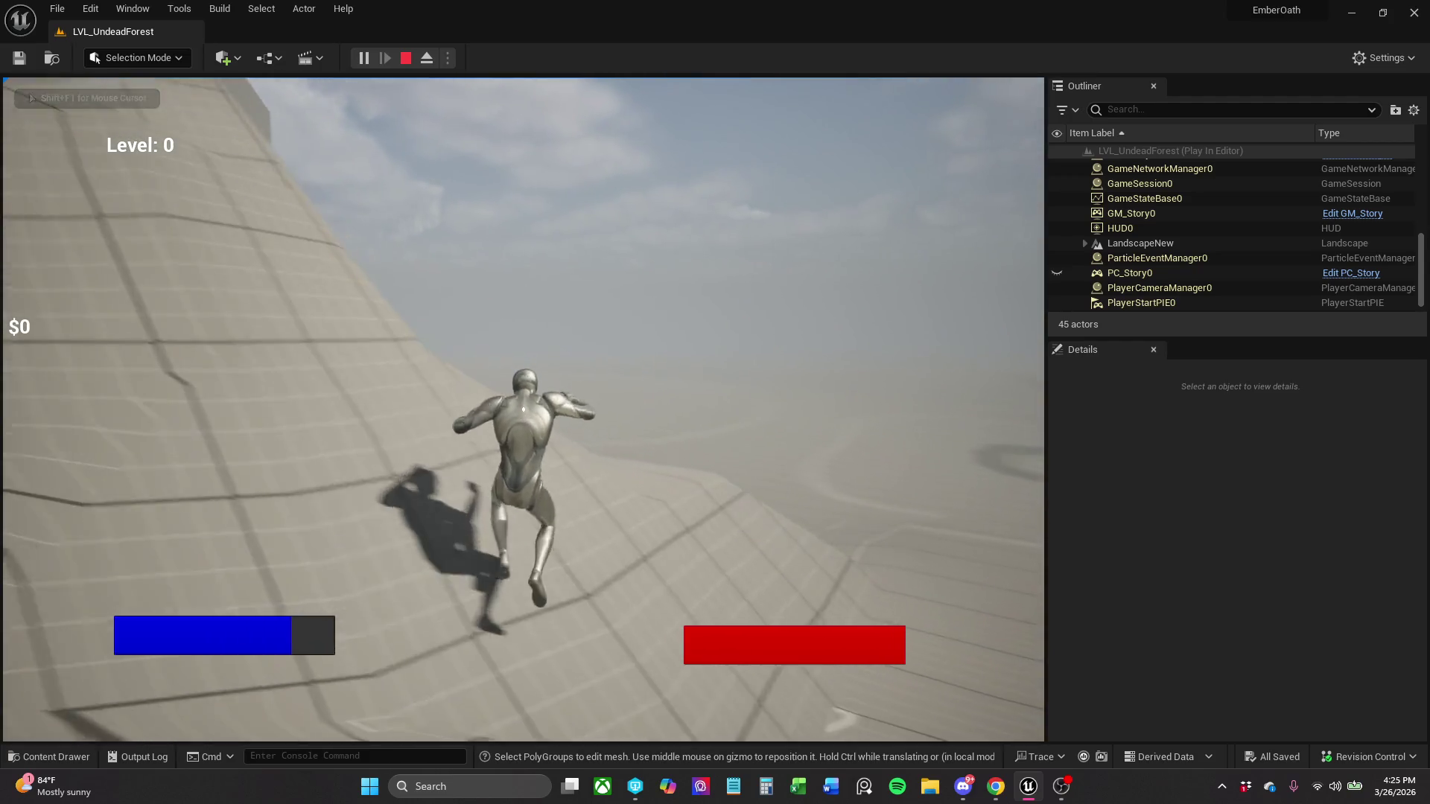
{"action": "key", "text": "w"}
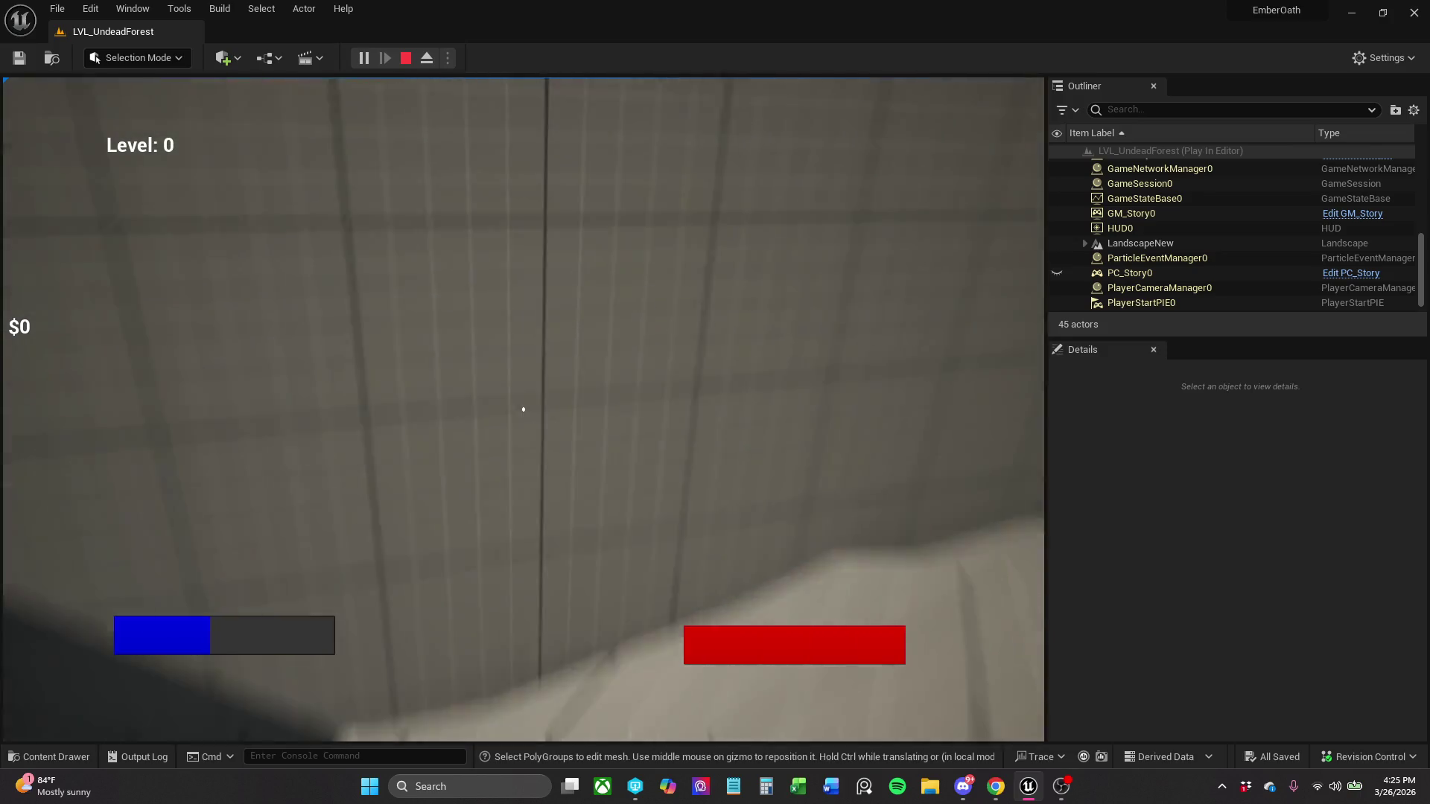
{"action": "key", "text": "Escape"}
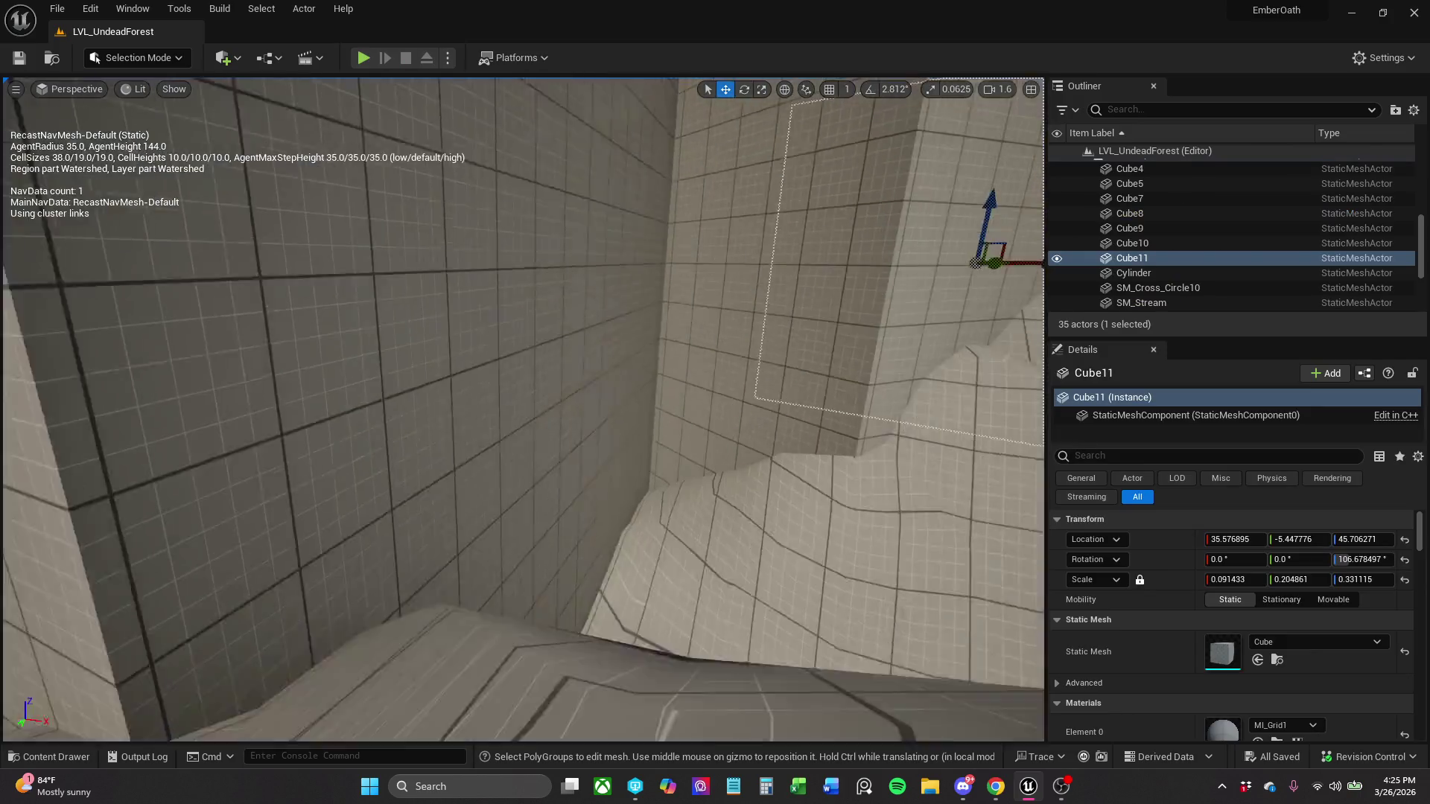
- Raise Cube5 and Cube7 higher, shift Cube7 sideways, and save the level
{"action": "key", "text": "f"}
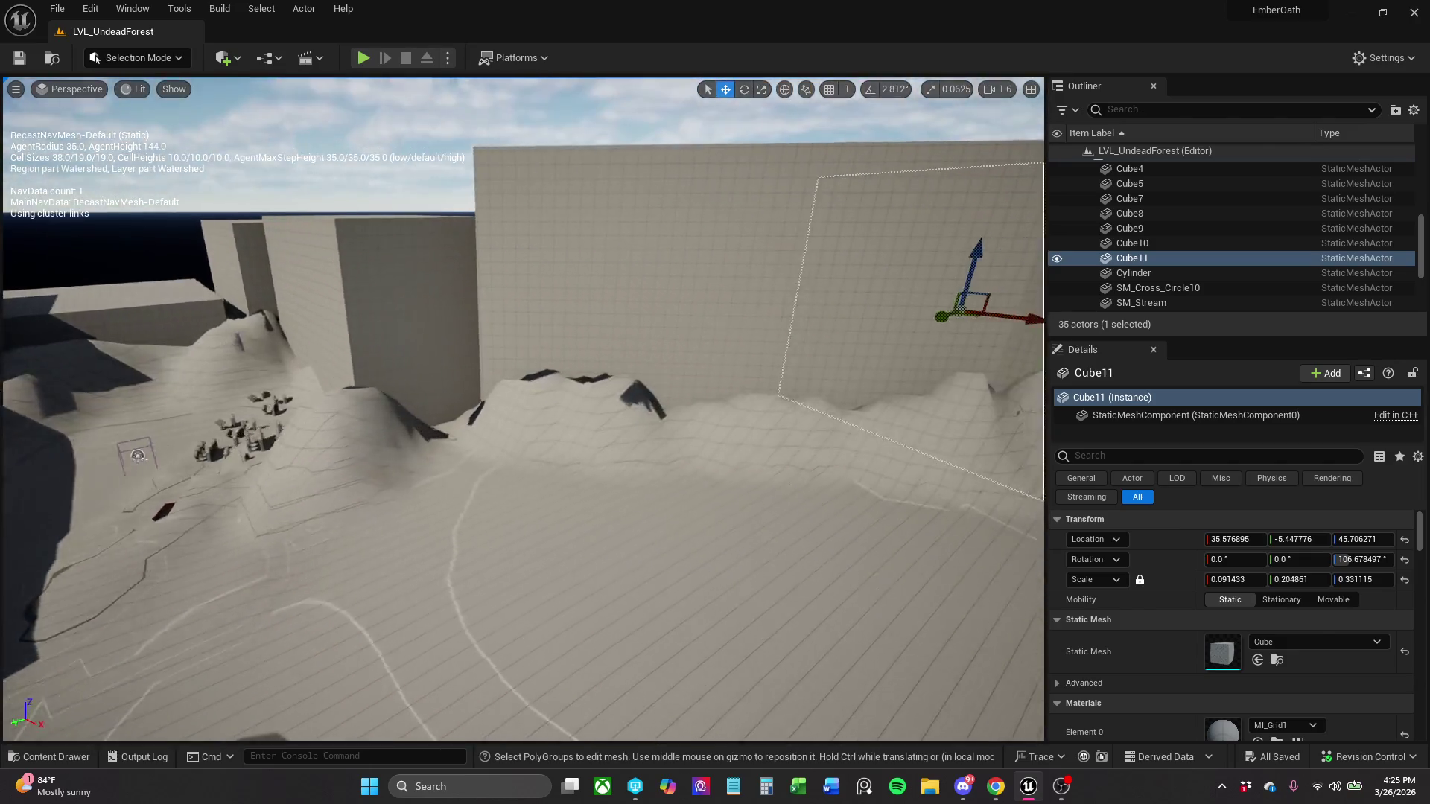
{"action": "key", "text": "s"}
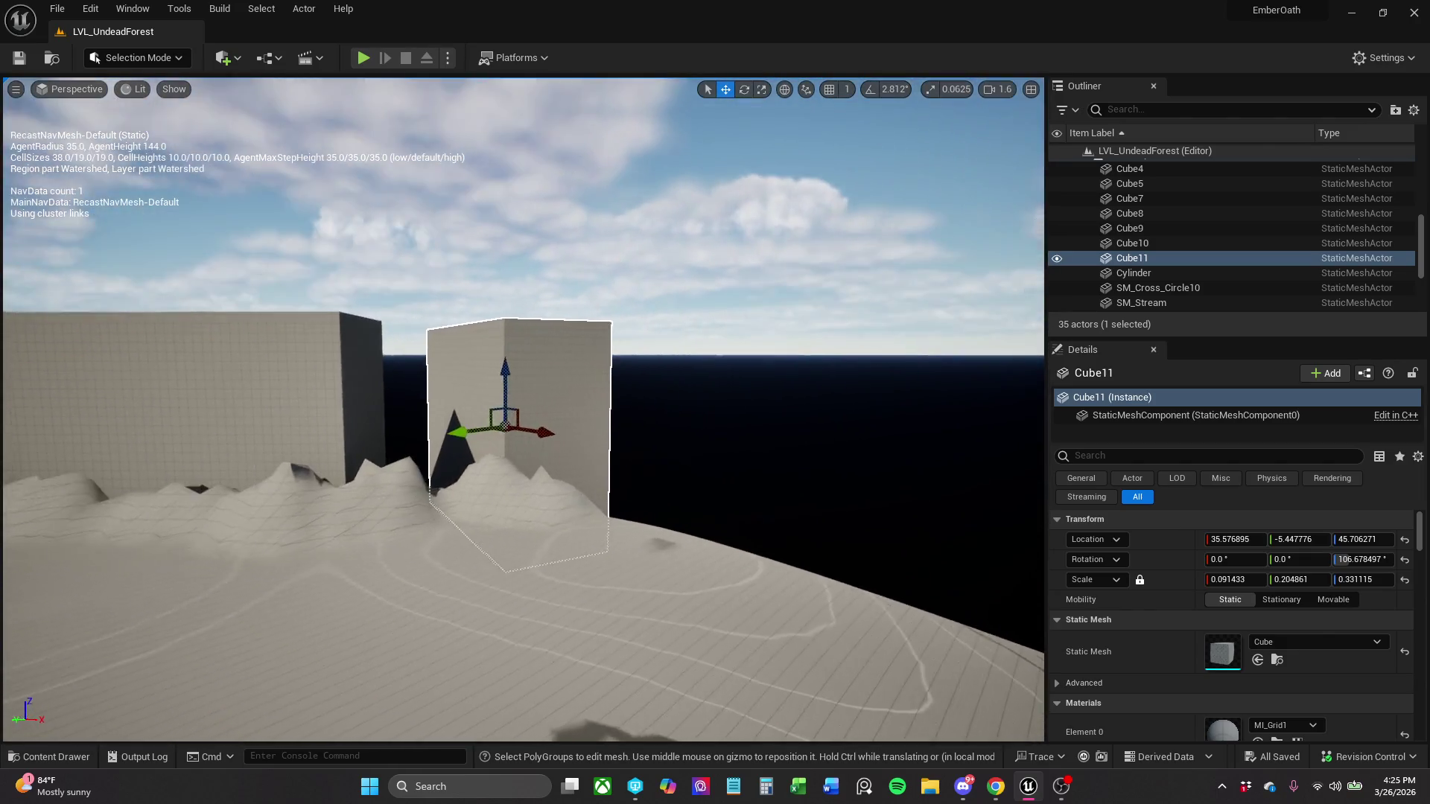
{"action": "key", "text": "w"}
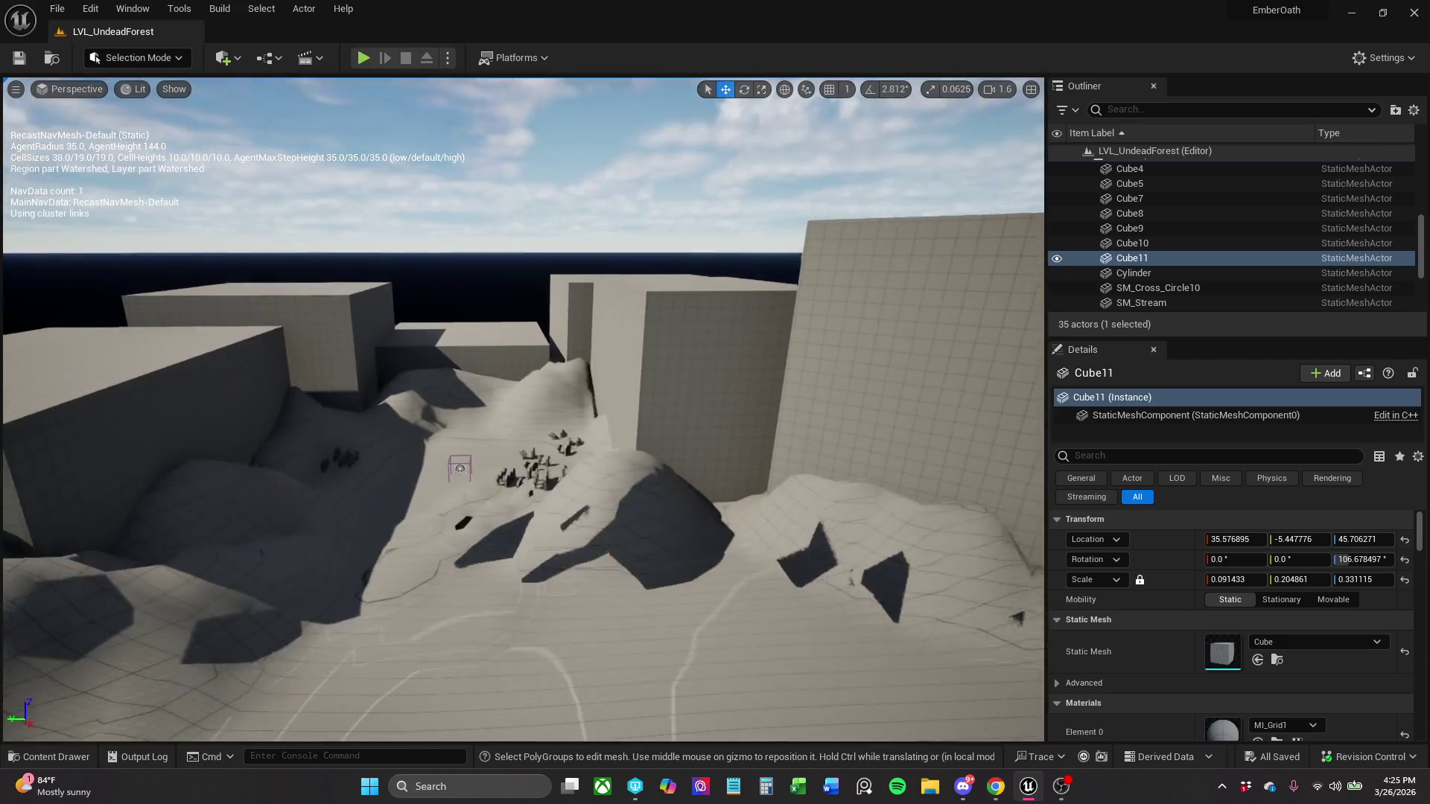
{"action": "left_click", "coordinate": [481, 346]}
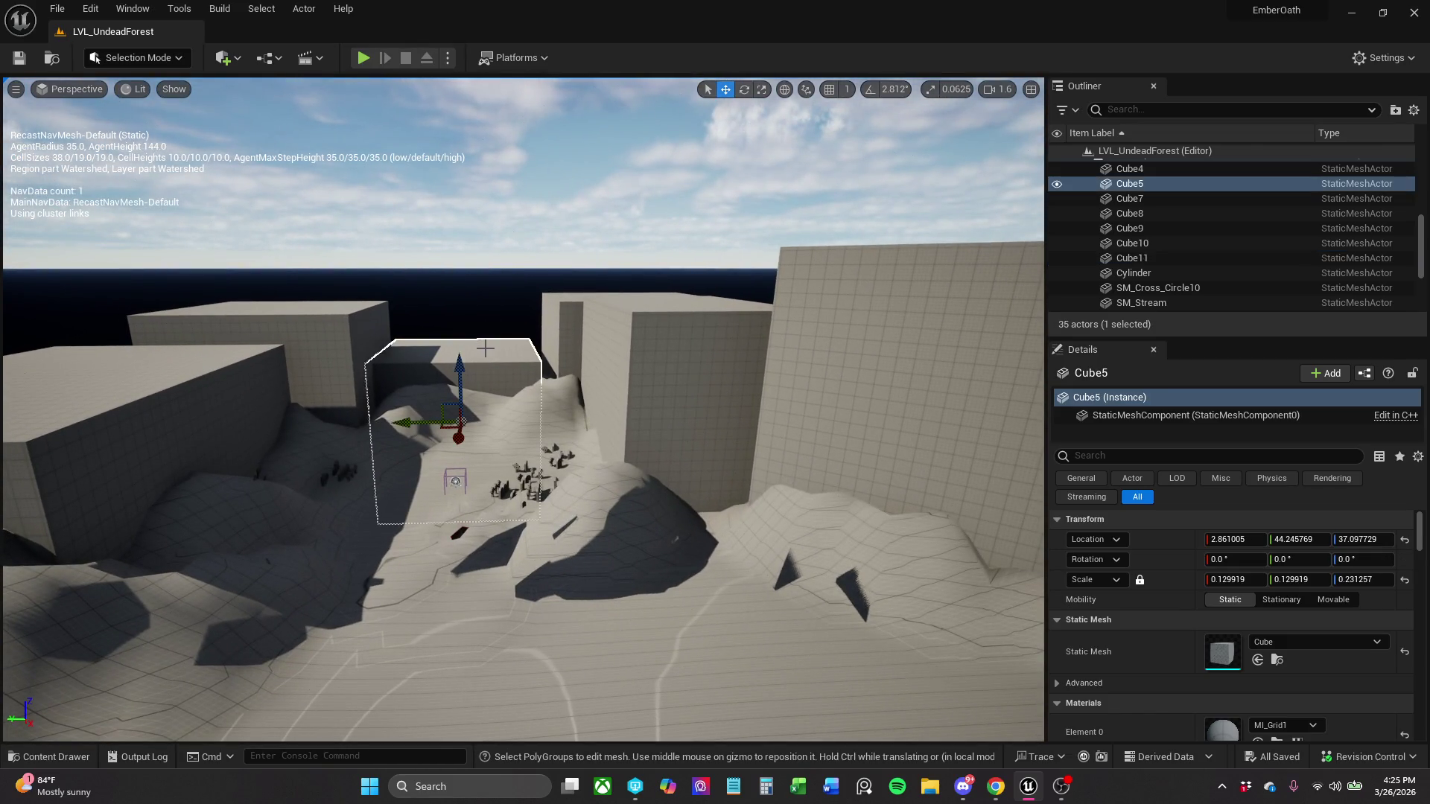
{"action": "mouse_move", "coordinate": [459, 377]}
{"action": "left_mouse_down"}
{"action": "mouse_move", "coordinate": [460, 354]}
{"action": "mouse_move", "coordinate": [390, 347]}
{"action": "left_mouse_up"}
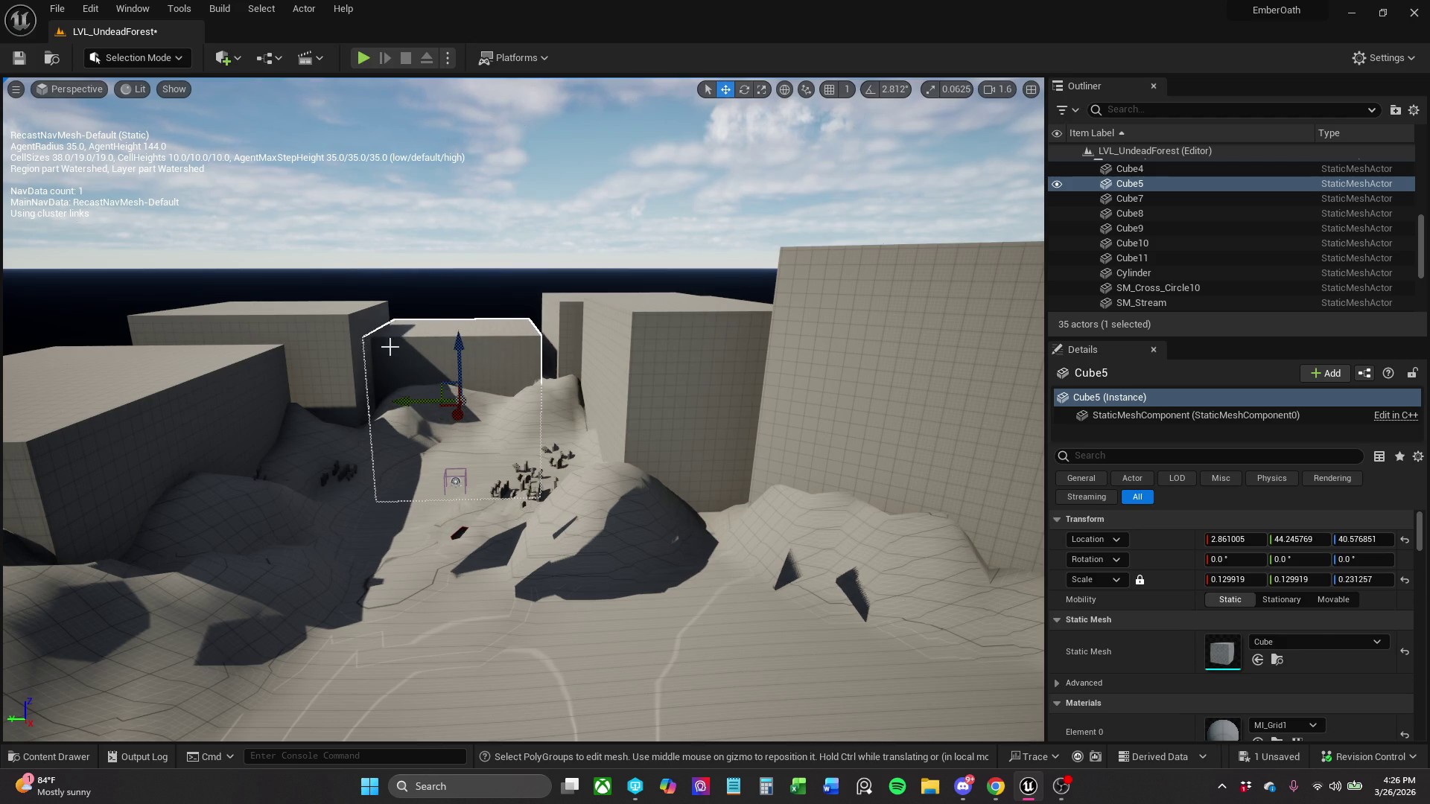
{"action": "left_click", "coordinate": [345, 345]}
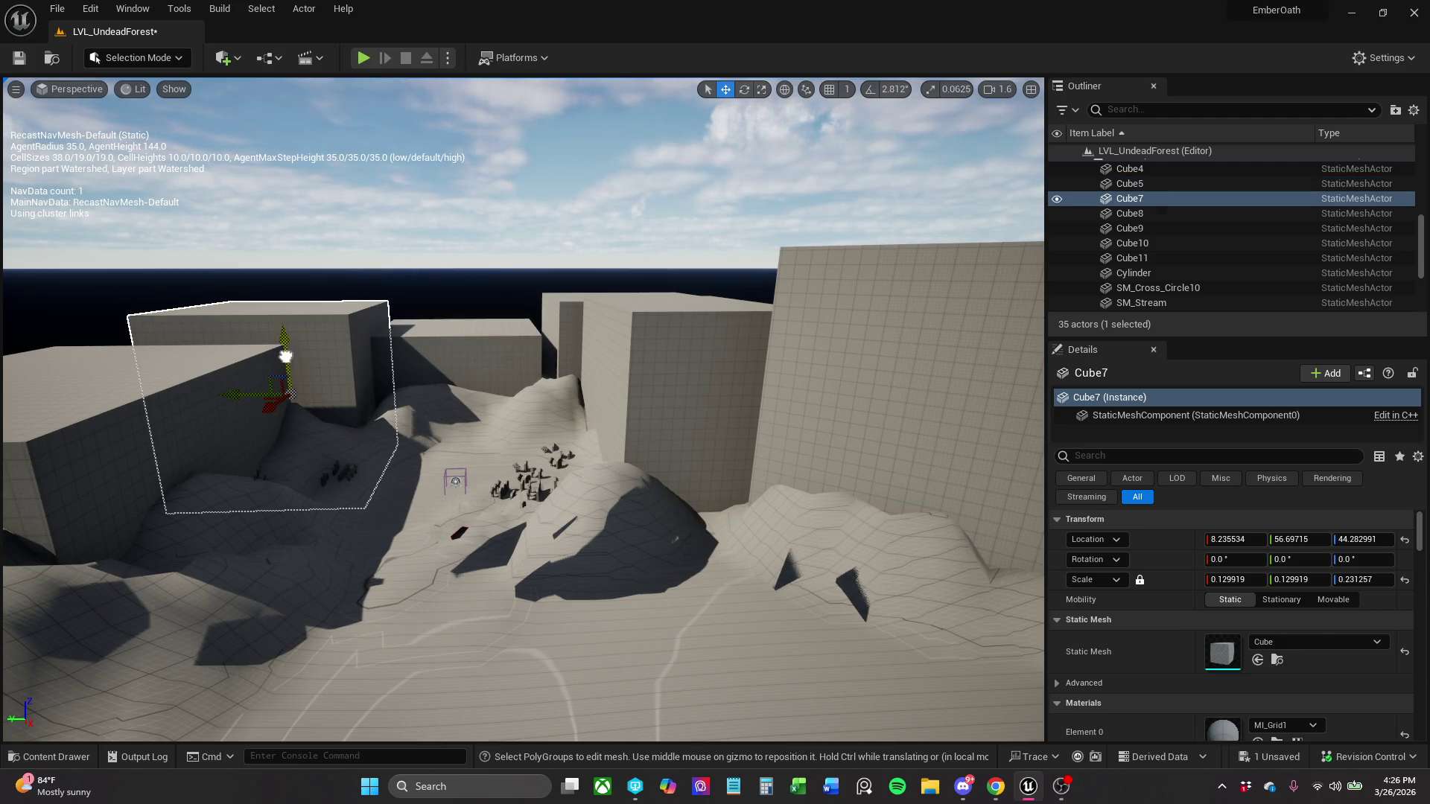
{"action": "left_click_drag", "start_coordinate": [286, 356], "coordinate": [283, 342]}
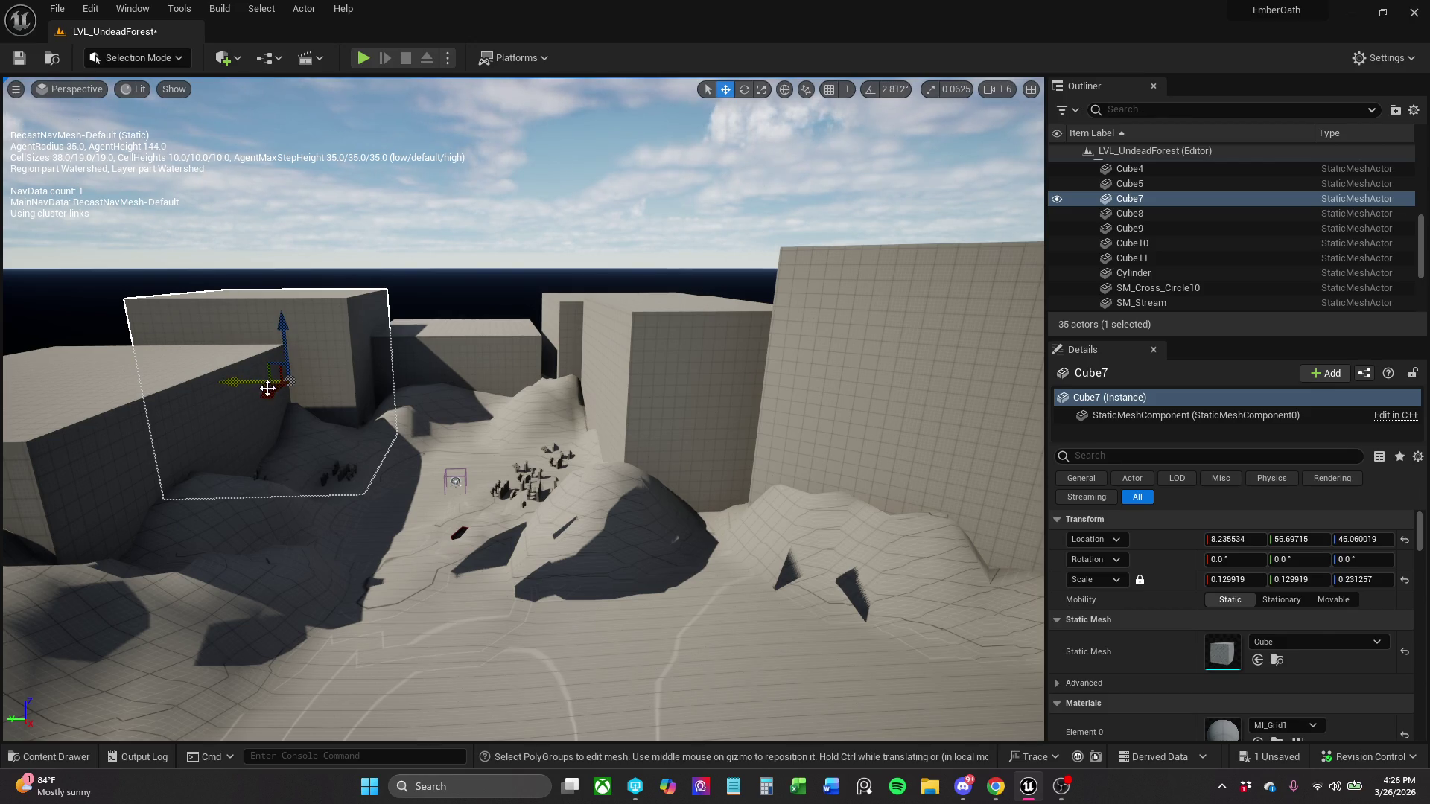
{"action": "left_click_drag", "start_coordinate": [287, 381], "coordinate": [264, 391]}
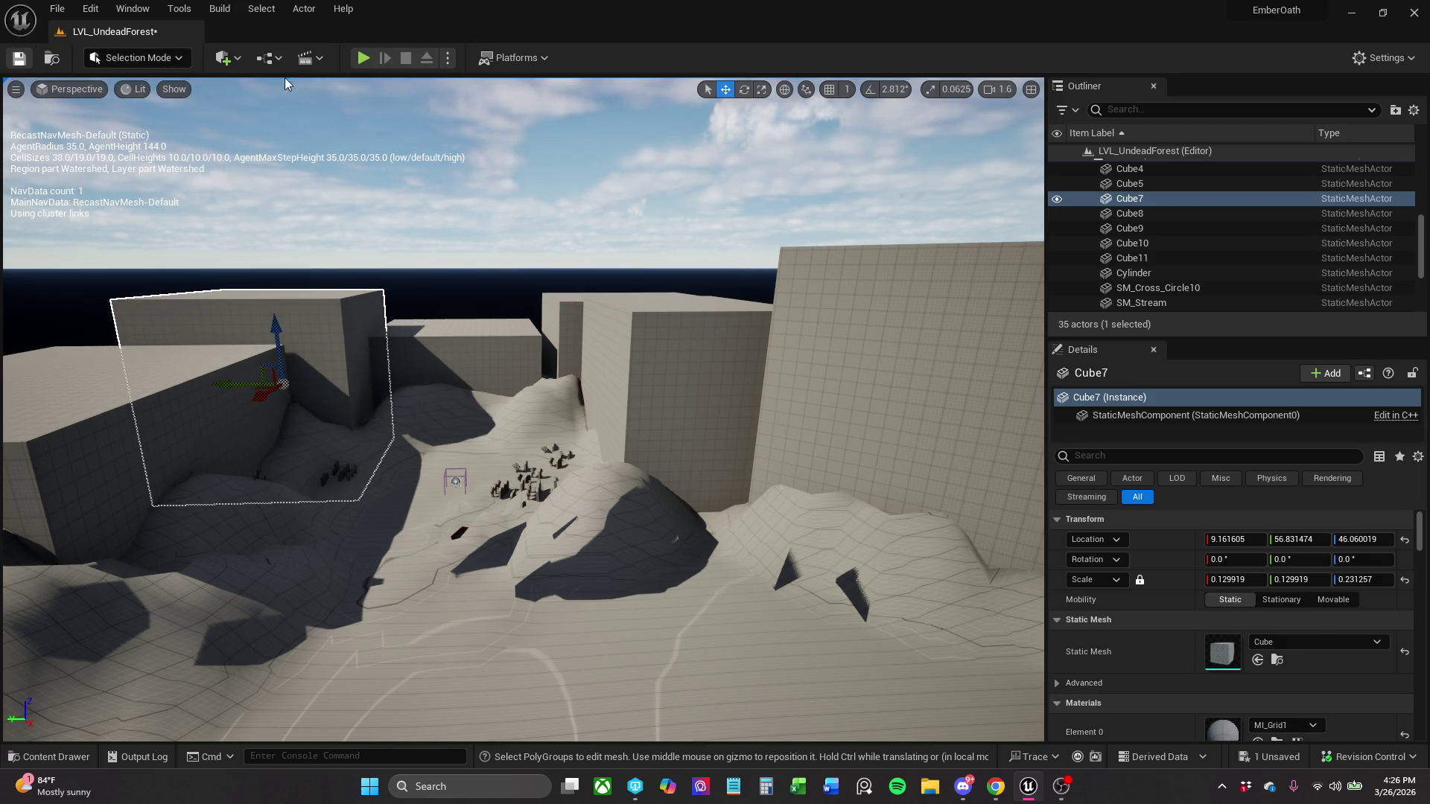
{"action": "key", "text": "ctrl+s"}
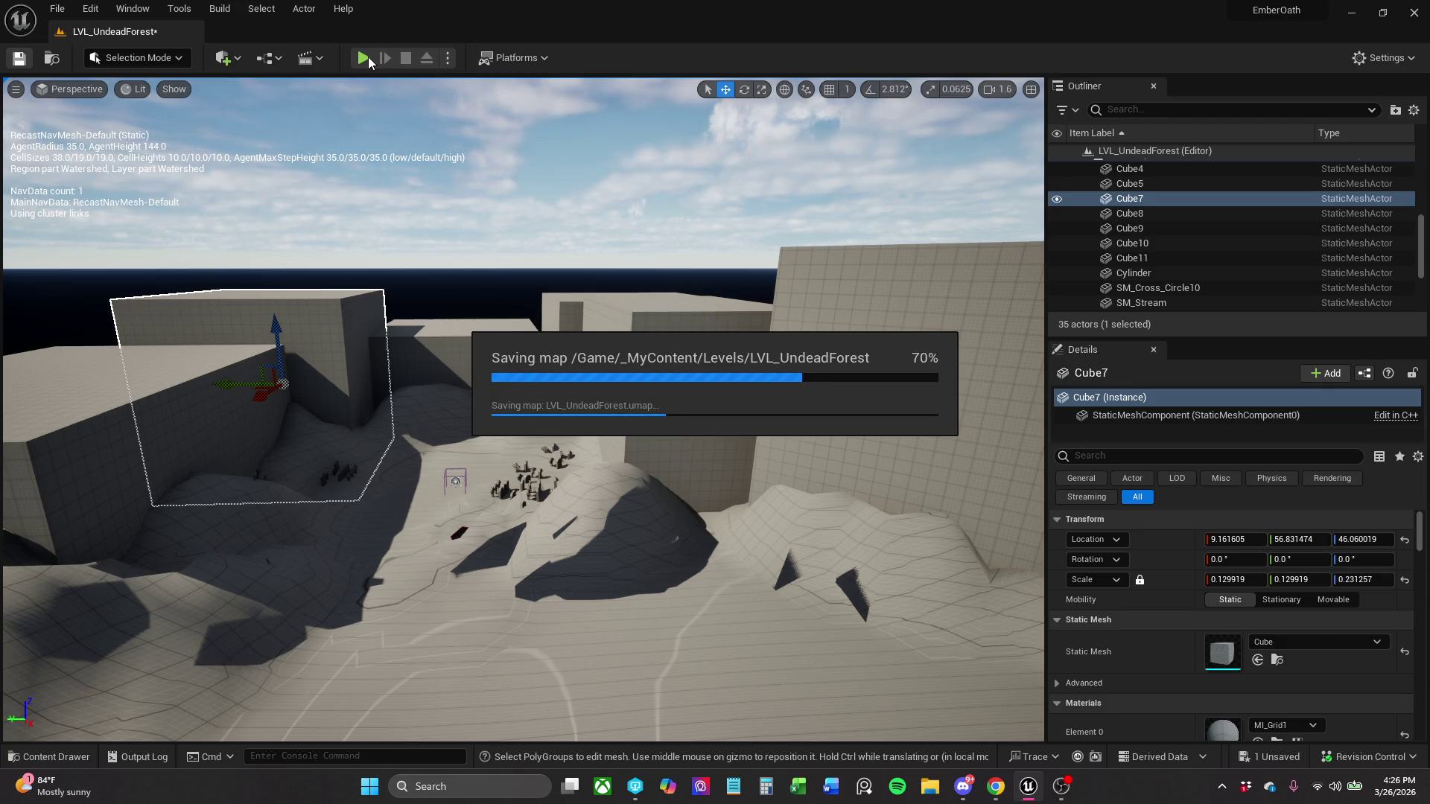
- Lower Cube4 slightly to Z 42.549193 and save the level again
{"action": "left_click", "coordinate": [658, 317]}
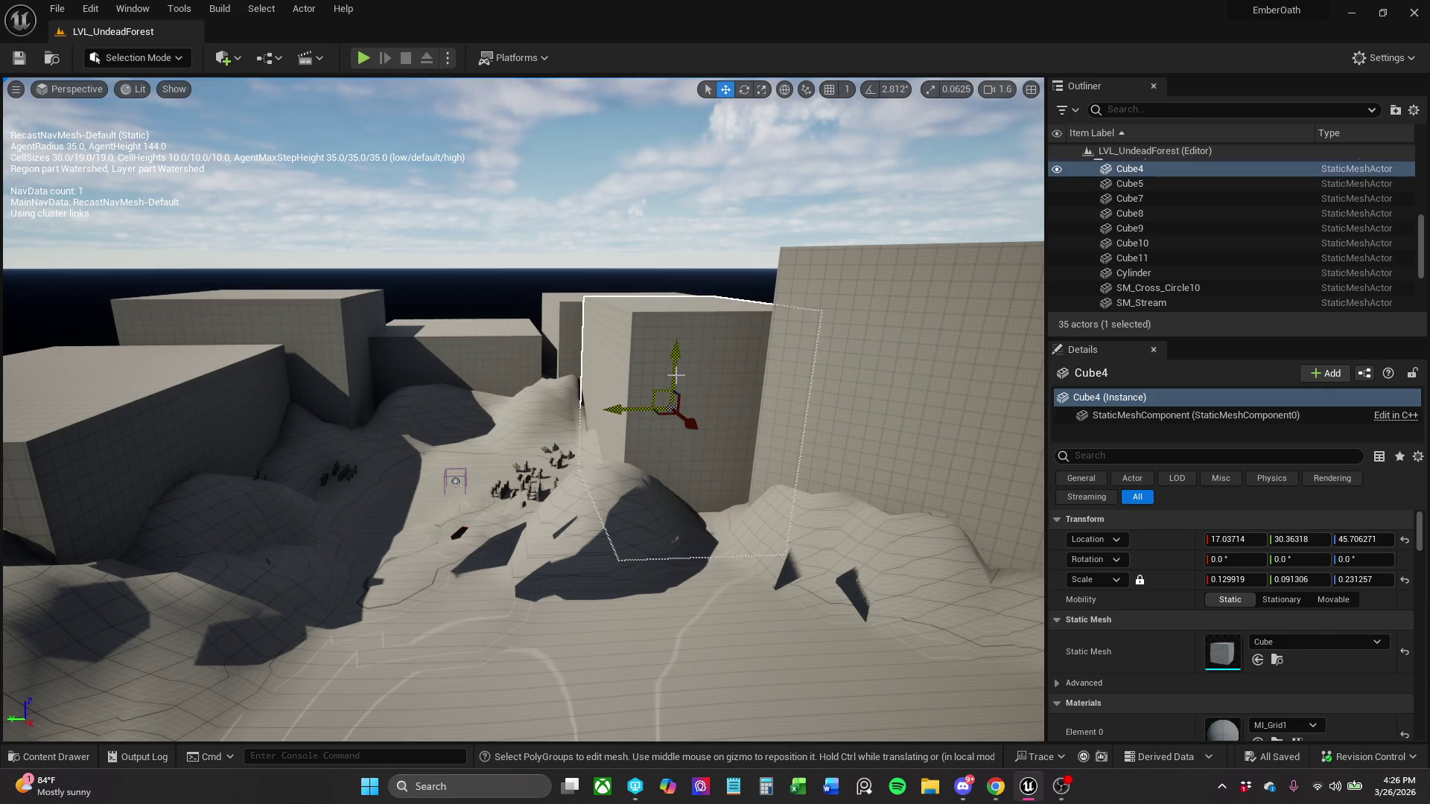
{"action": "mouse_move", "coordinate": [671, 409]}
{"action": "left_mouse_down"}
{"action": "mouse_move", "coordinate": [663, 439]}
{"action": "mouse_move", "coordinate": [671, 408]}
{"action": "left_mouse_up"}
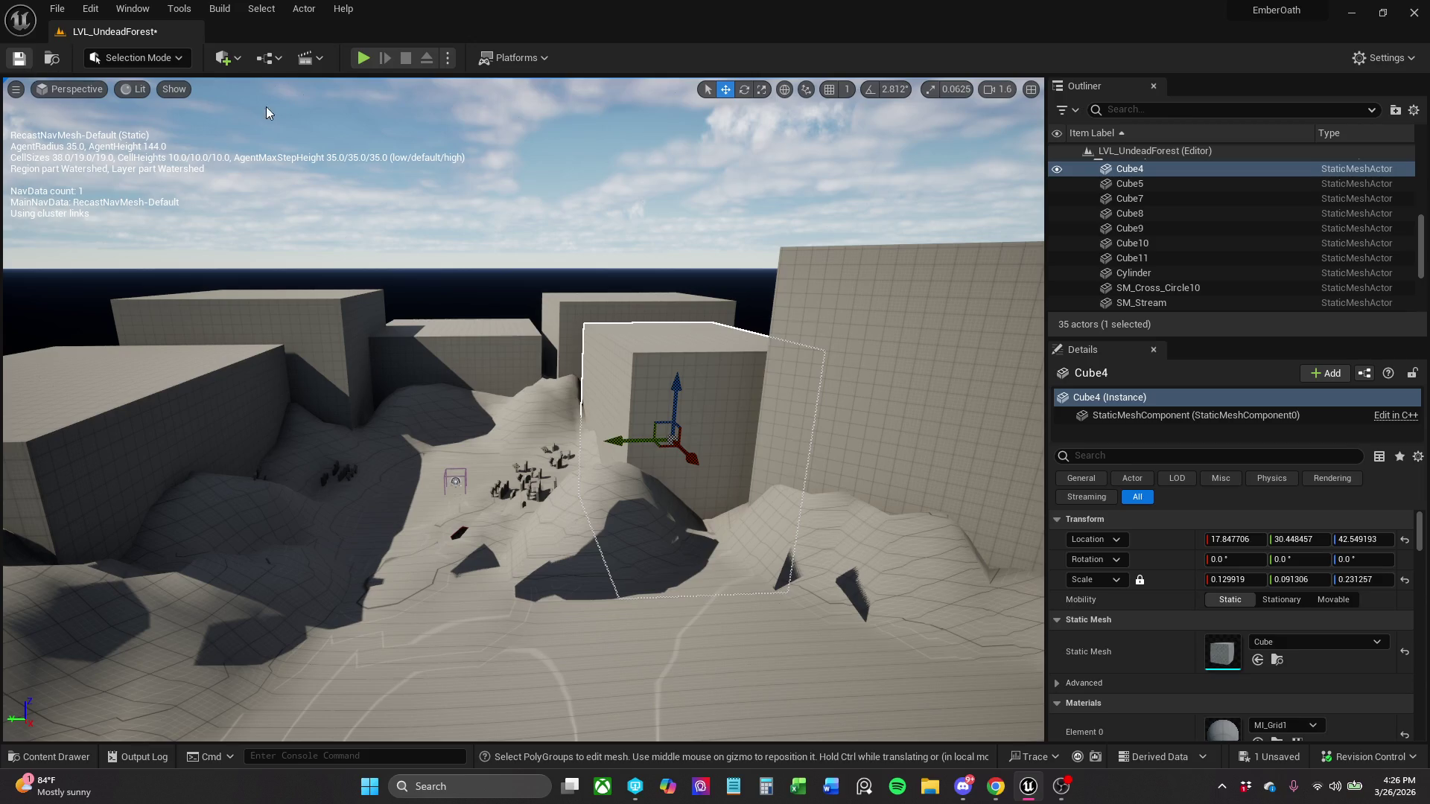
{"action": "key", "text": "ctrl+s"}
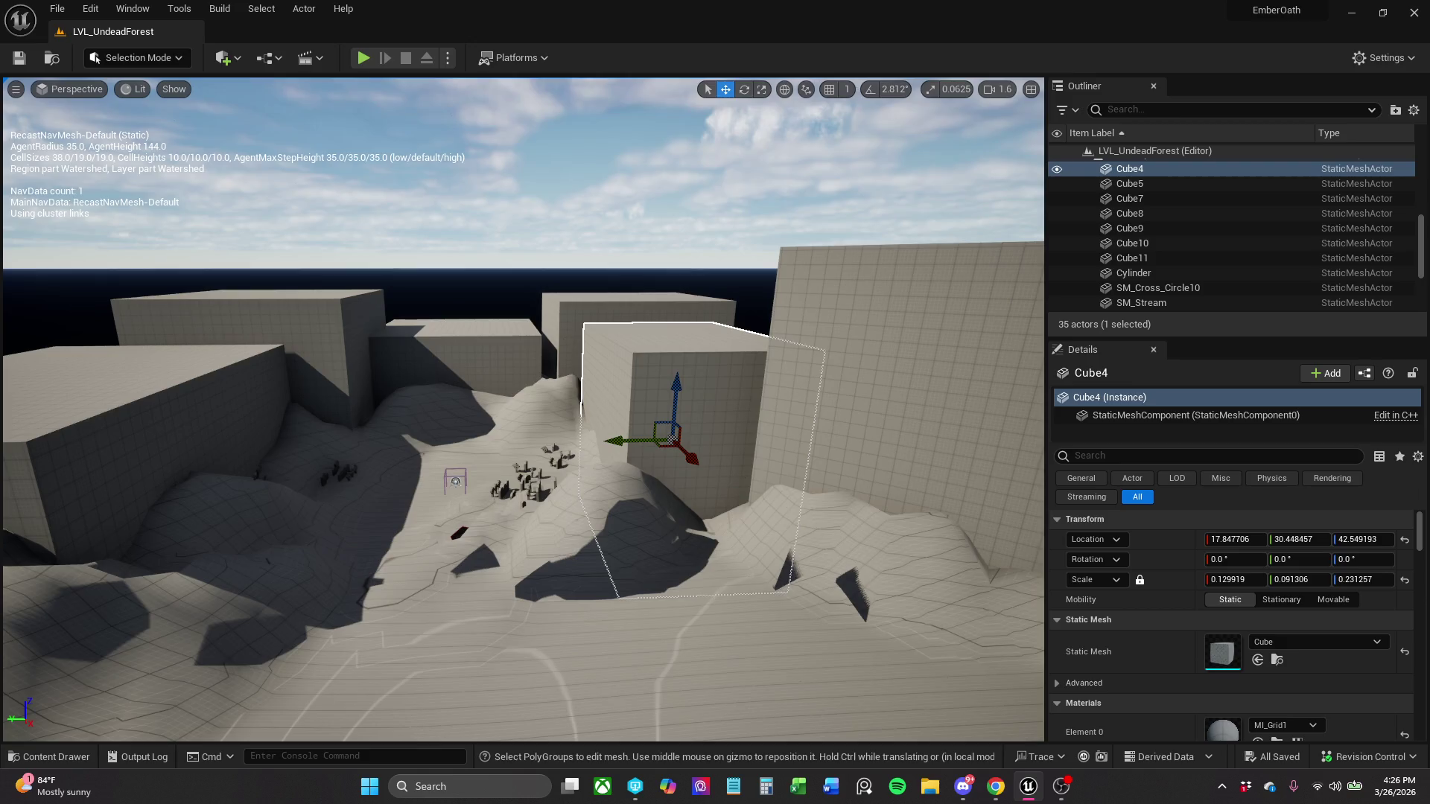
{"action": "left_click_drag", "start_coordinate": [419, 566], "coordinate": [420, 611]}
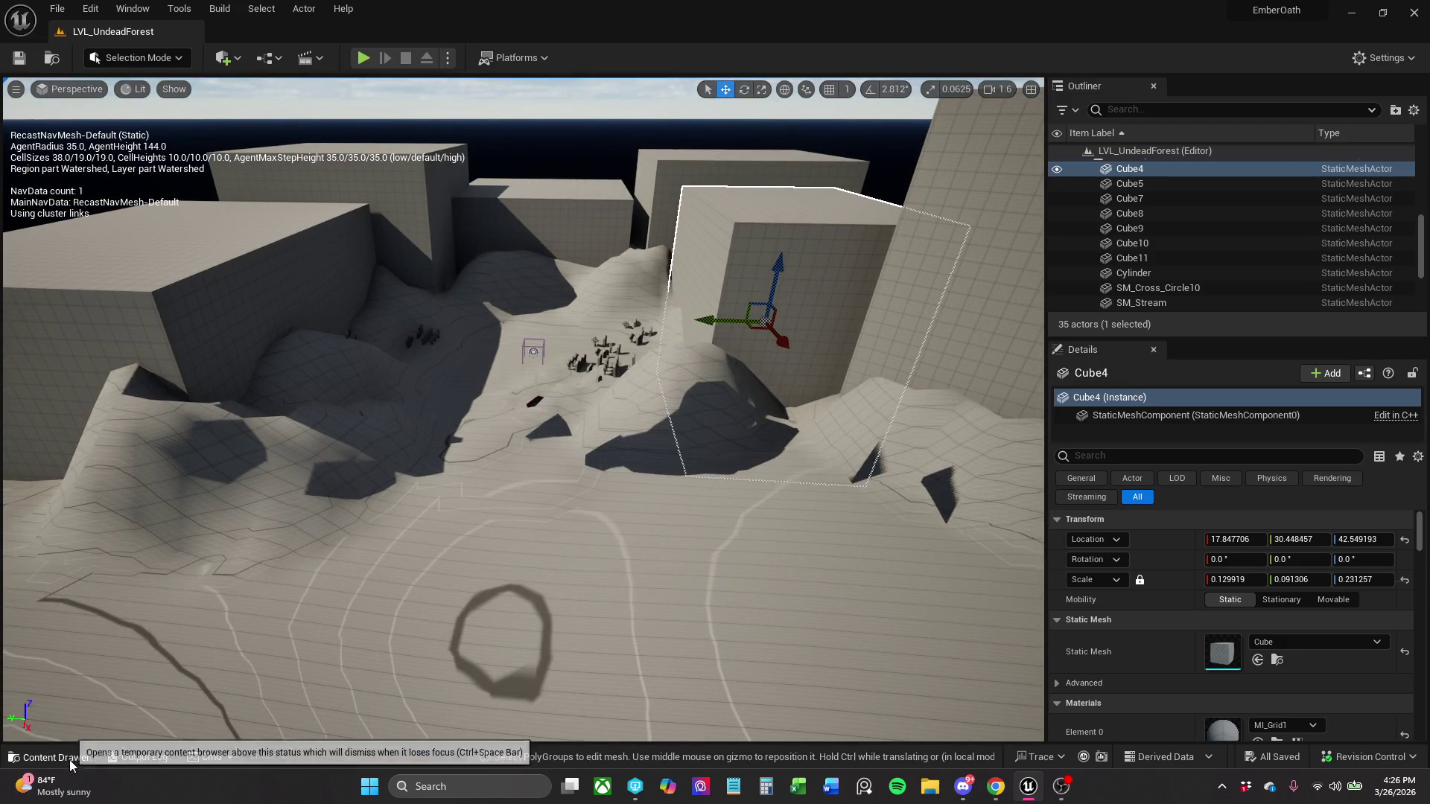
- Place a BP_Checkpoint from _MyContent > Actors > Checkpoint on the foreground ground
{"action": "left_click", "coordinate": [70, 759]}
{"action": "left_click", "coordinate": [416, 551]}
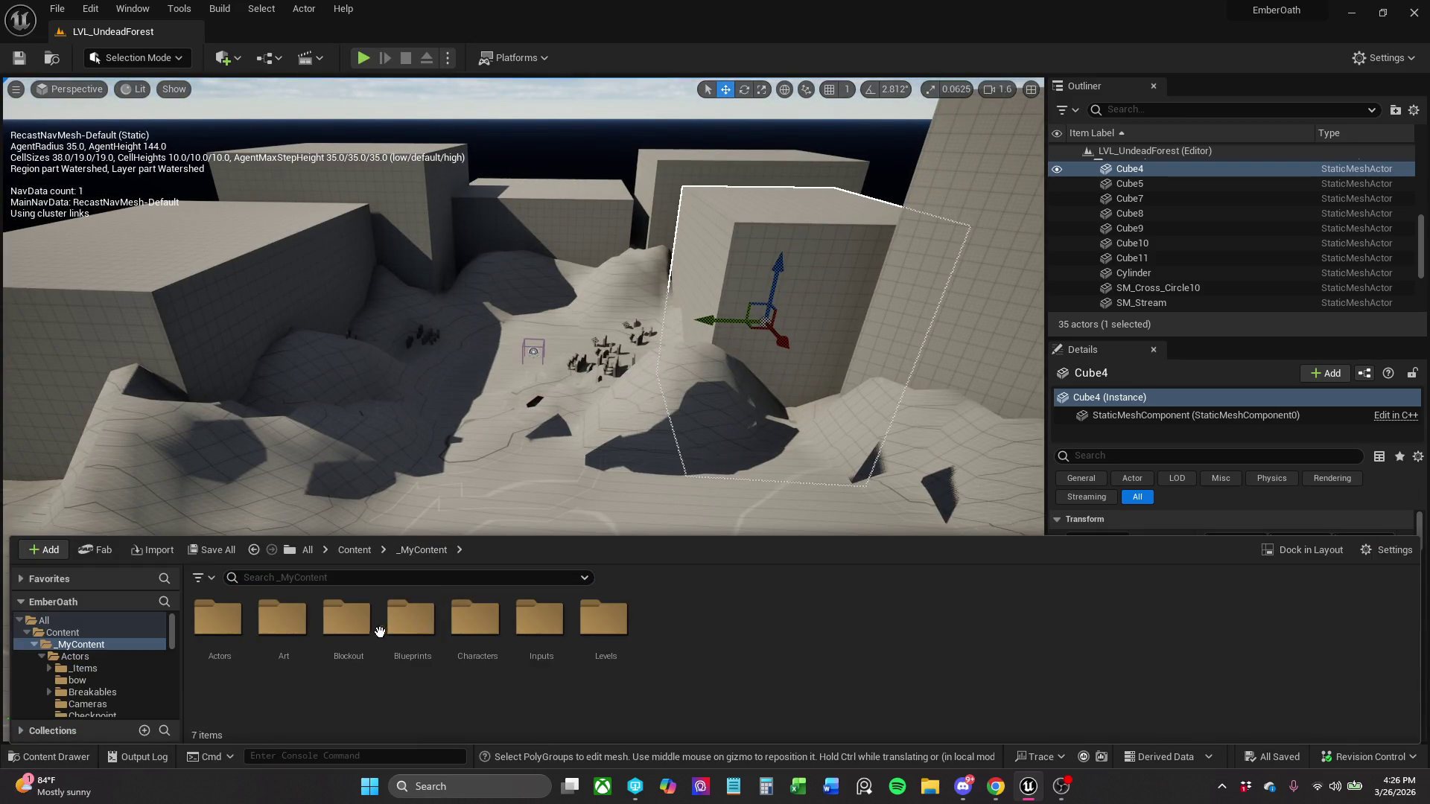
{"action": "double_click", "coordinate": [462, 651]}
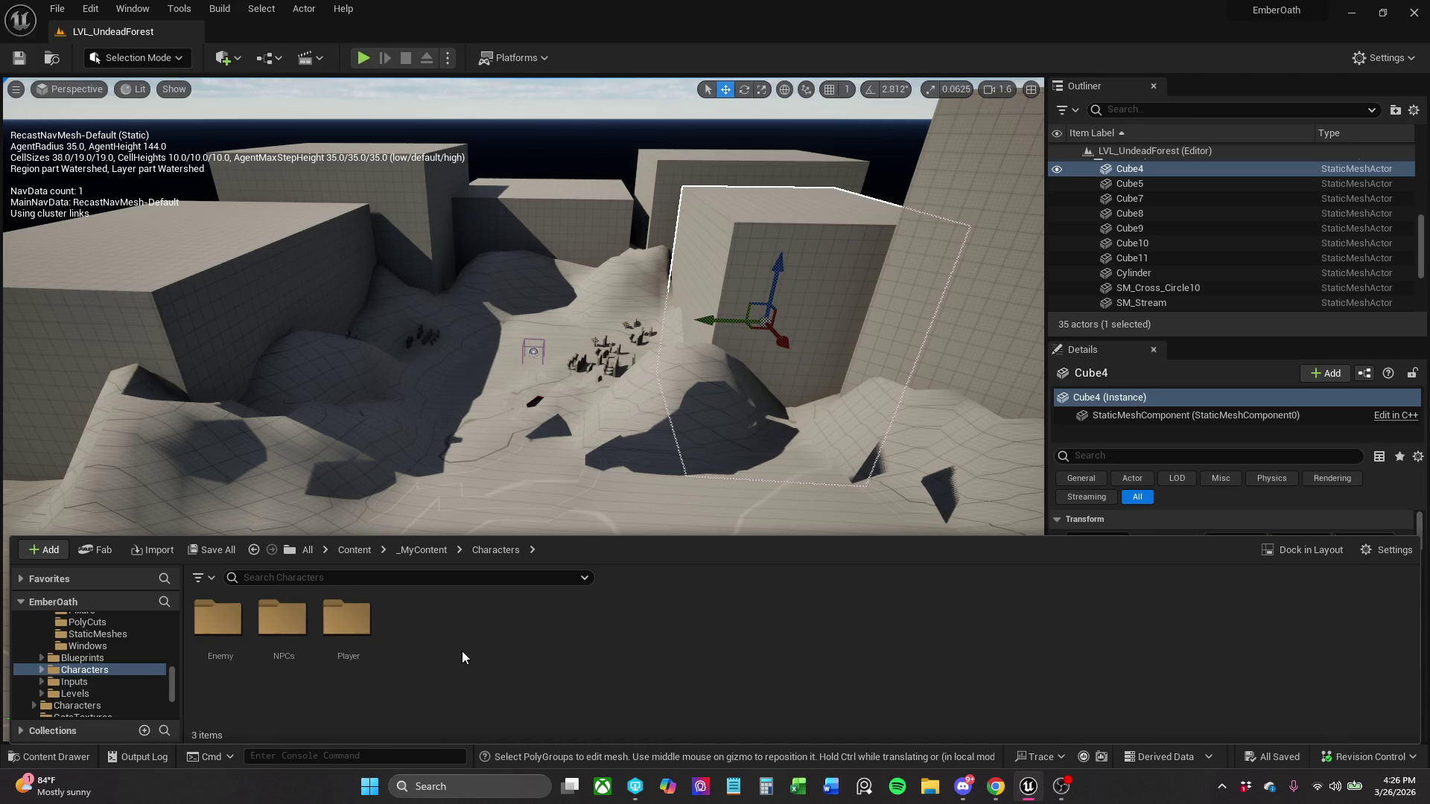
{"action": "left_click", "coordinate": [438, 551]}
{"action": "double_click", "coordinate": [218, 622]}
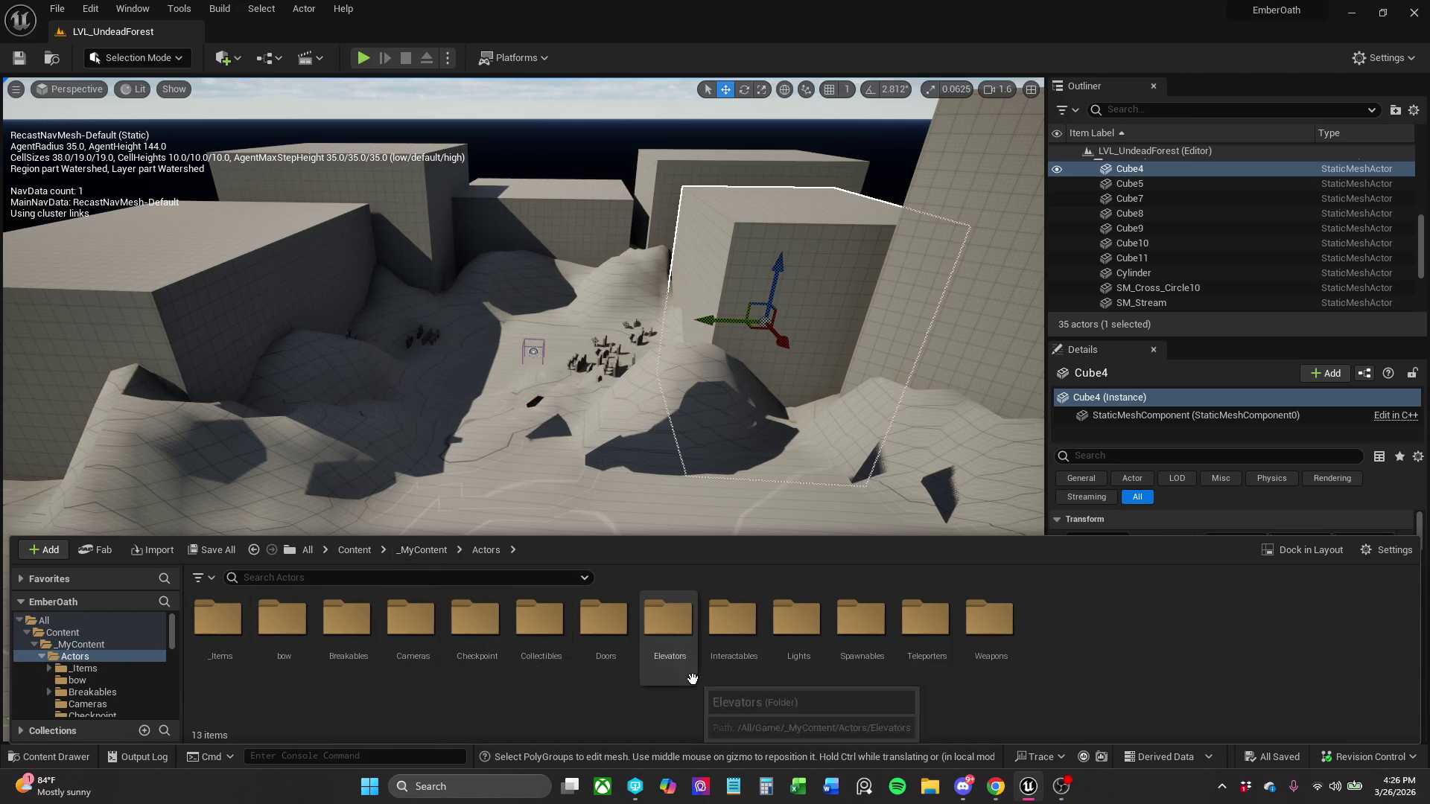
{"action": "double_click", "coordinate": [480, 674]}
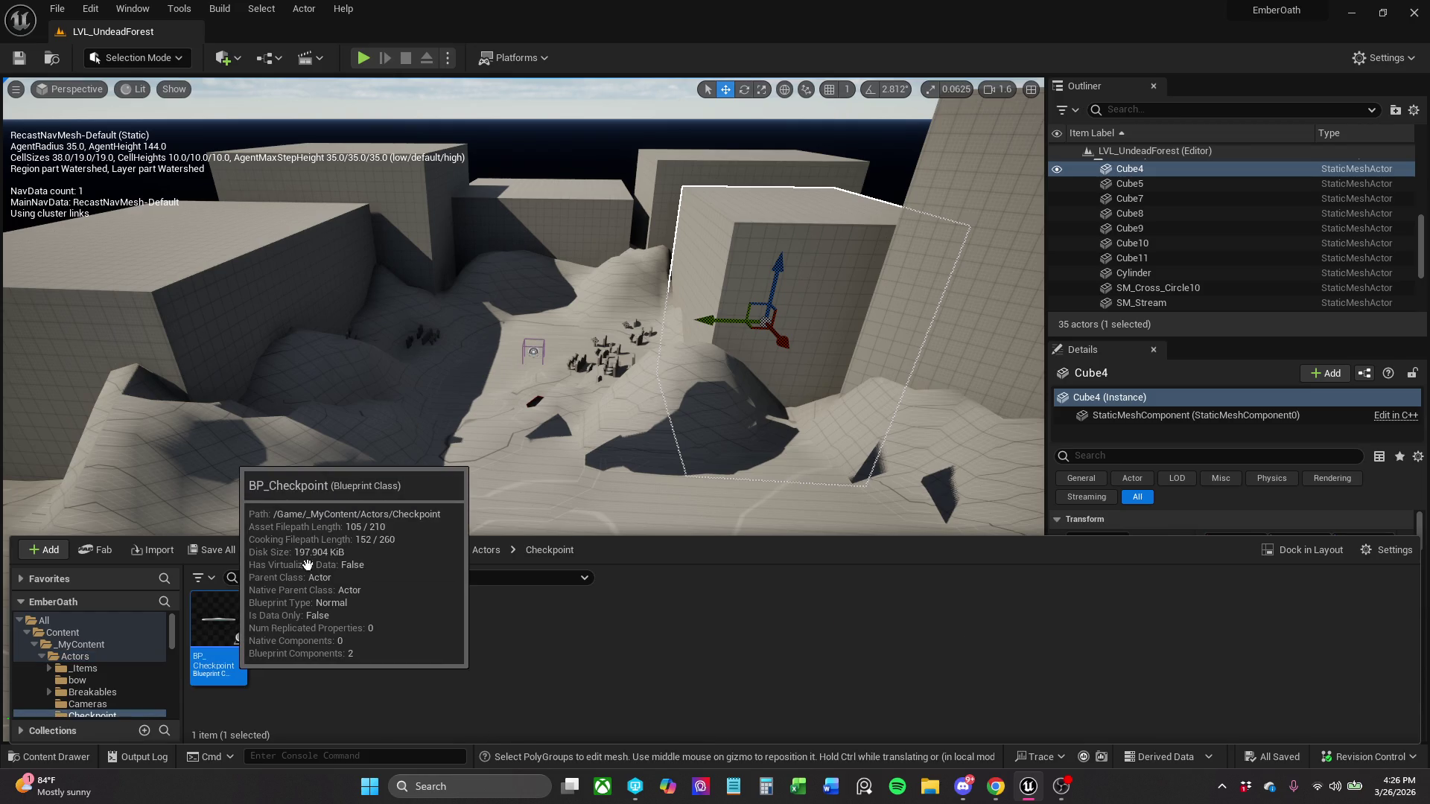
{"action": "mouse_move", "coordinate": [232, 664]}
{"action": "left_mouse_down"}
{"action": "mouse_move", "coordinate": [615, 552]}
{"action": "mouse_move", "coordinate": [574, 553]}
{"action": "left_mouse_up"}
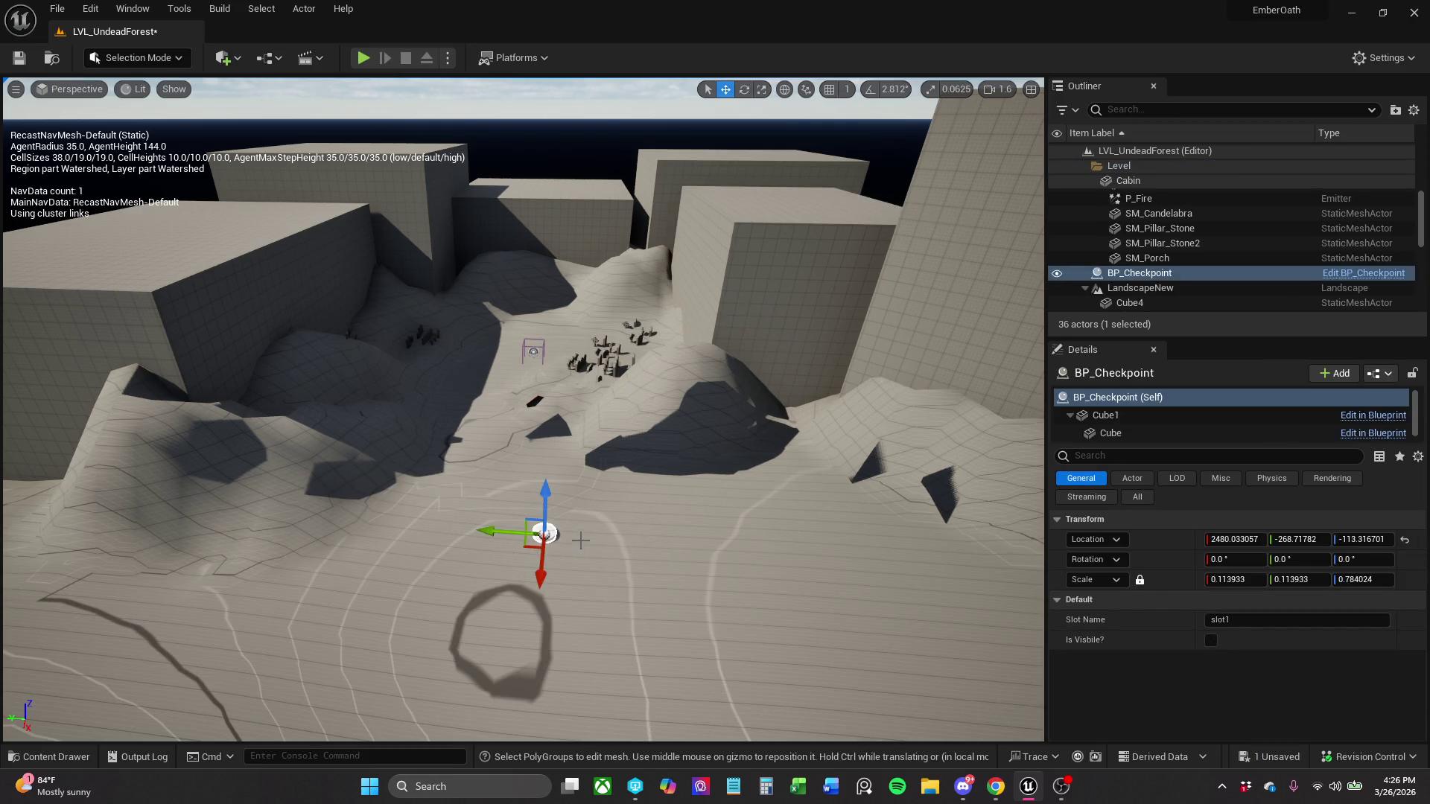
{"action": "scroll", "coordinate": [574, 552], "scroll_direction": "up", "scroll_amount": 10}
{"action": "scroll", "coordinate": [591, 531], "scroll_direction": "down", "scroll_amount": 10}
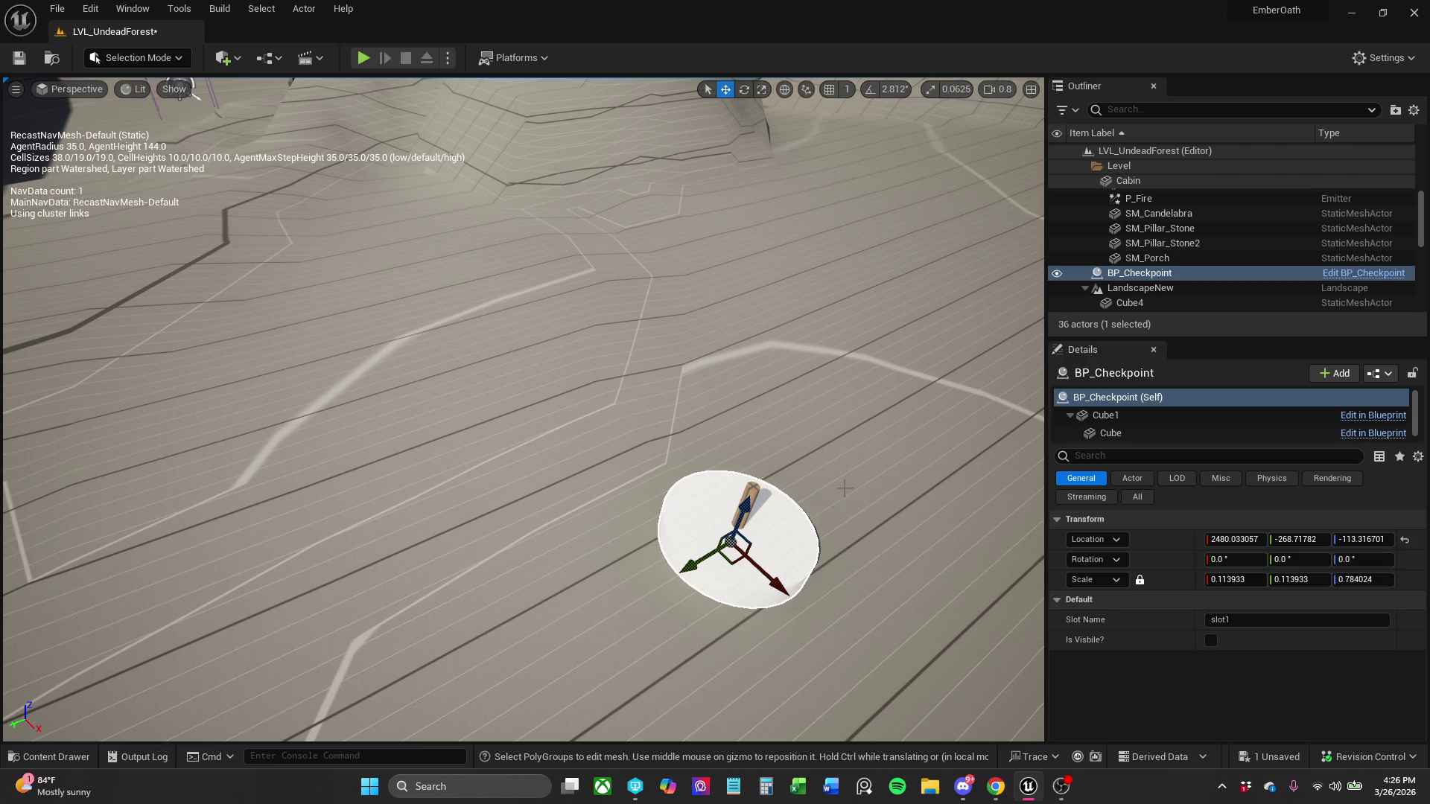
- Save All, run a quick playtest, then open the BP_Checkpoint blueprint for editing
{"action": "left_click", "coordinate": [58, 11]}
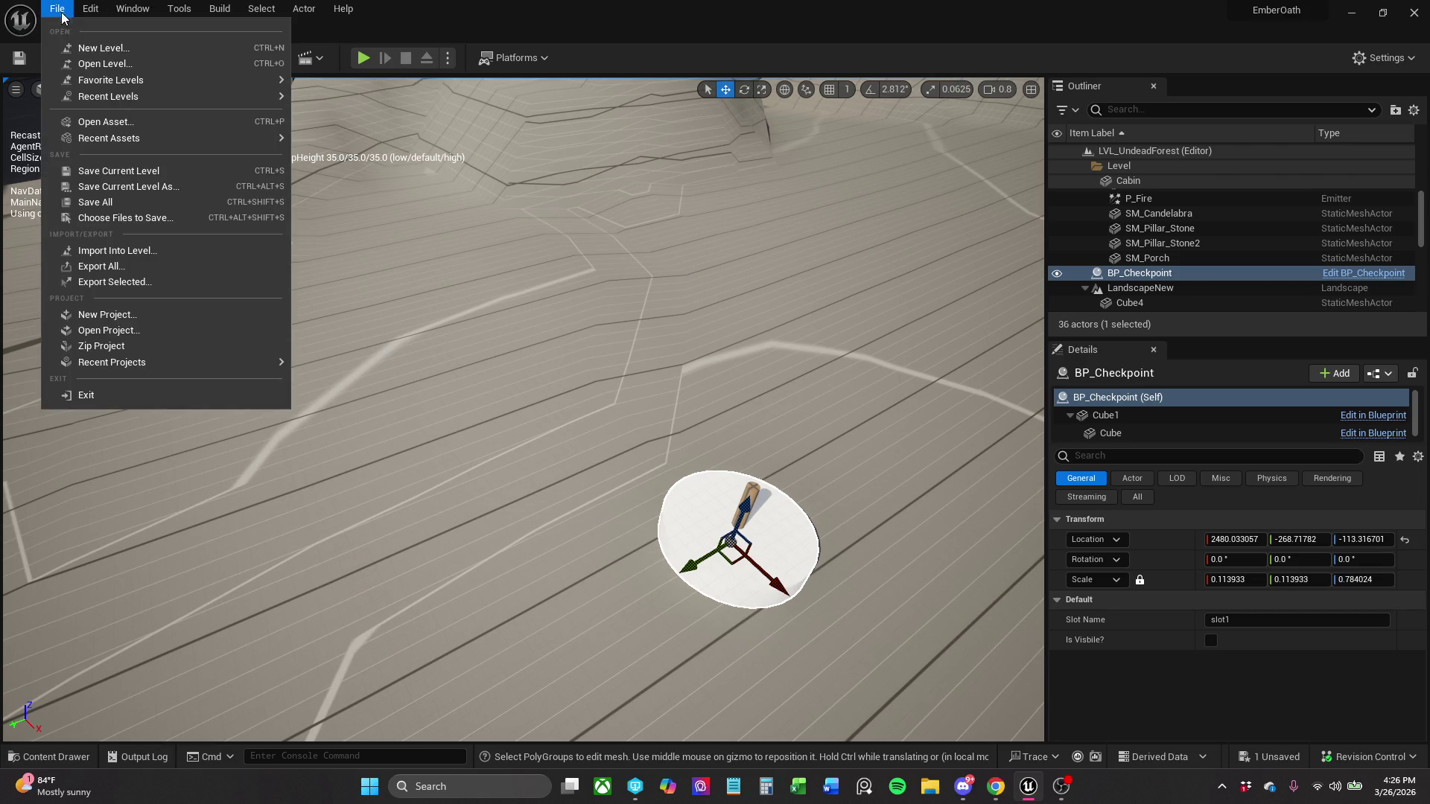
{"action": "left_click", "coordinate": [98, 202]}
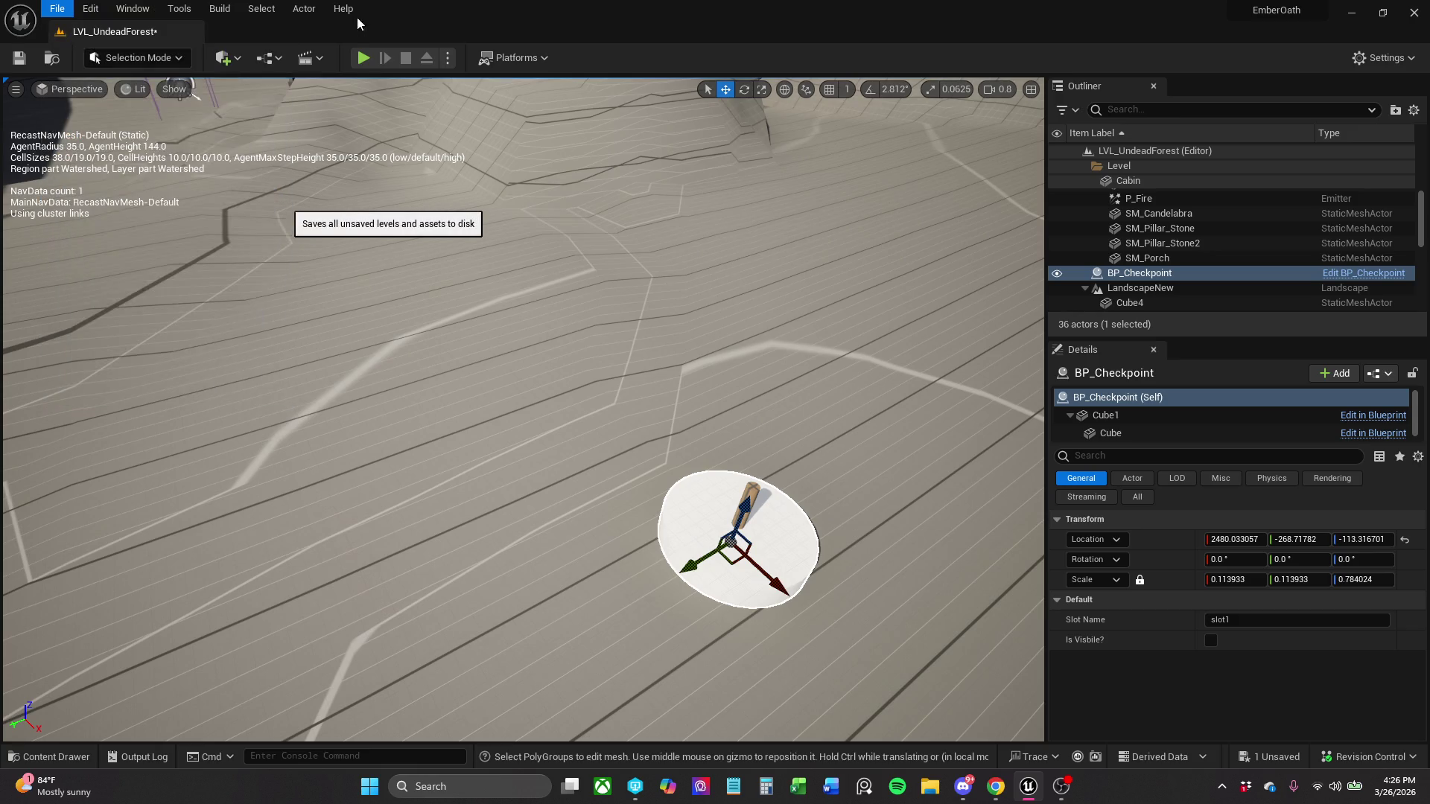
{"action": "left_click", "coordinate": [364, 59]}
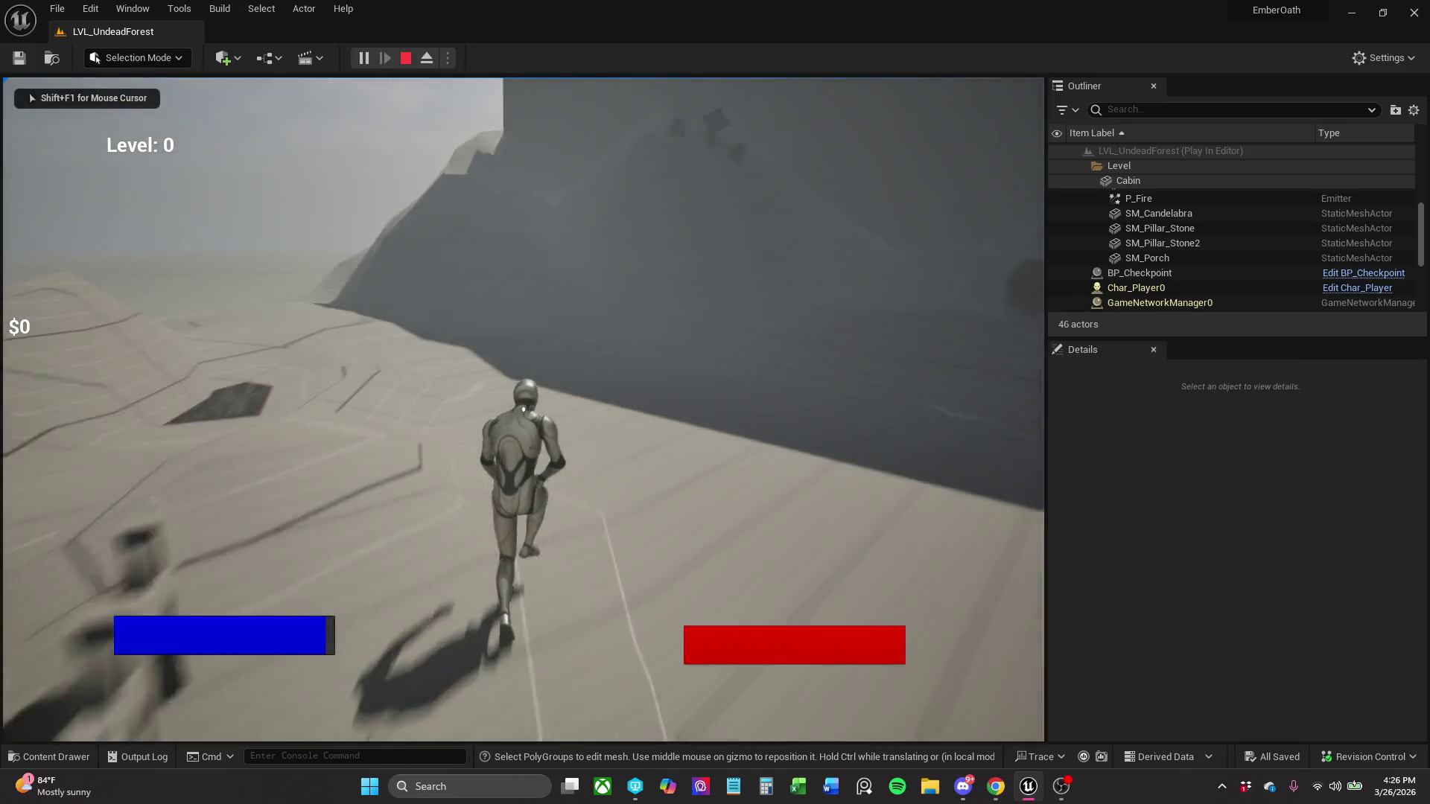
{"action": "key", "text": "Escape"}
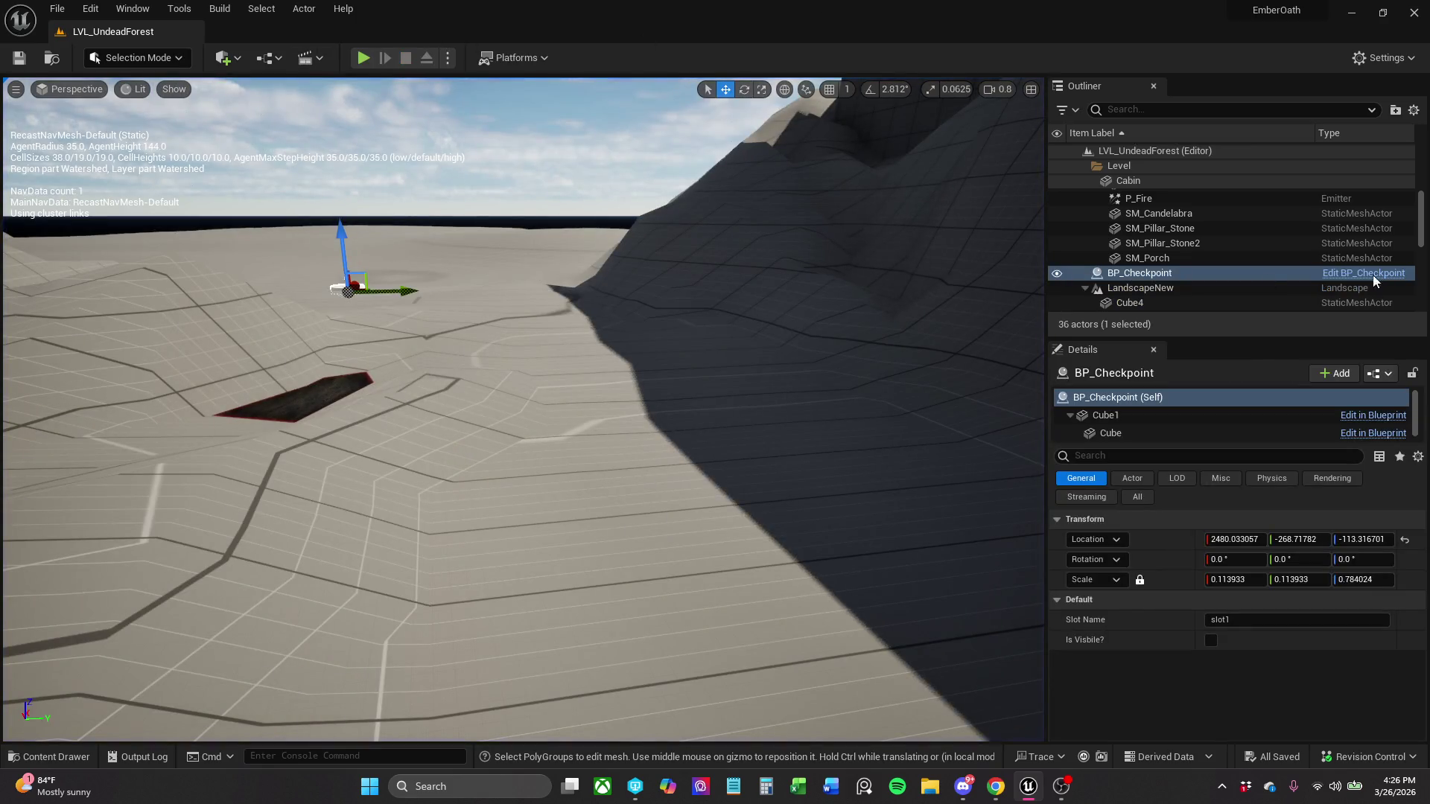
{"action": "key", "text": "ctrl+e"}
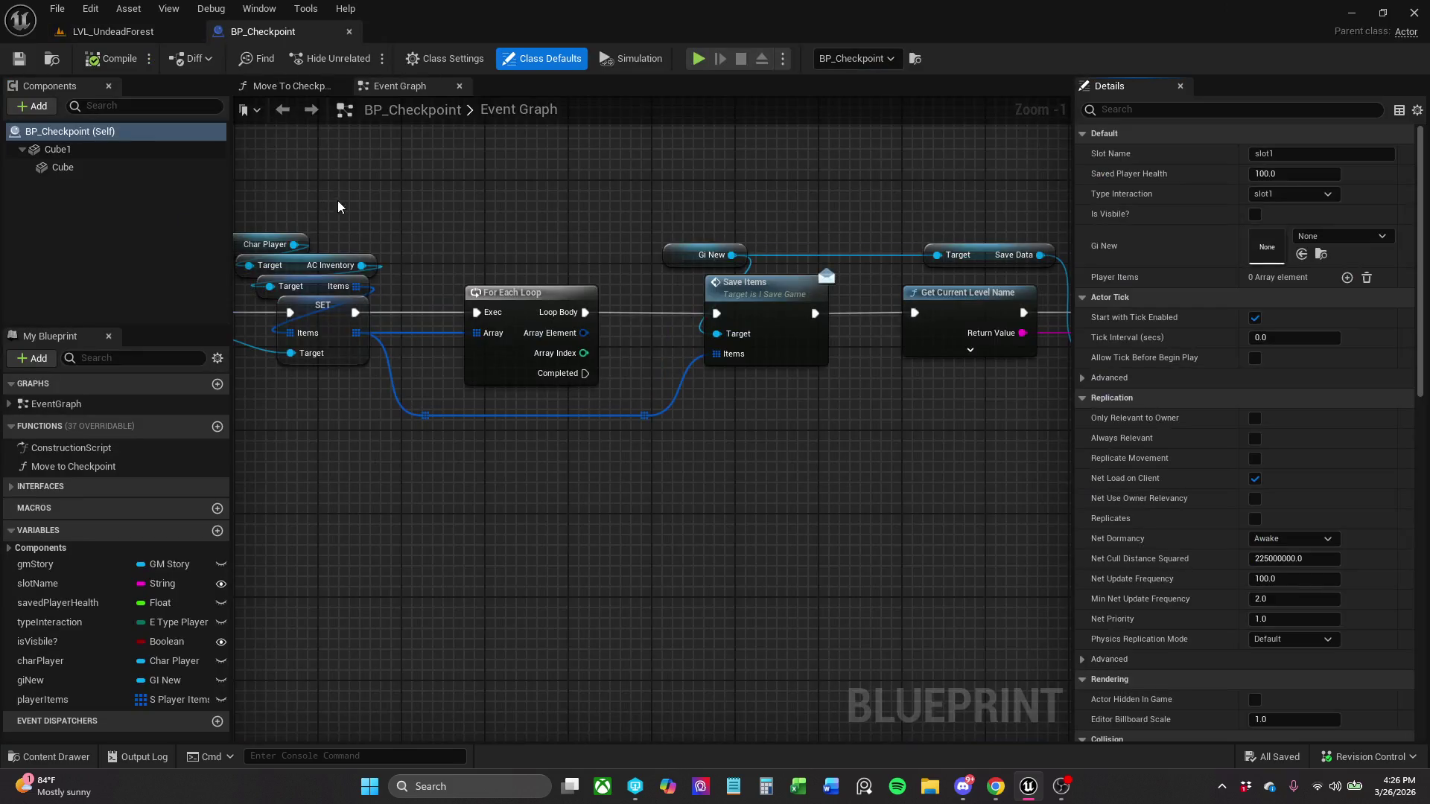
- Add a Niagara Particle System component under Cube1 using the Grid3D_Gas_Fire effect
{"action": "left_click", "coordinate": [58, 186]}
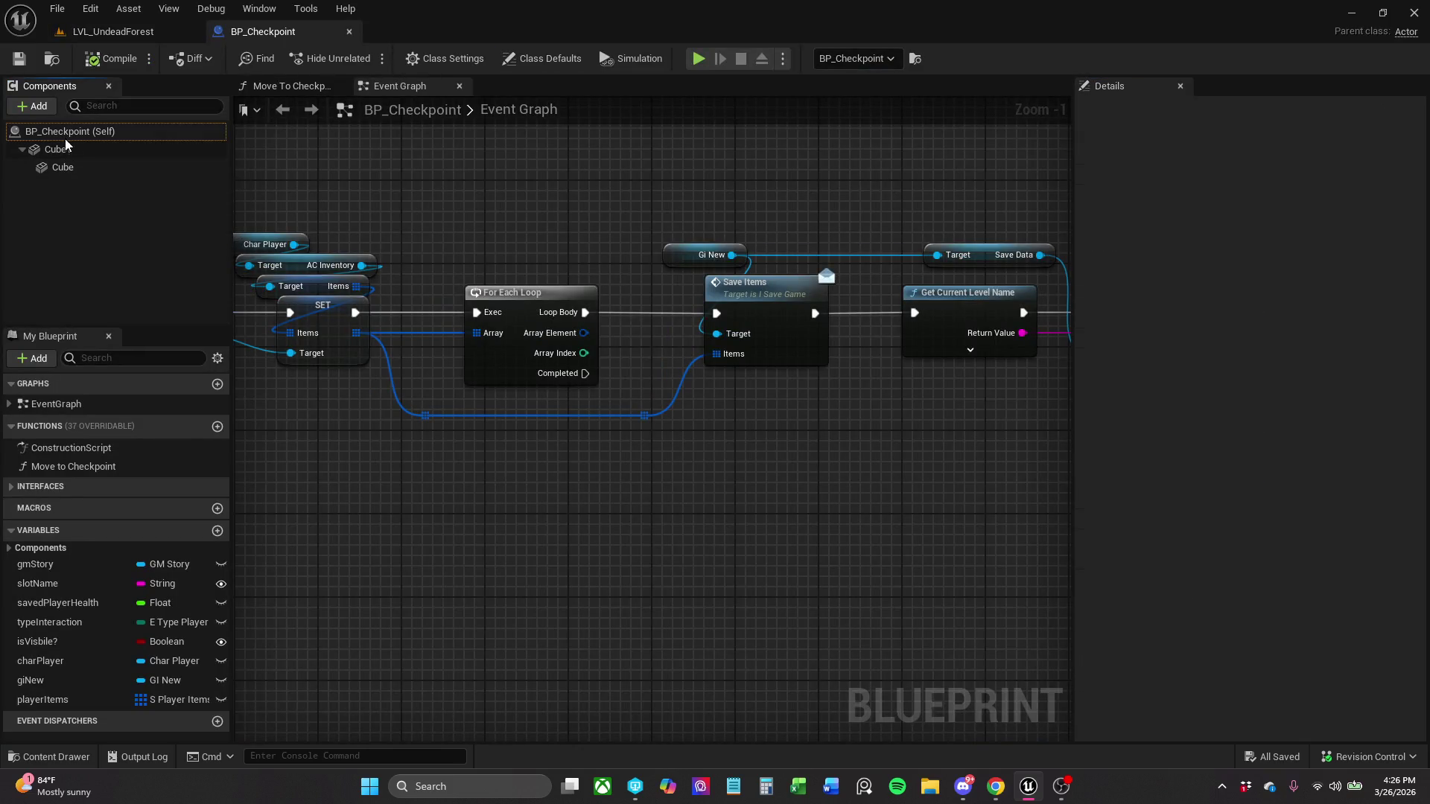
{"action": "left_click", "coordinate": [33, 106]}
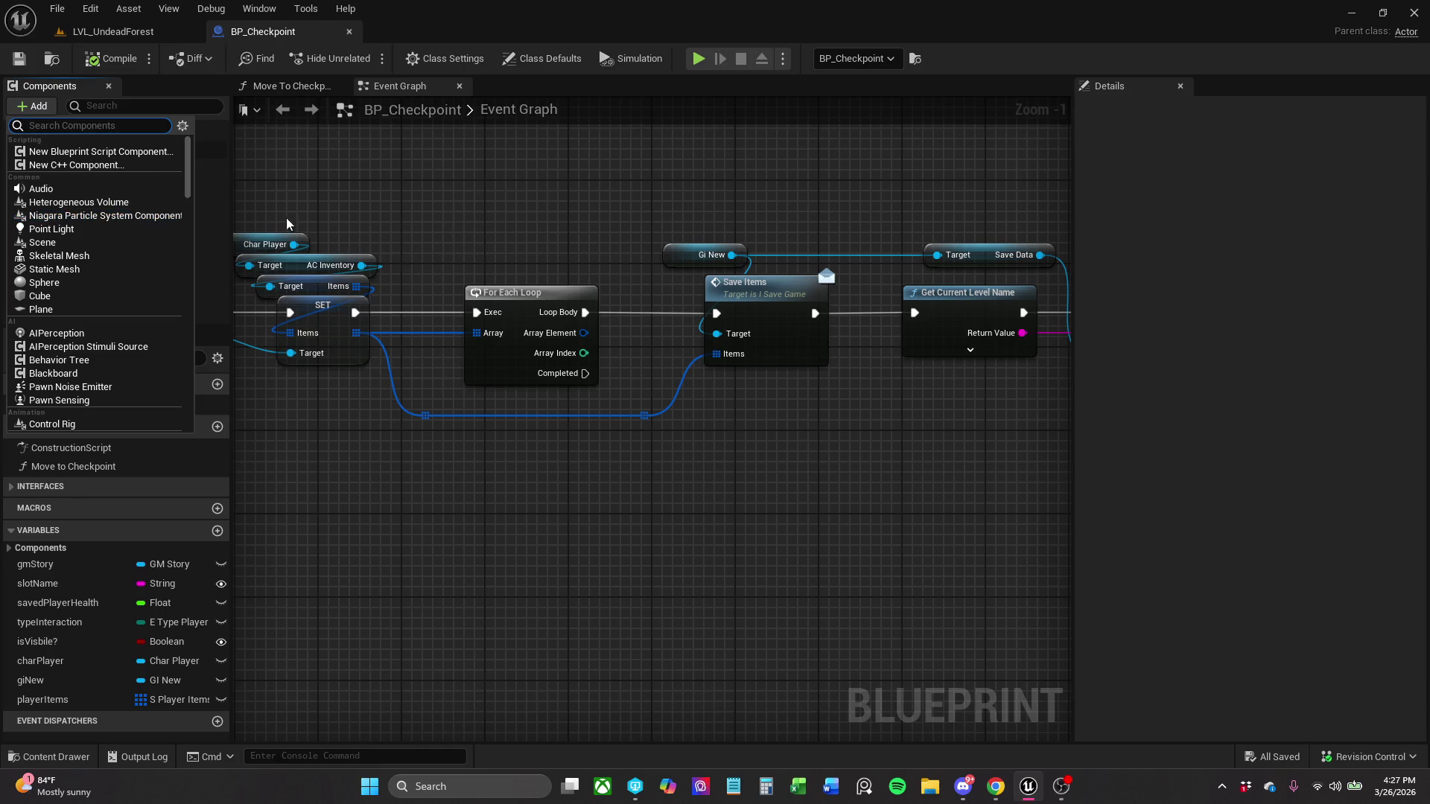
{"action": "type", "text": "naga"}
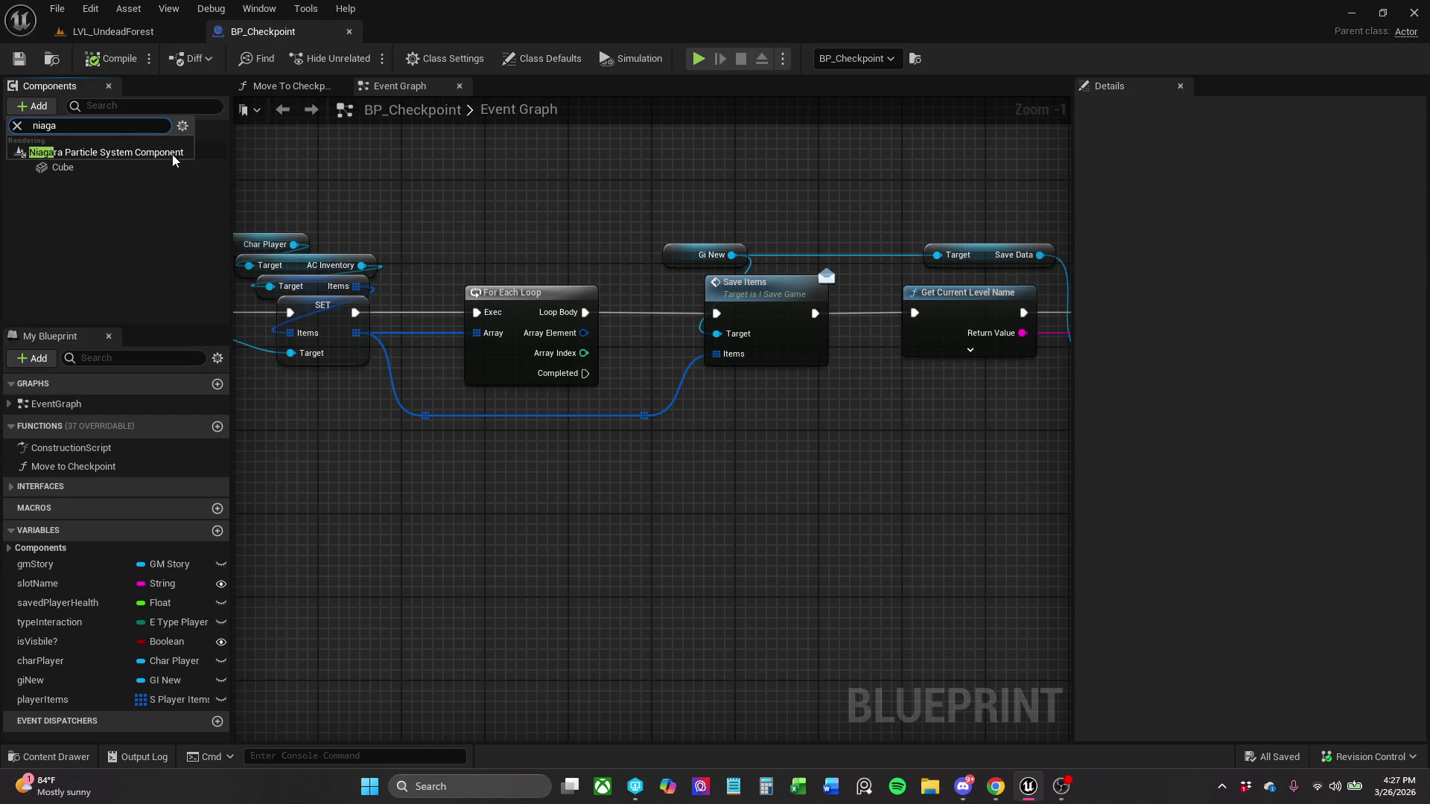
{"action": "left_click", "coordinate": [172, 153]}
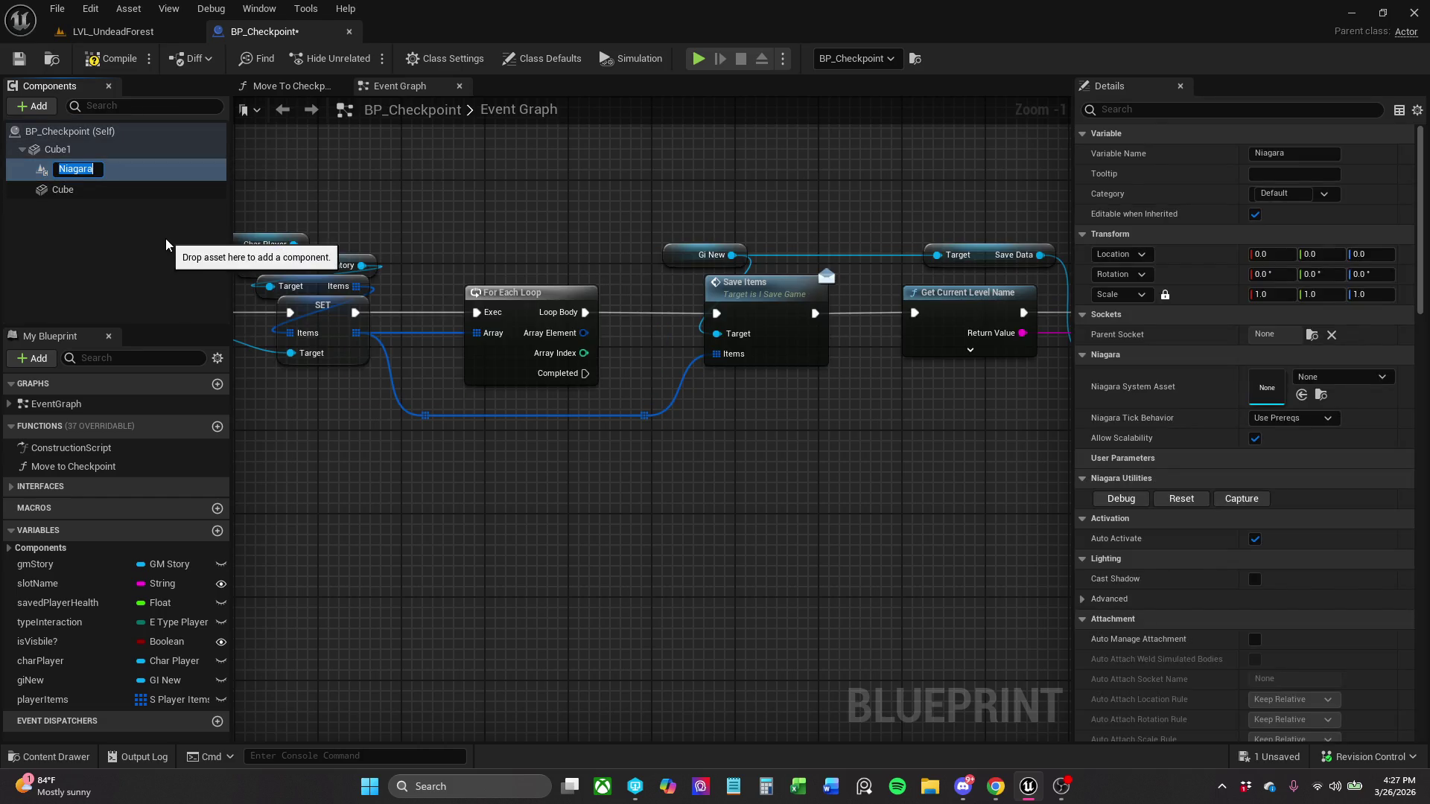
{"action": "key", "text": "Return"}
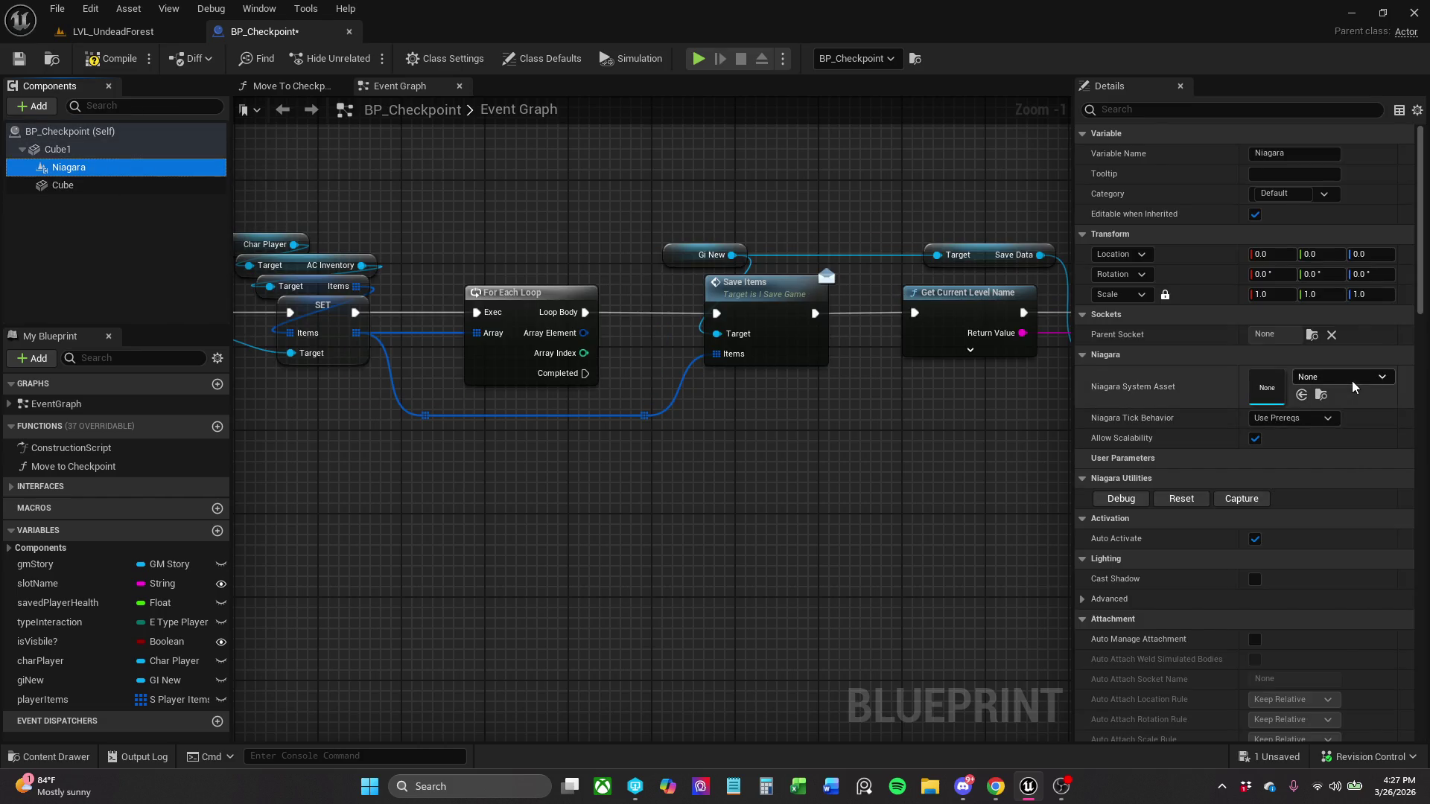
{"action": "left_click", "coordinate": [1341, 377]}
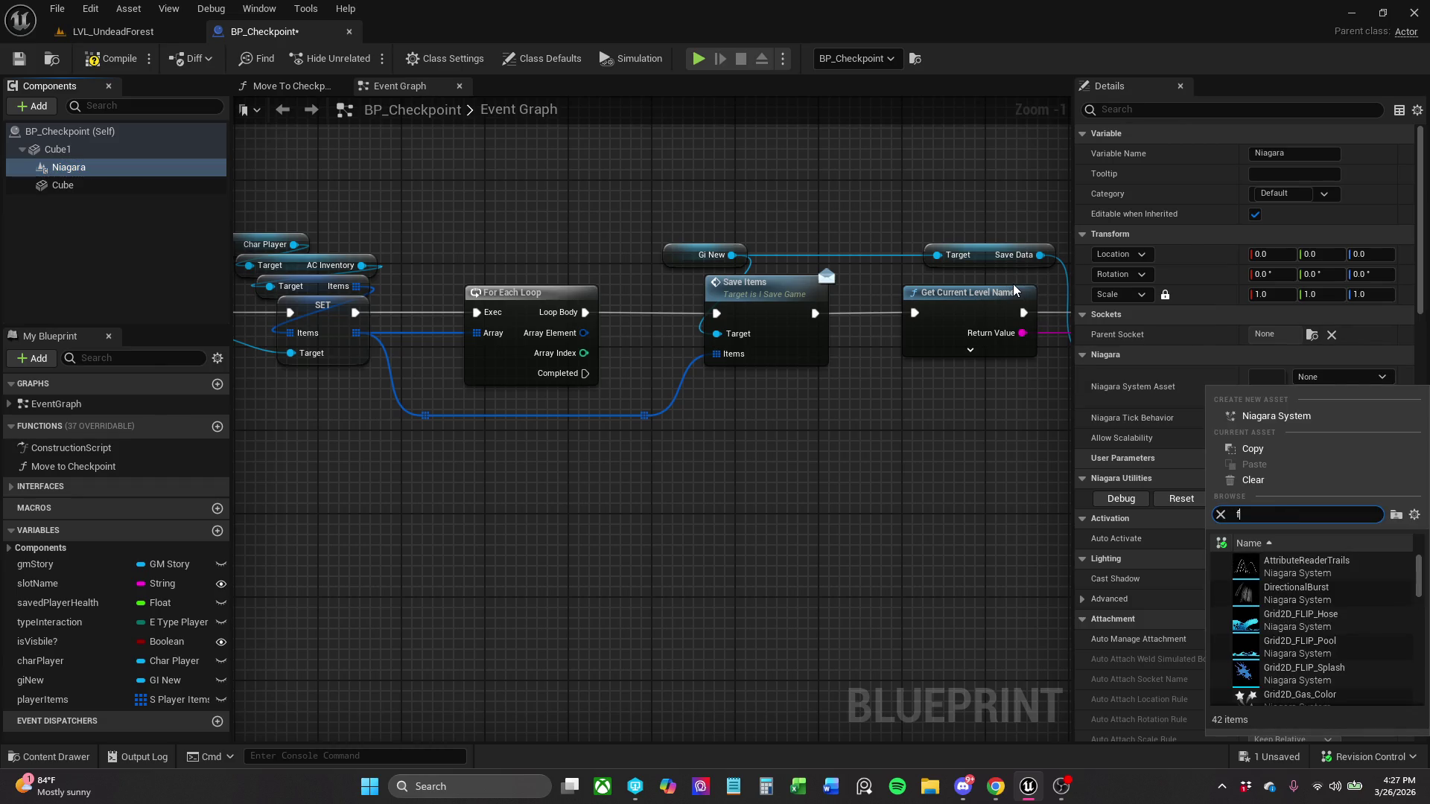
{"action": "type", "text": "ire"}
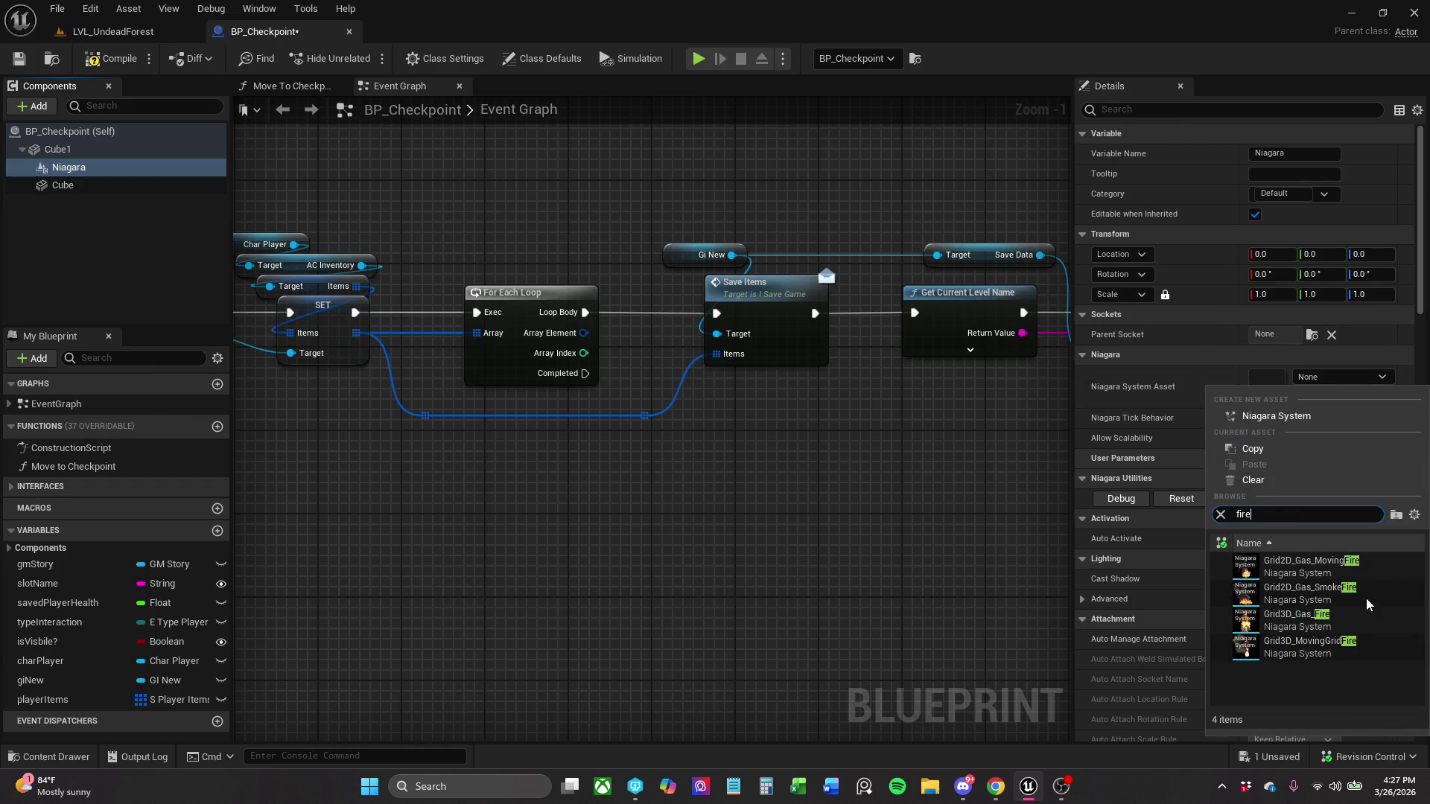
{"action": "left_click", "coordinate": [1361, 612]}
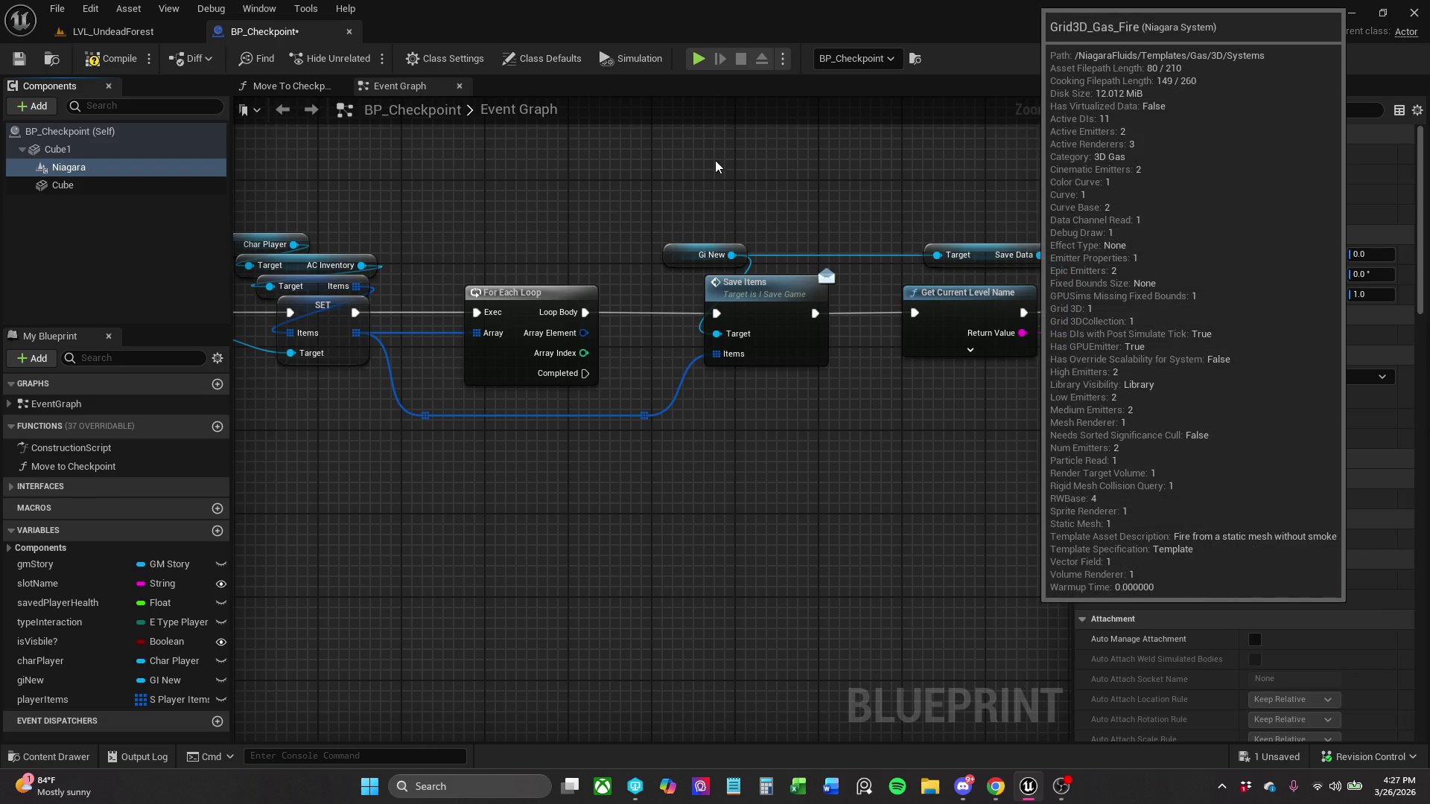
- Show the checkpoint's 3D preview, delete the Niagara component, and compile the blueprint
{"action": "left_click", "coordinate": [296, 88]}
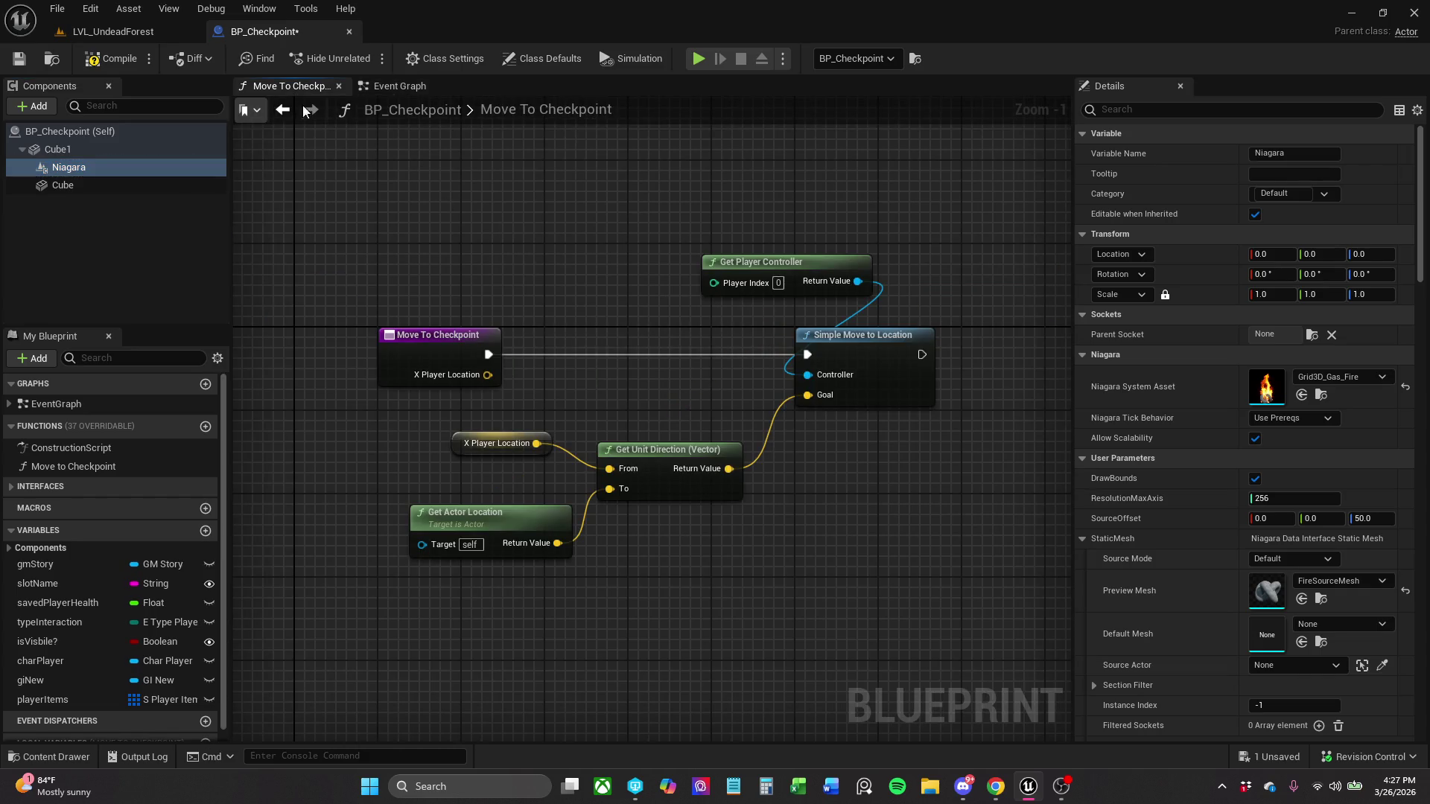
{"action": "left_click", "coordinate": [393, 84]}
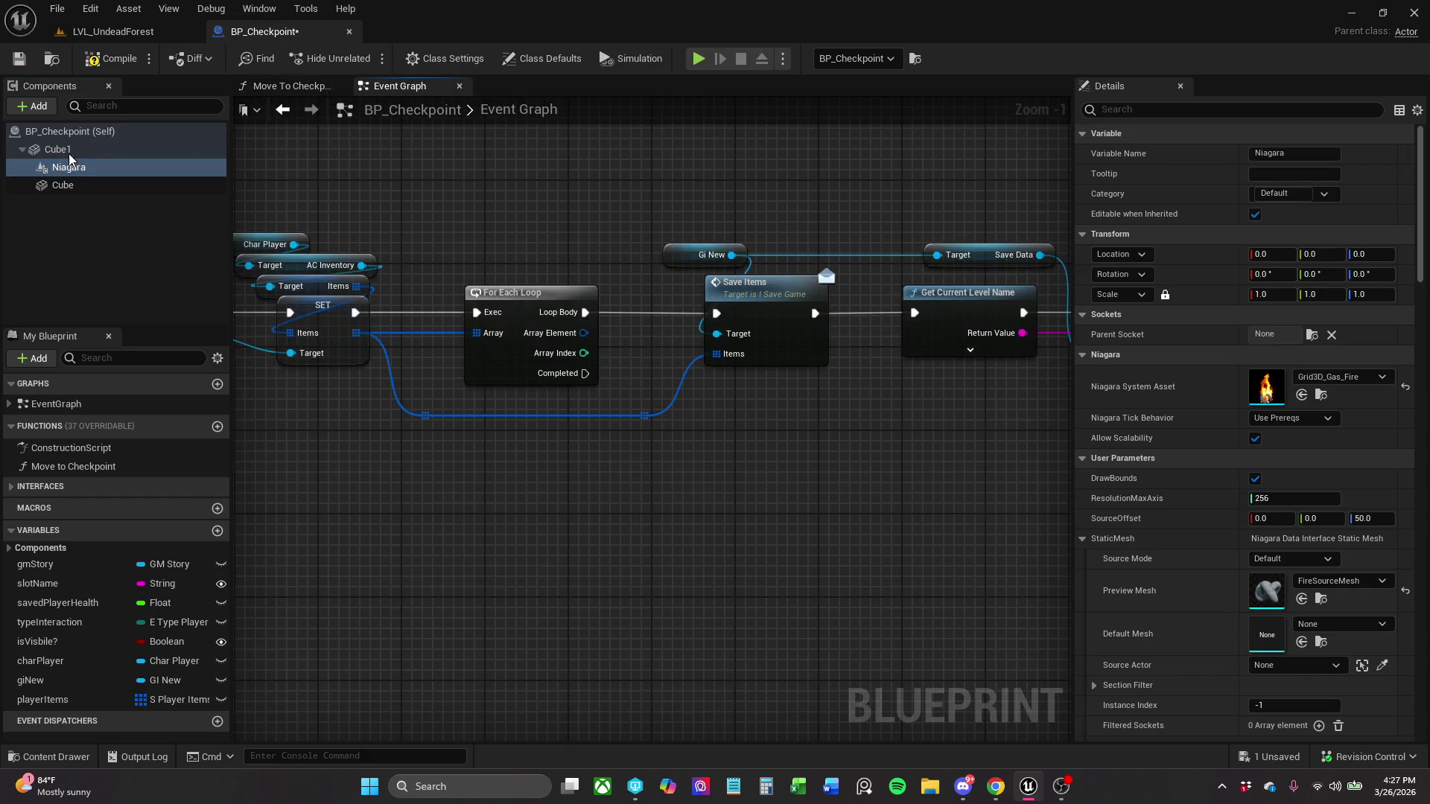
{"action": "left_click", "coordinate": [71, 151]}
{"action": "left_click", "coordinate": [74, 150]}
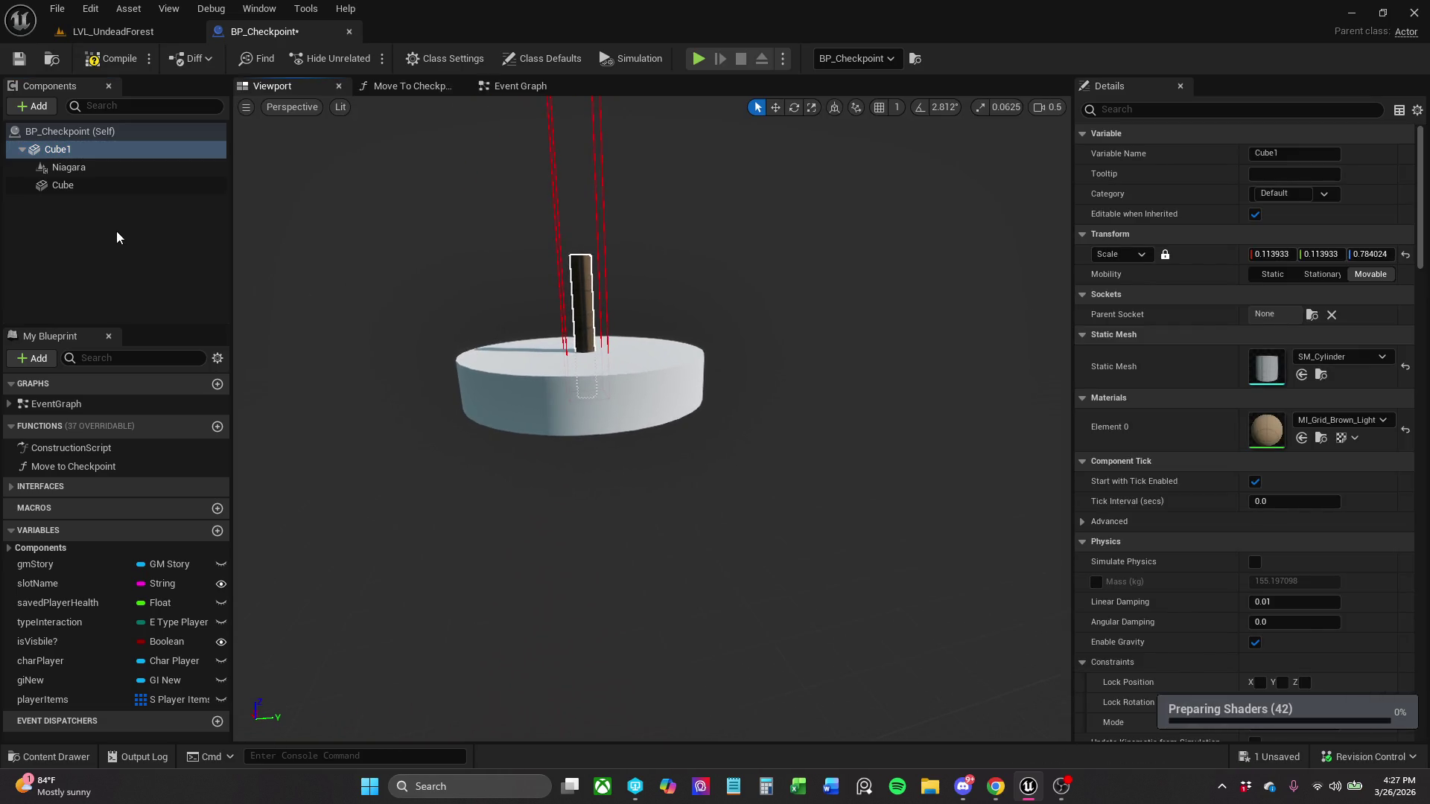
{"action": "left_click", "coordinate": [69, 168]}
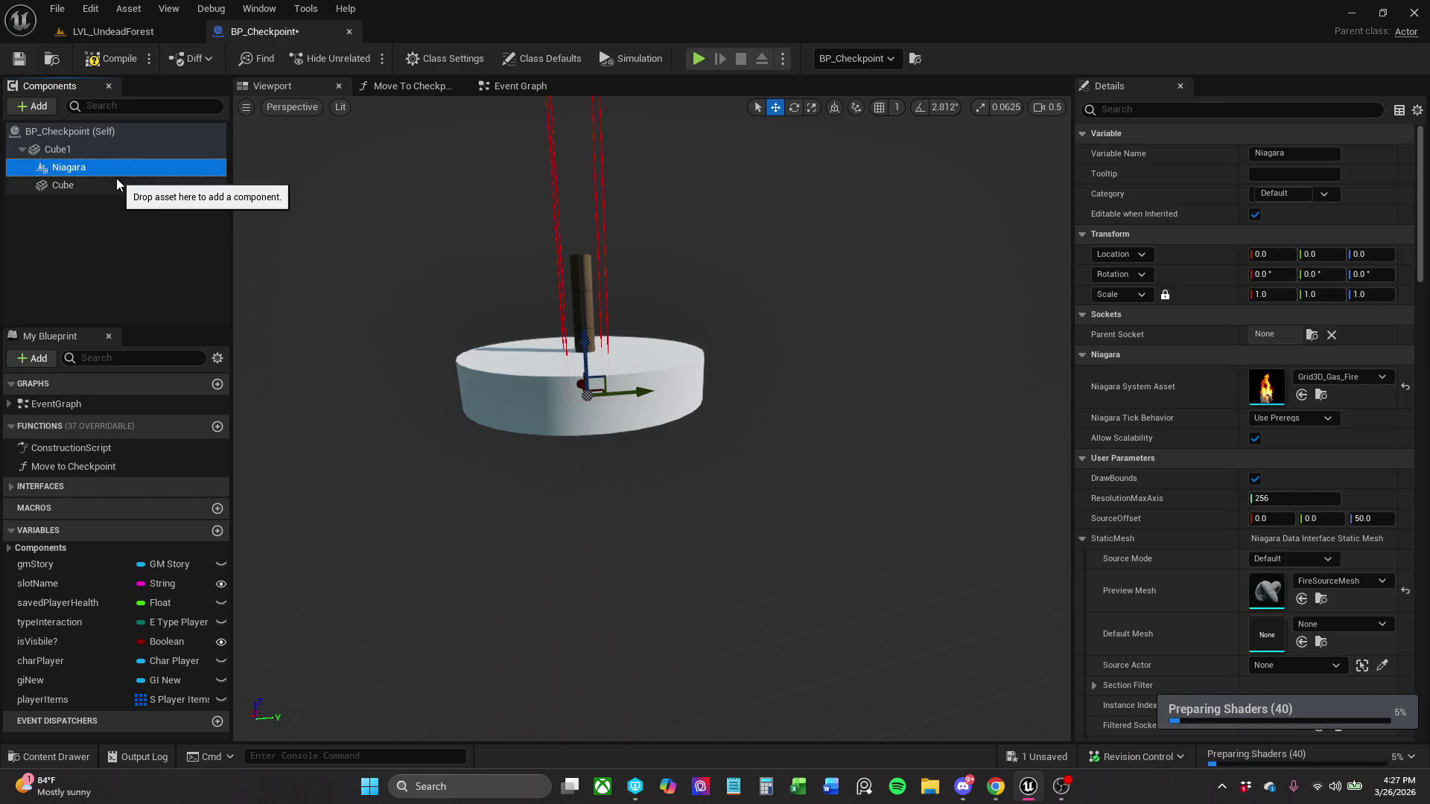
{"action": "key", "text": "Delete"}
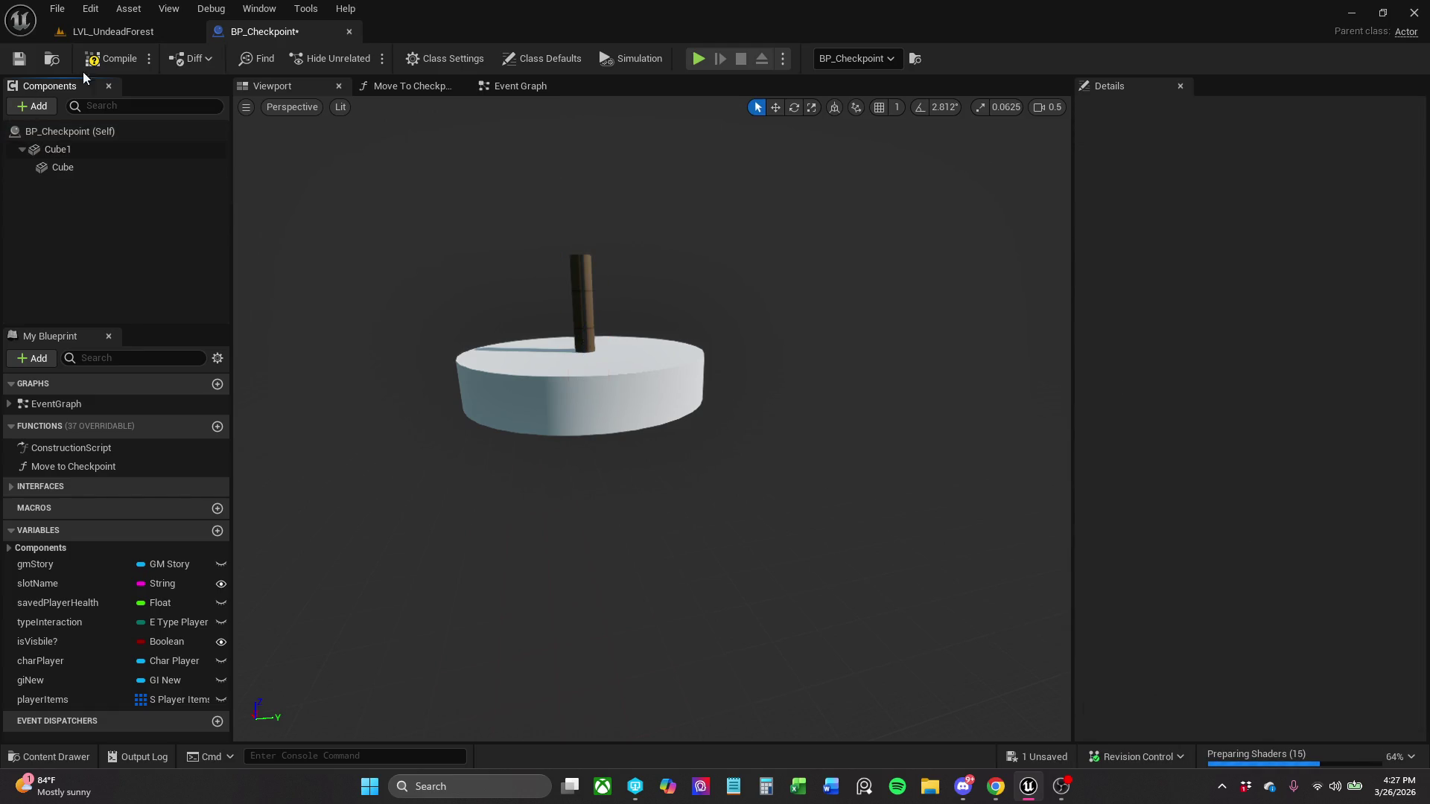
{"action": "left_click", "coordinate": [122, 59]}
- Save the checkpoint blueprint, confirming the checkout, and return to the level
{"action": "left_click", "coordinate": [19, 59]}
{"action": "left_click", "coordinate": [734, 565]}
{"action": "left_click", "coordinate": [349, 33]}
- Lift BP_Checkpoint to Z -68.56 onto the ground, save all, and start a playtest
{"action": "left_click_drag", "start_coordinate": [437, 256], "coordinate": [394, 245]}
{"action": "mouse_move", "coordinate": [701, 316]}
{"action": "left_mouse_down"}
{"action": "mouse_move", "coordinate": [738, 321]}
{"action": "mouse_move", "coordinate": [565, 285]}
{"action": "left_mouse_up"}
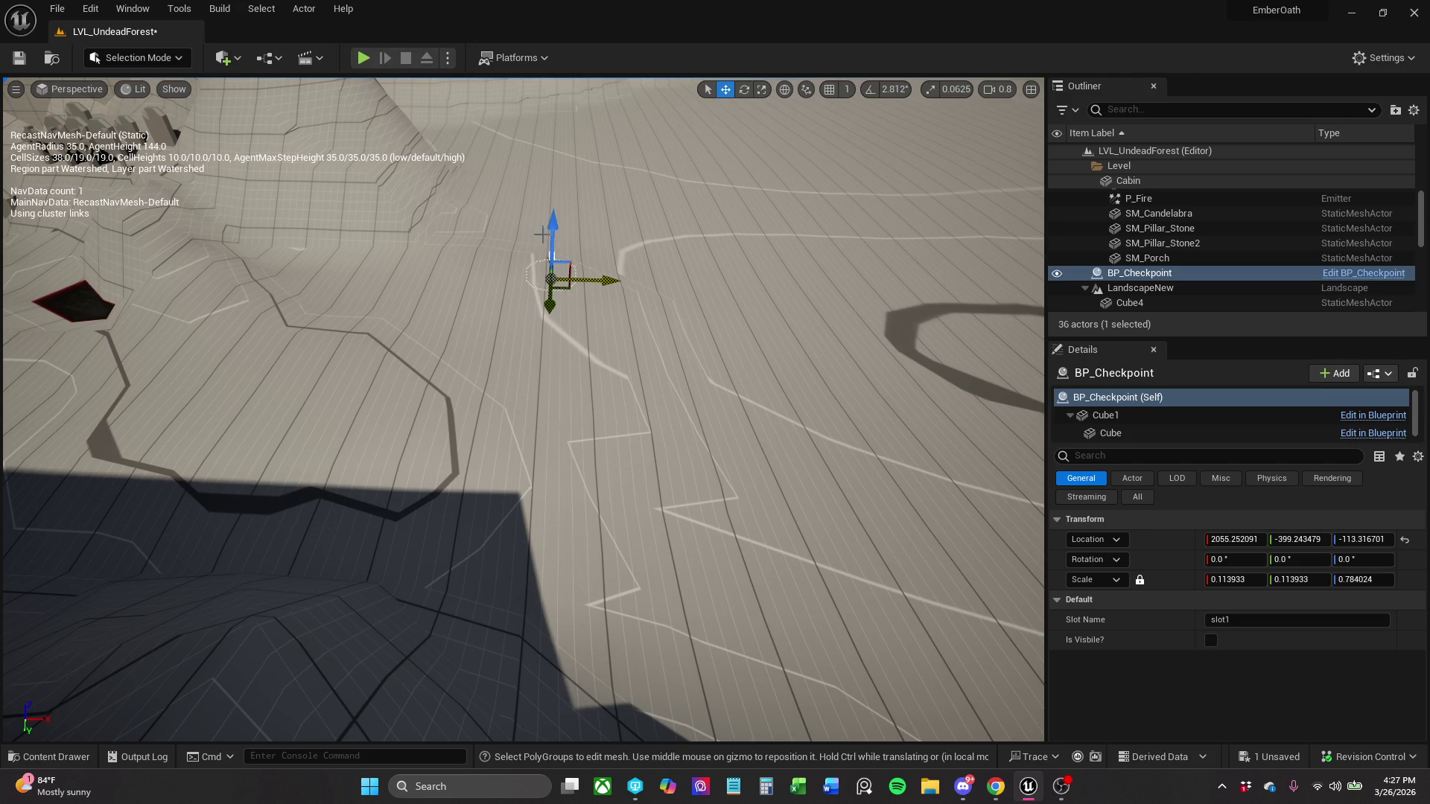
{"action": "left_click_drag", "start_coordinate": [551, 210], "coordinate": [546, 173]}
{"action": "key", "text": "End"}
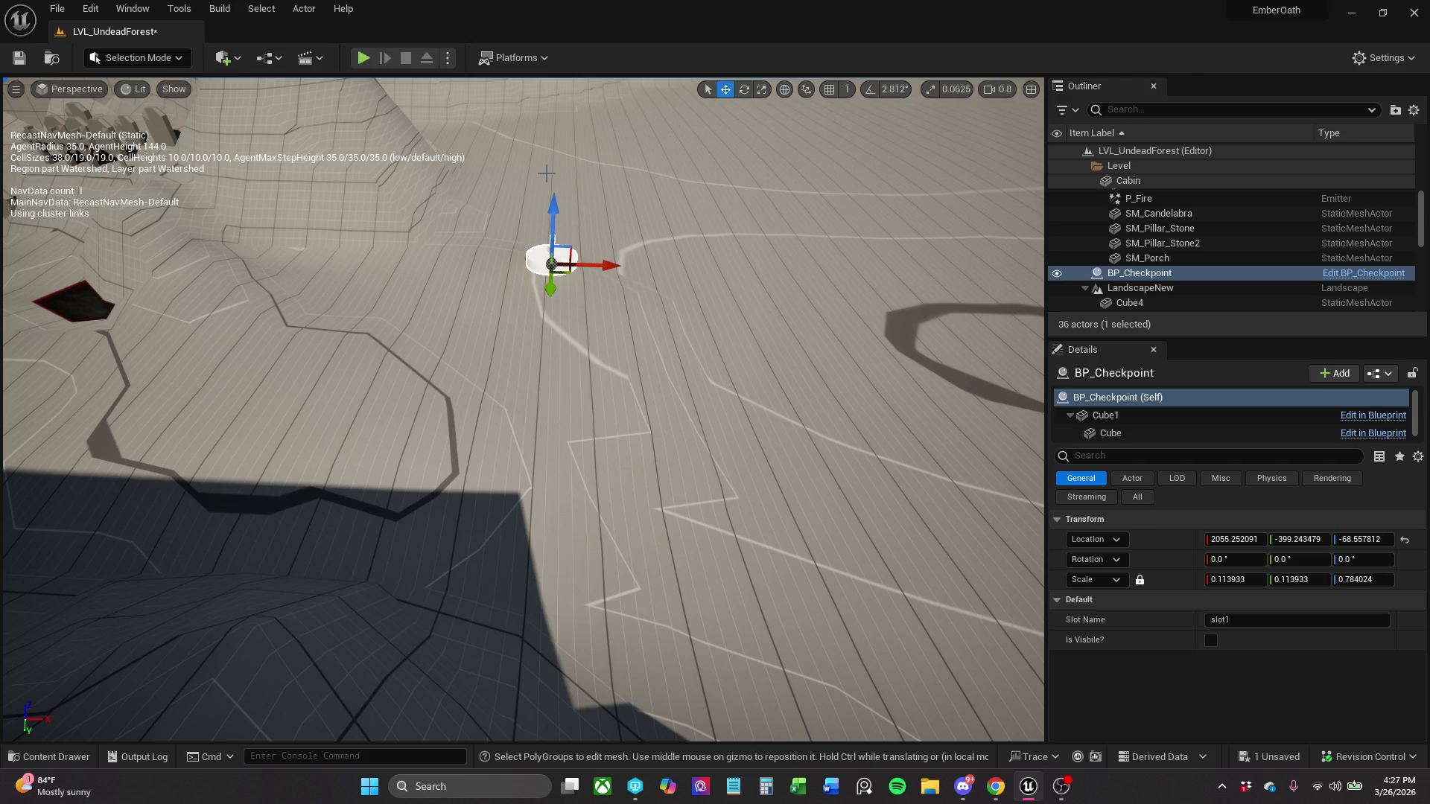
{"action": "left_click", "coordinate": [57, 9]}
{"action": "left_click", "coordinate": [100, 203]}
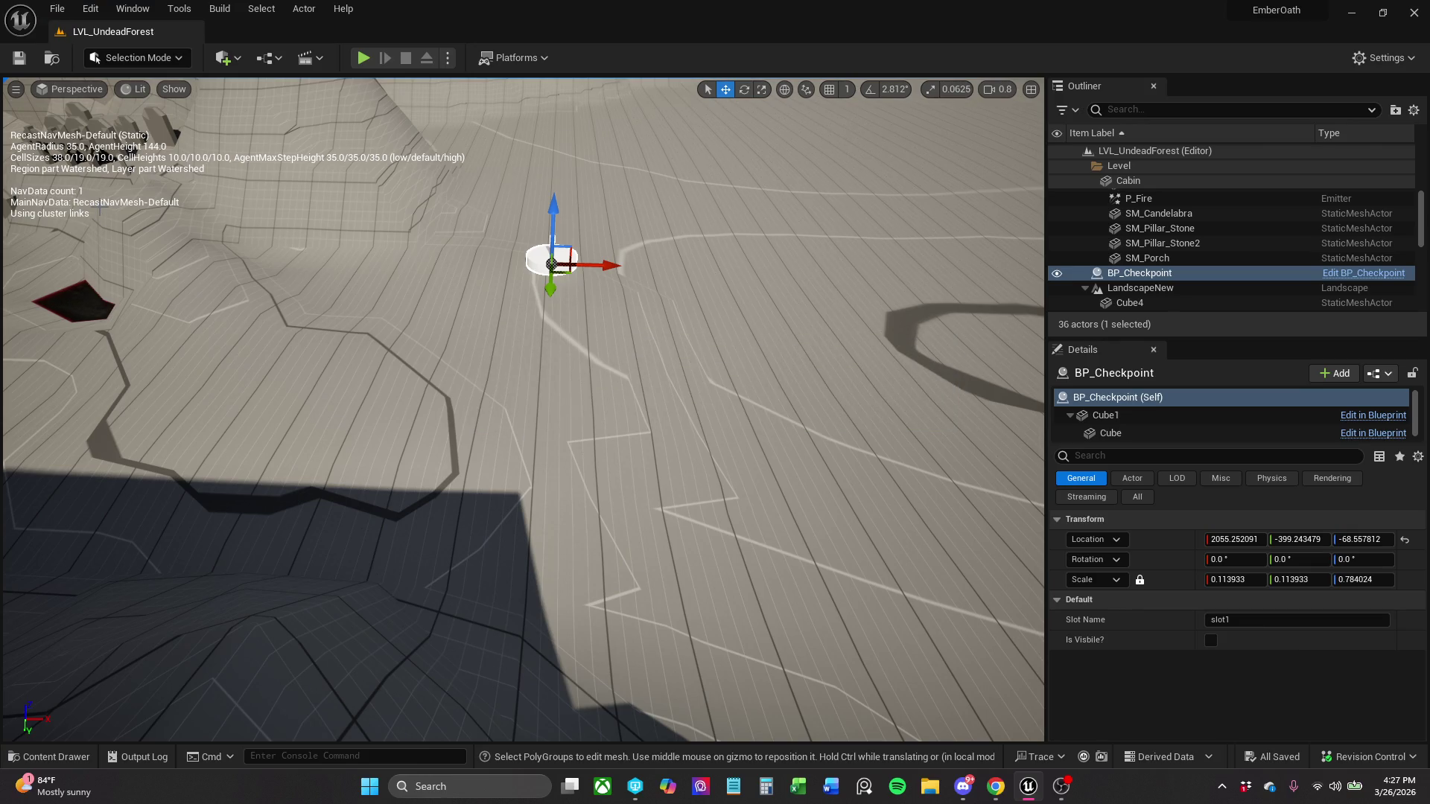
{"action": "mouse_move", "coordinate": [434, 451]}
{"action": "left_mouse_down"}
{"action": "mouse_move", "coordinate": [440, 402]}
{"action": "mouse_move", "coordinate": [417, 484]}
{"action": "mouse_move", "coordinate": [432, 444]}
{"action": "mouse_move", "coordinate": [350, 417]}
{"action": "mouse_move", "coordinate": [262, 97]}
{"action": "left_mouse_up"}
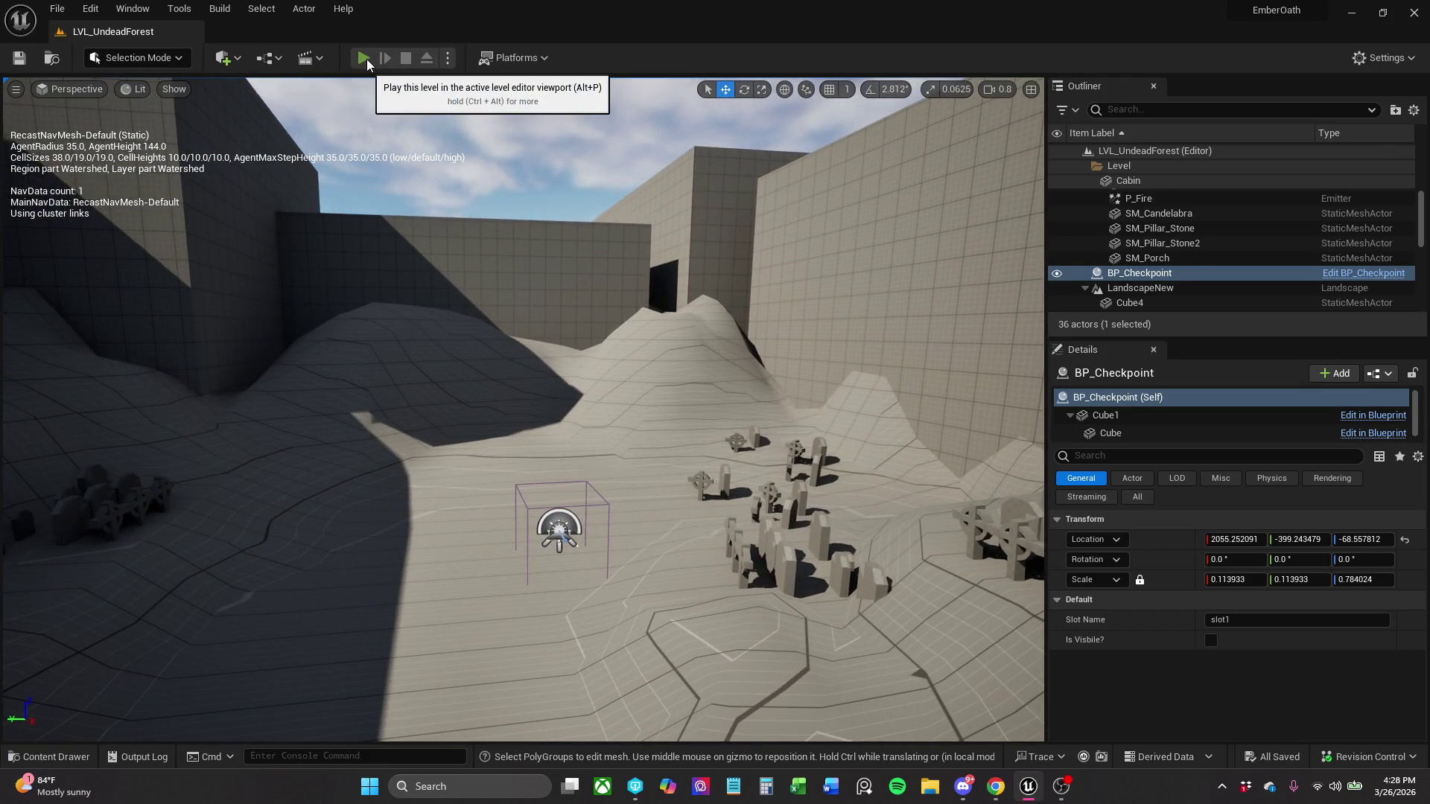
{"action": "left_click", "coordinate": [367, 63]}
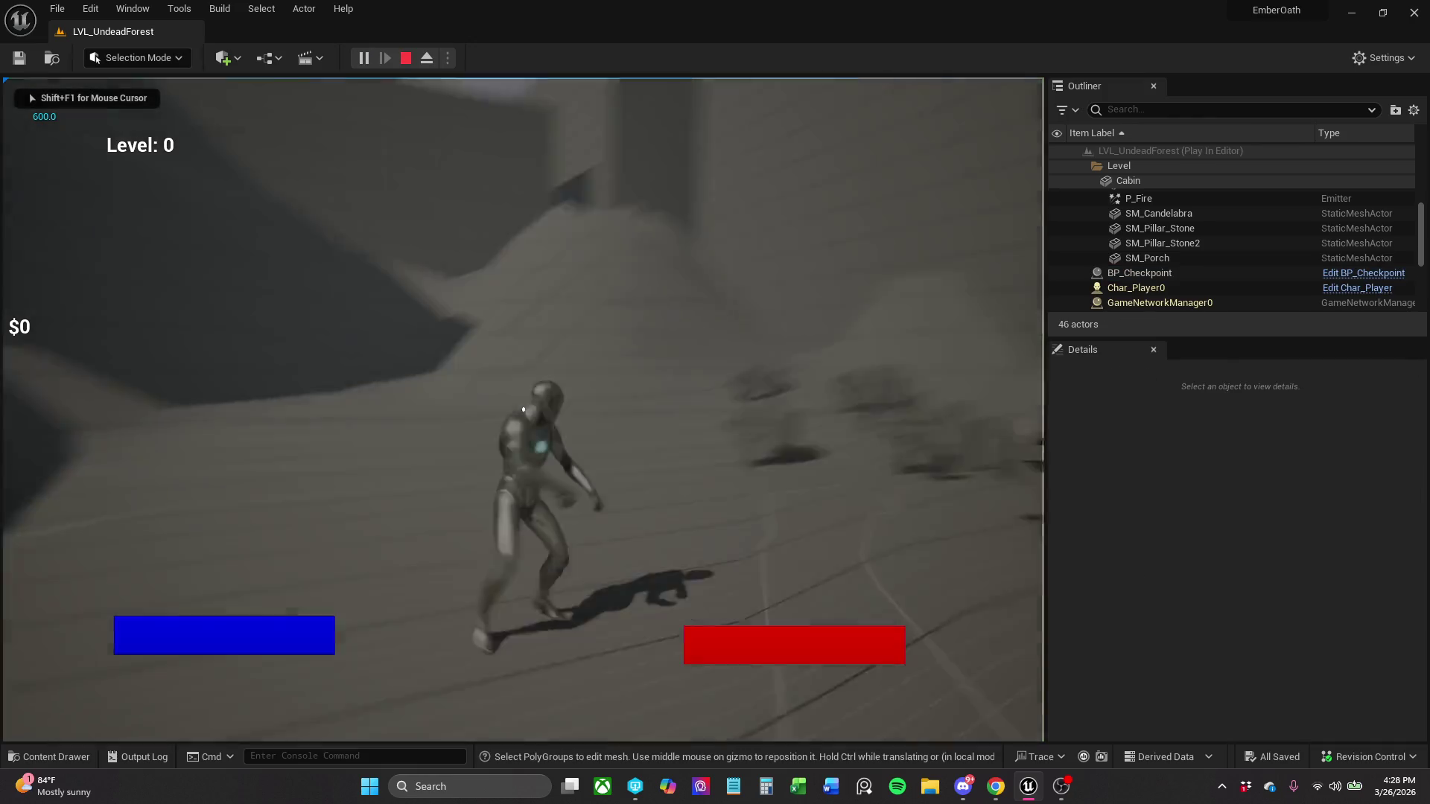
{"action": "key", "text": "shift+w"}
{"action": "key", "text": "space"}
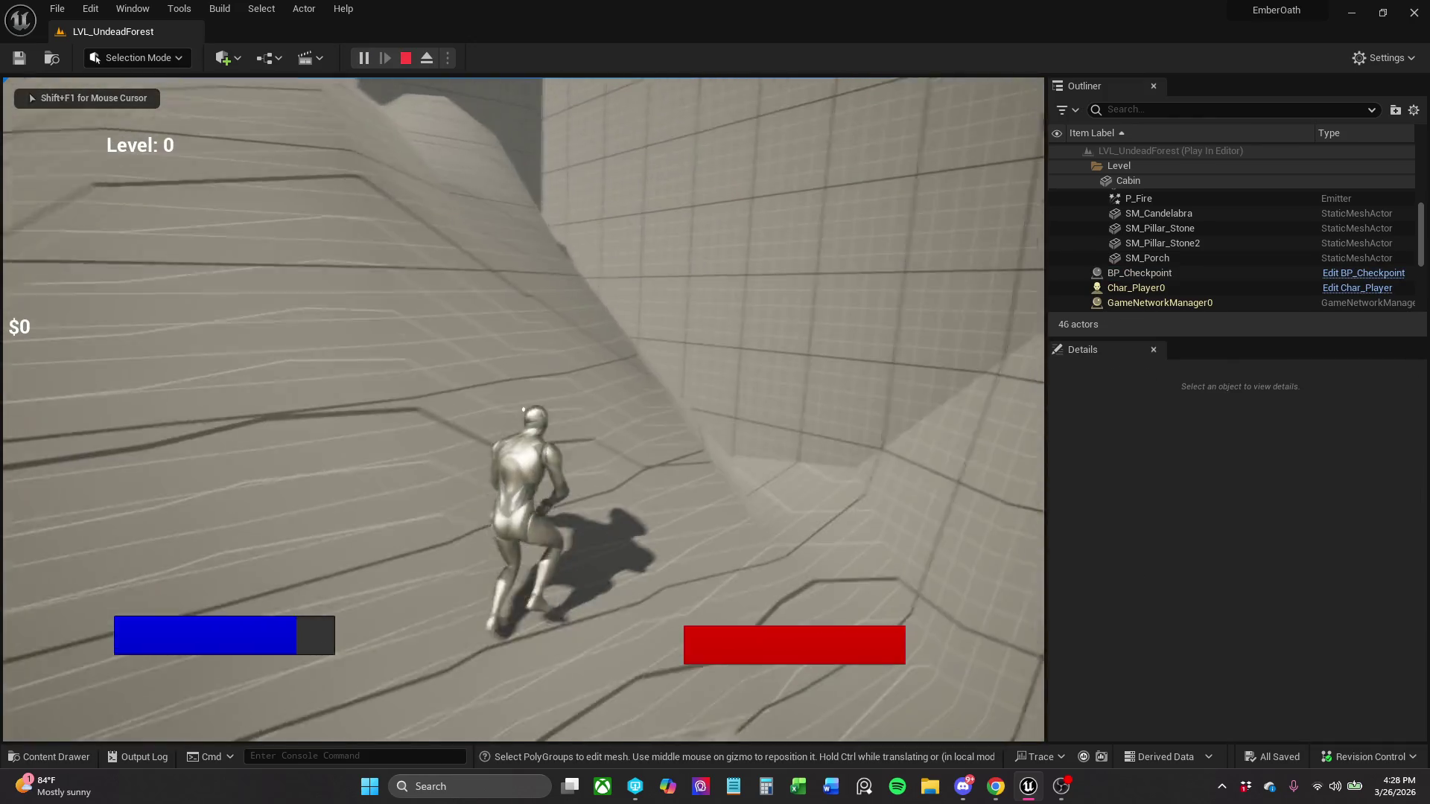
{"action": "key", "text": "shift+w"}
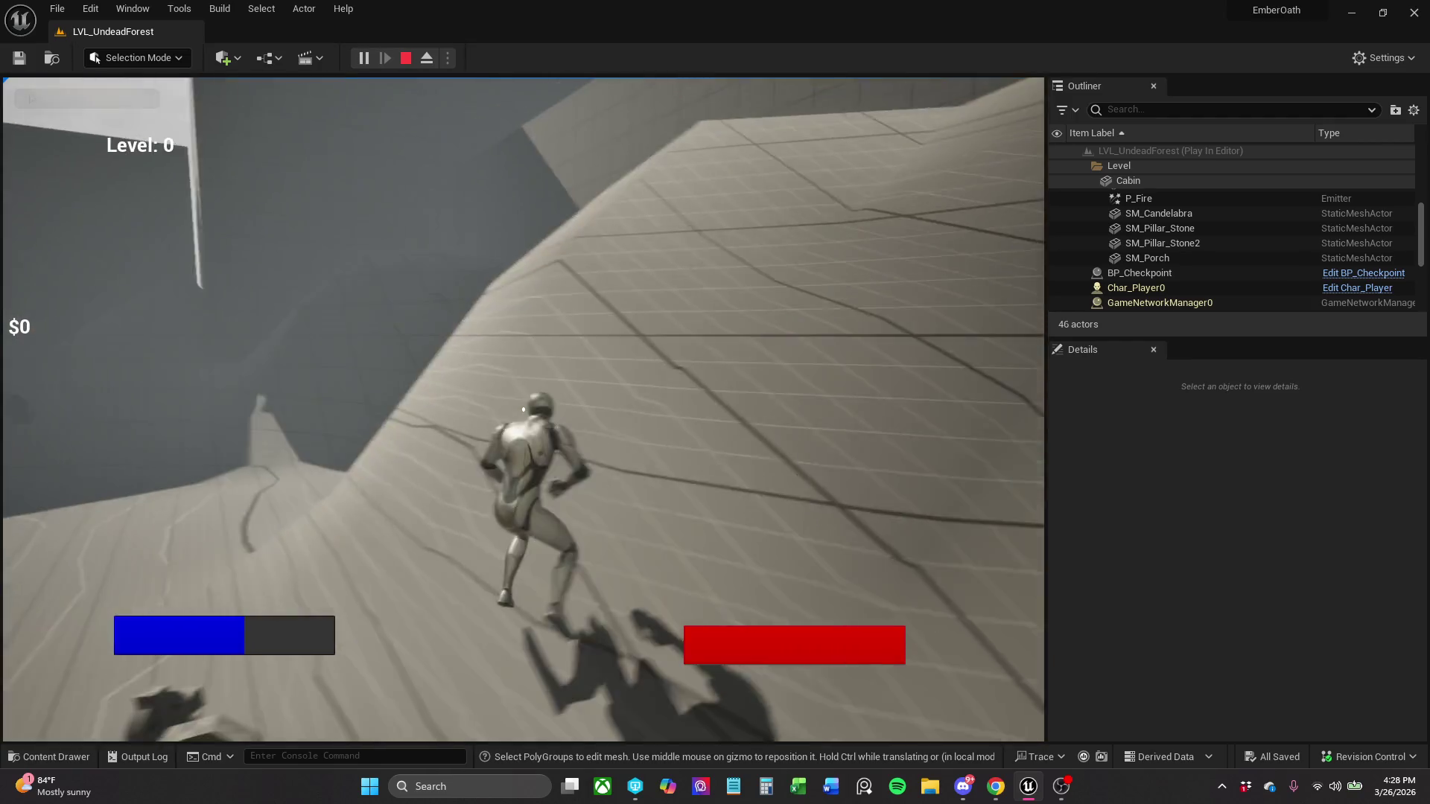
{"action": "key", "text": "shift+w"}
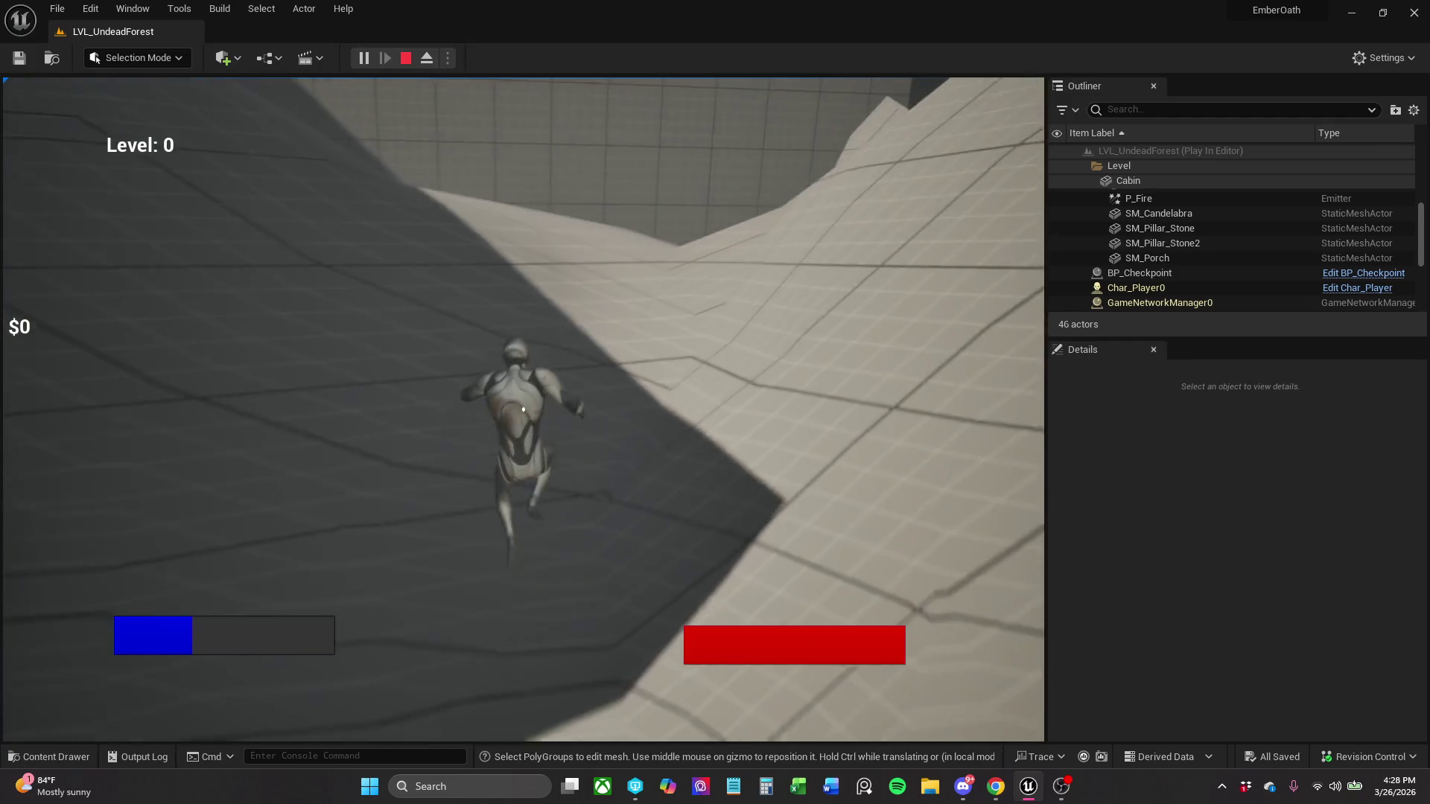
{"action": "key", "text": "shift+w"}
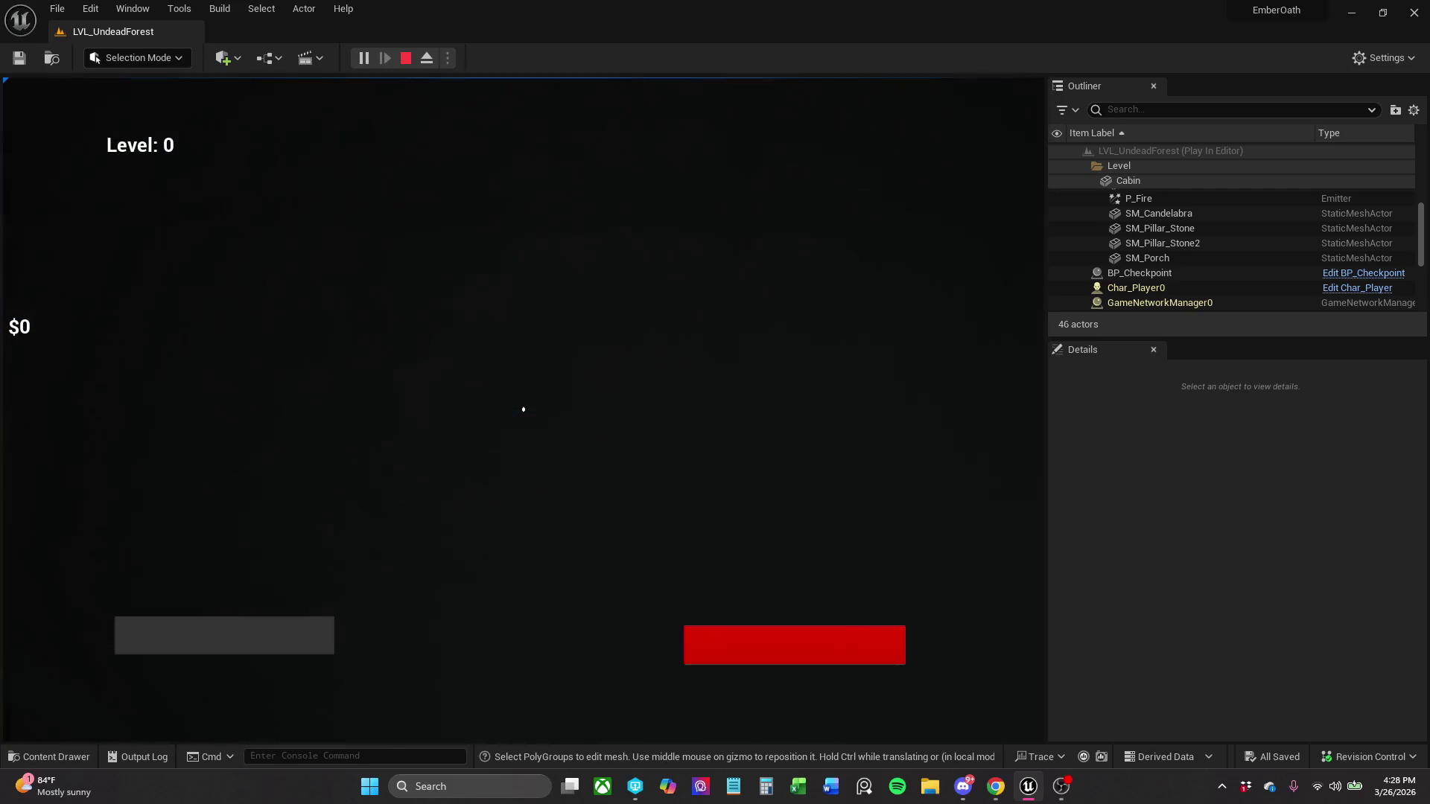
{"action": "key", "text": "Escape"}
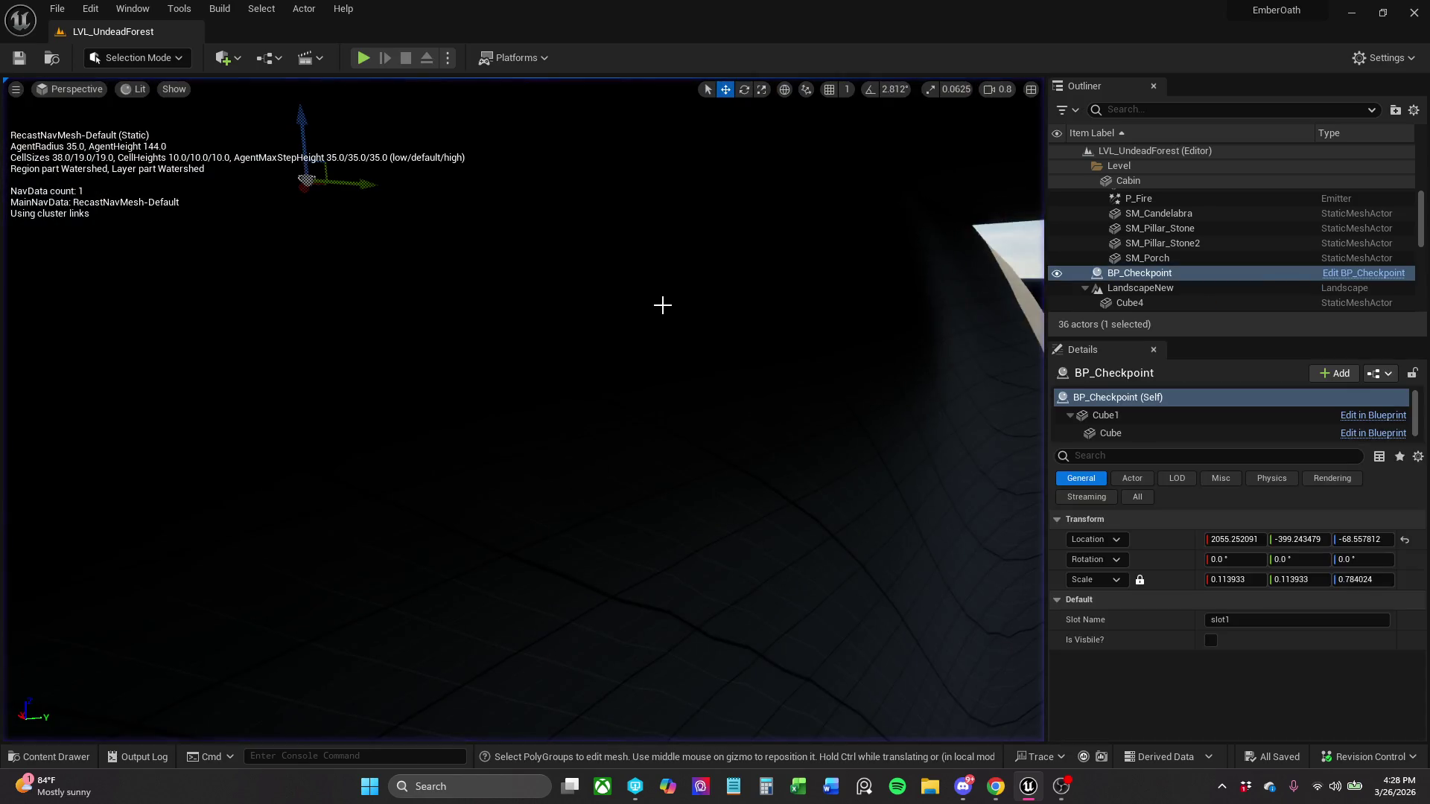
{"action": "key", "text": "w"}
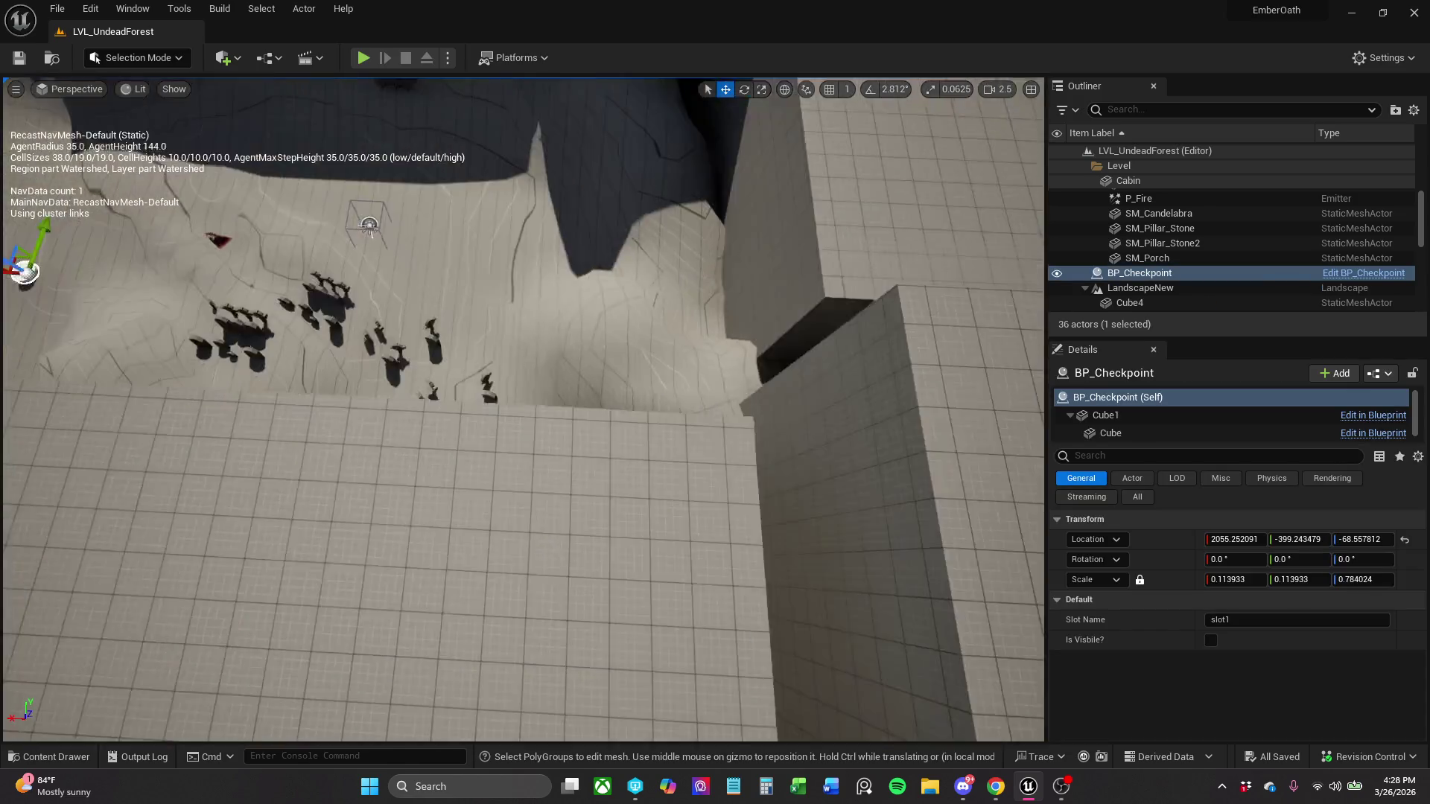
{"action": "scroll", "coordinate": [524, 410], "scroll_direction": "up", "scroll_amount": 1}
{"action": "key", "text": "w"}
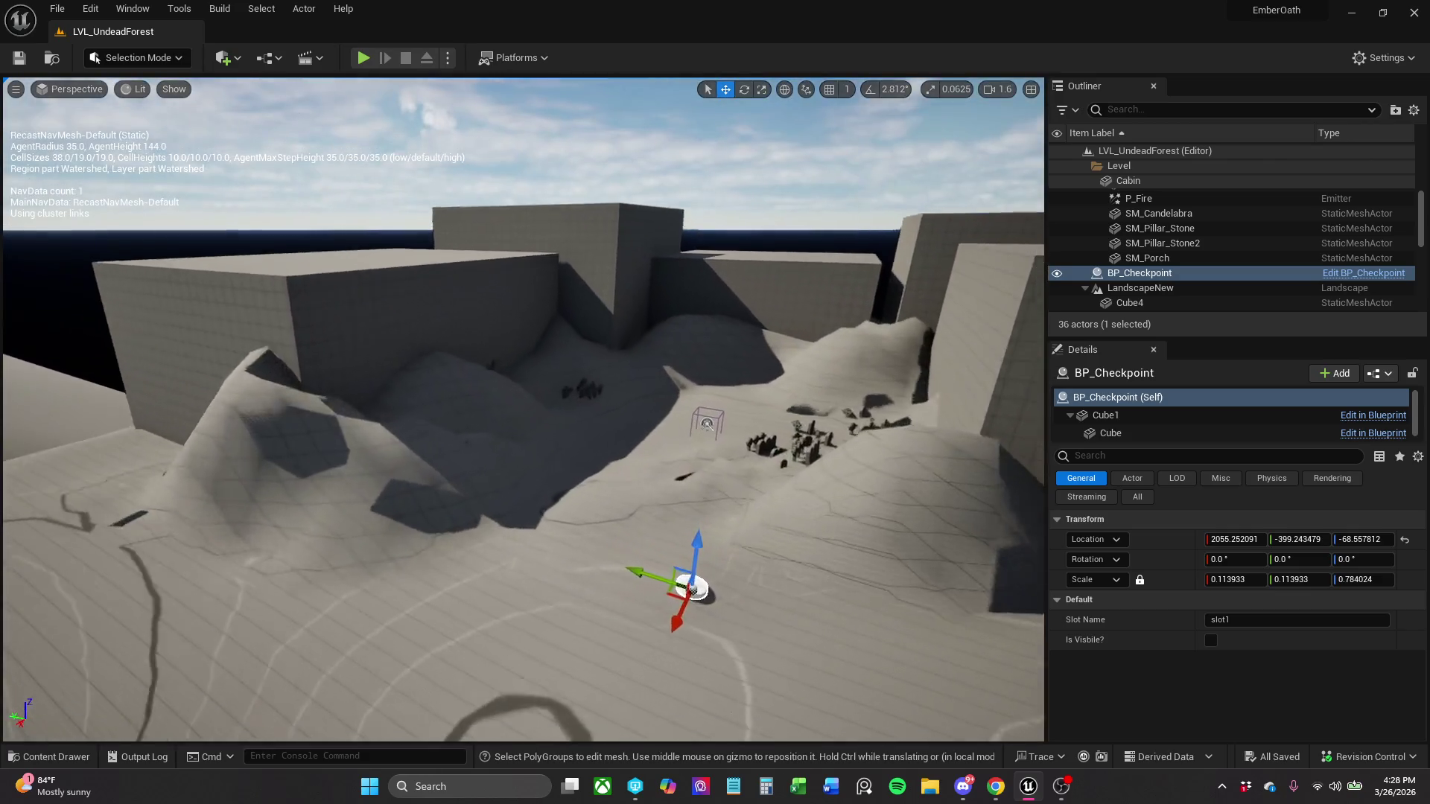
{"action": "left_click", "coordinate": [365, 58]}
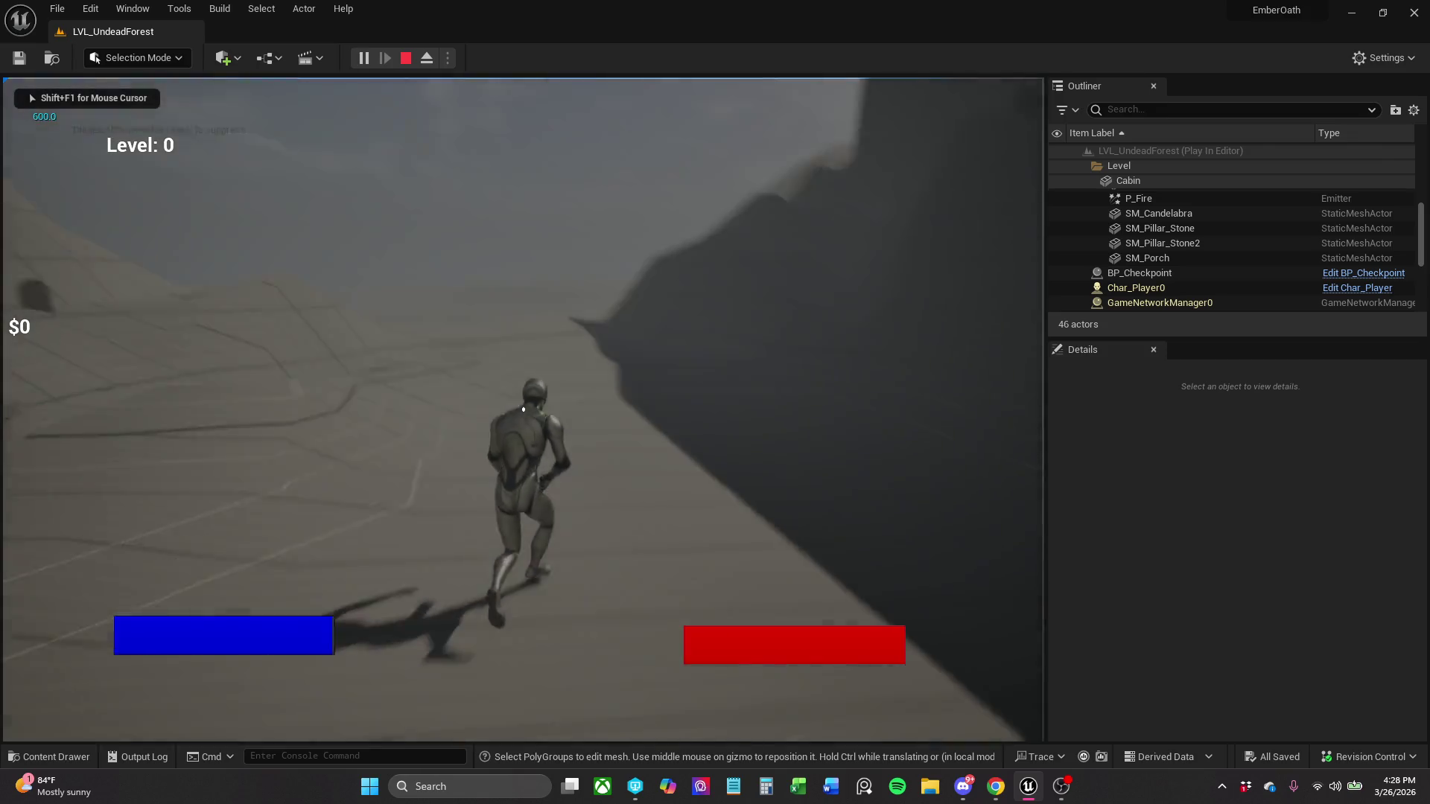
{"action": "key", "text": "w"}
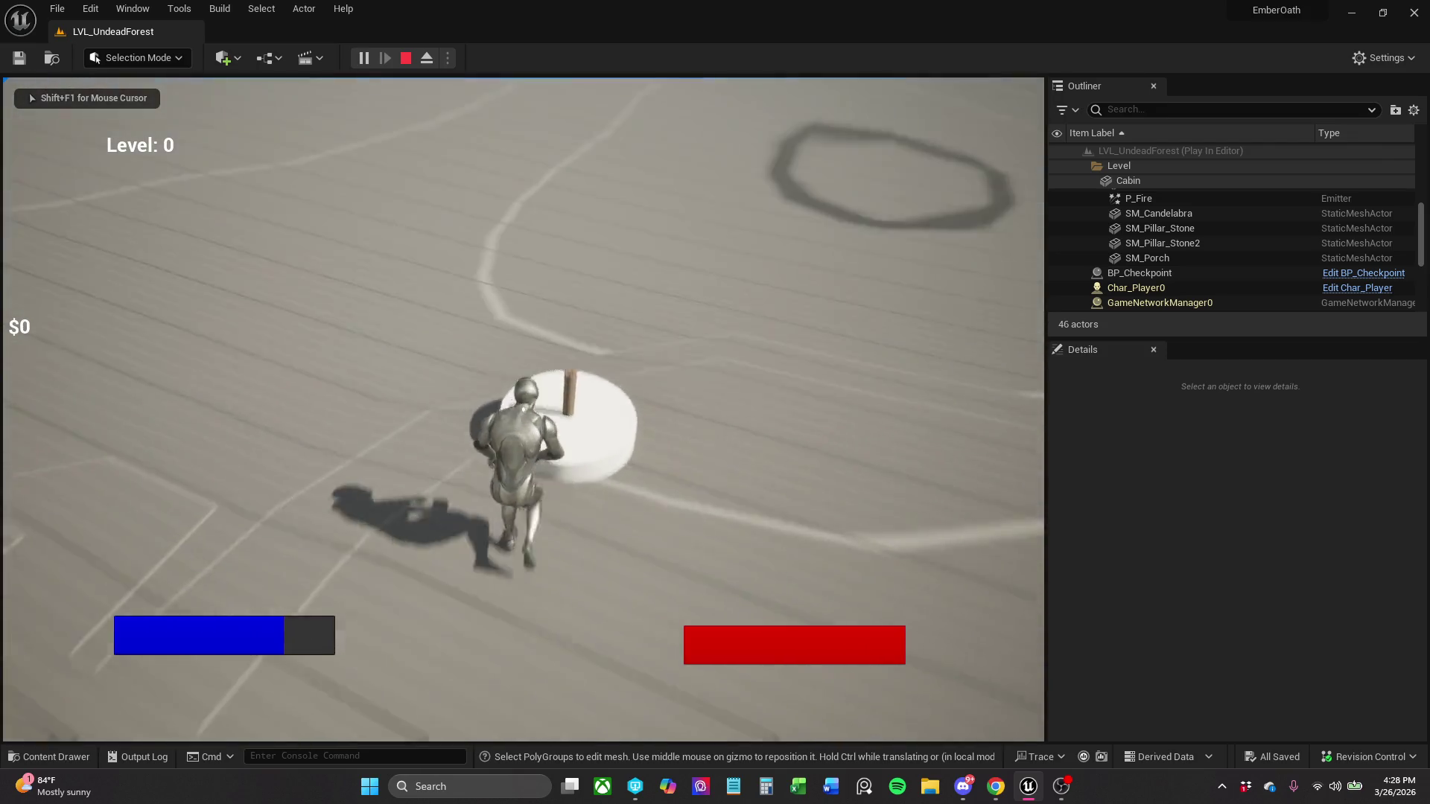
{"action": "key", "text": "shift+F1"}
{"action": "key", "text": "Escape"}
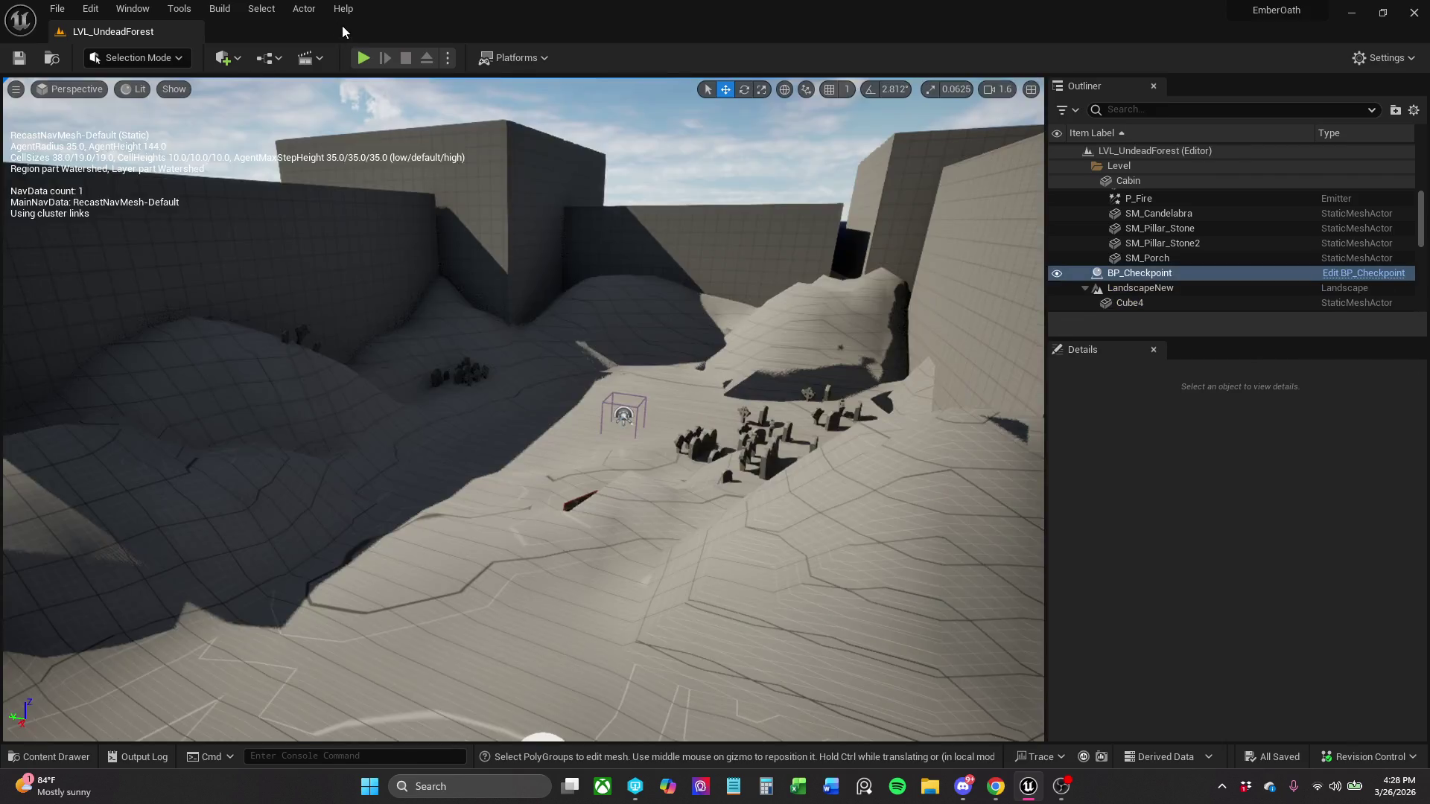
{"action": "key", "text": "f"}
{"action": "left_click", "coordinate": [364, 57]}
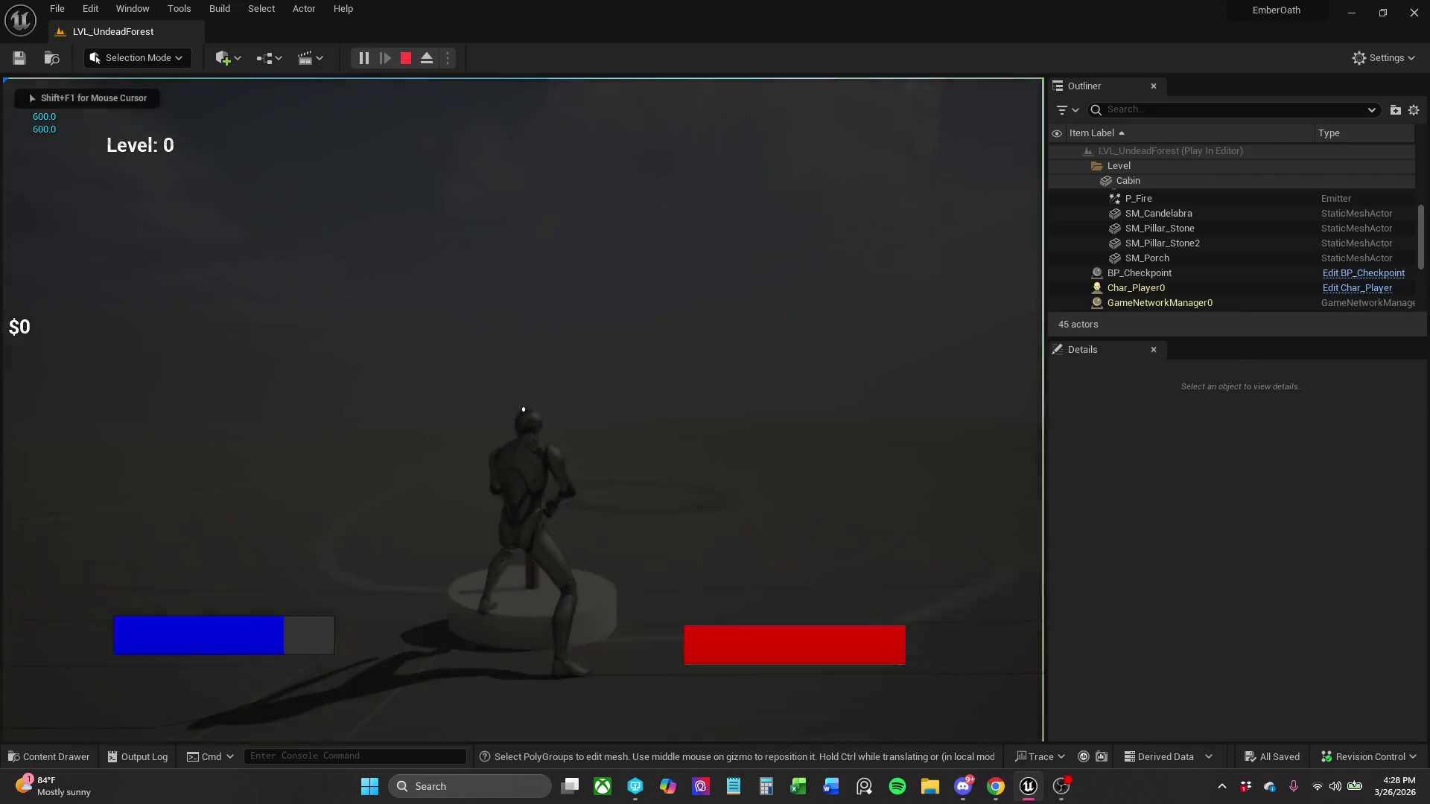
{"action": "key", "text": "w"}
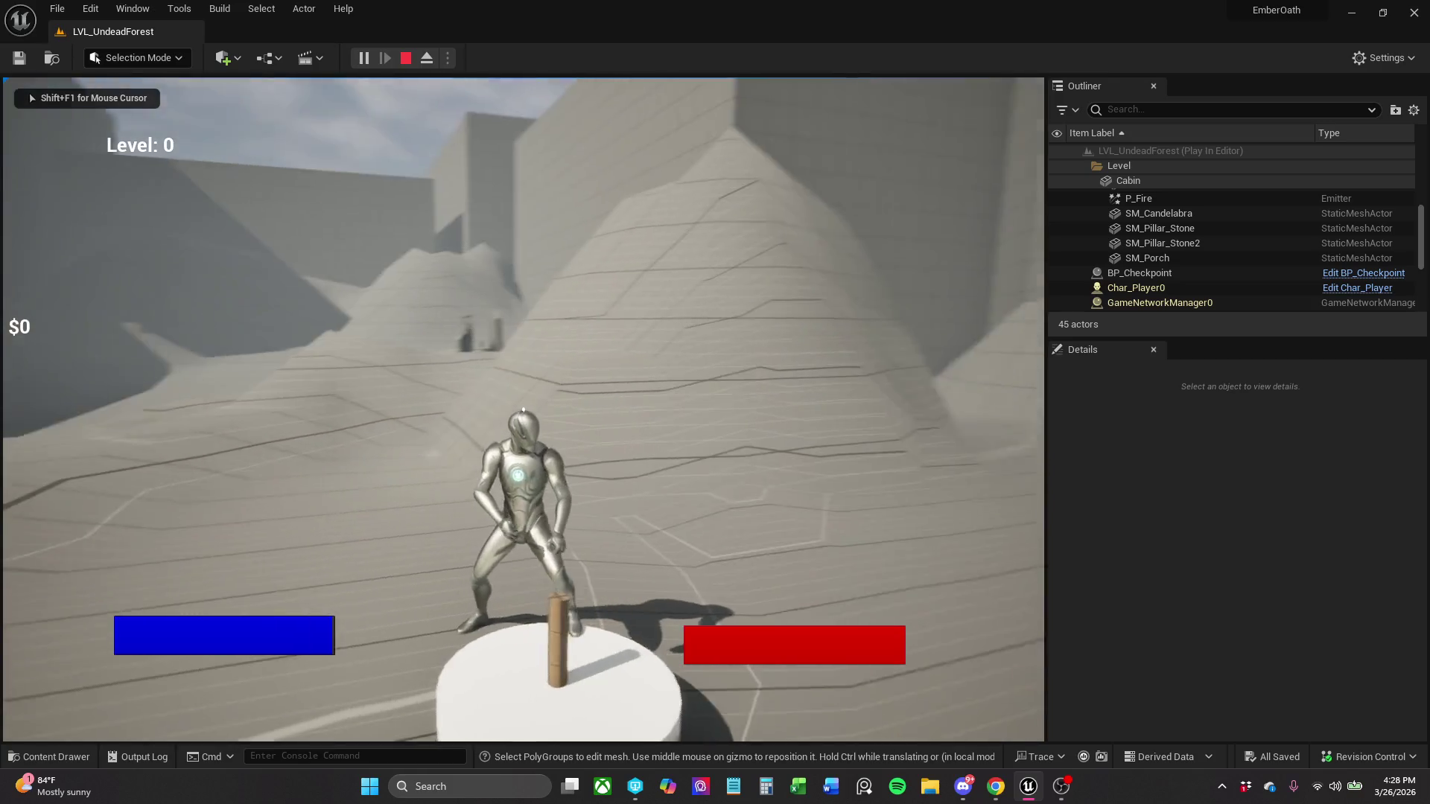
{"action": "key", "text": "shift+F1"}
{"action": "key", "text": "Escape"}
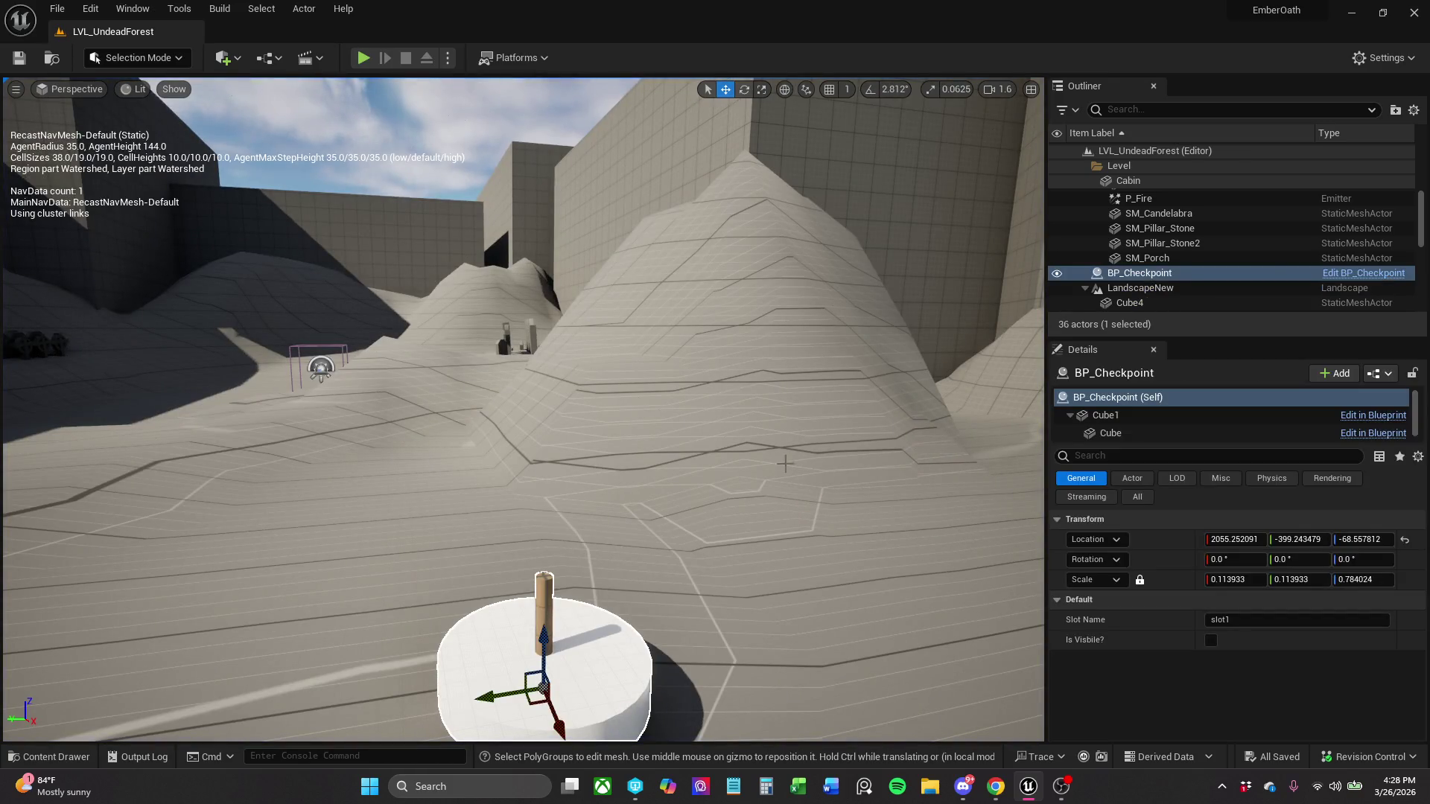
{"action": "mouse_move", "coordinate": [785, 463]}
{"action": "left_mouse_down"}
{"action": "mouse_move", "coordinate": [671, 521]}
{"action": "mouse_move", "coordinate": [581, 388]}
{"action": "mouse_move", "coordinate": [551, 447]}
{"action": "mouse_move", "coordinate": [507, 469]}
{"action": "mouse_move", "coordinate": [733, 432]}
{"action": "left_mouse_up"}
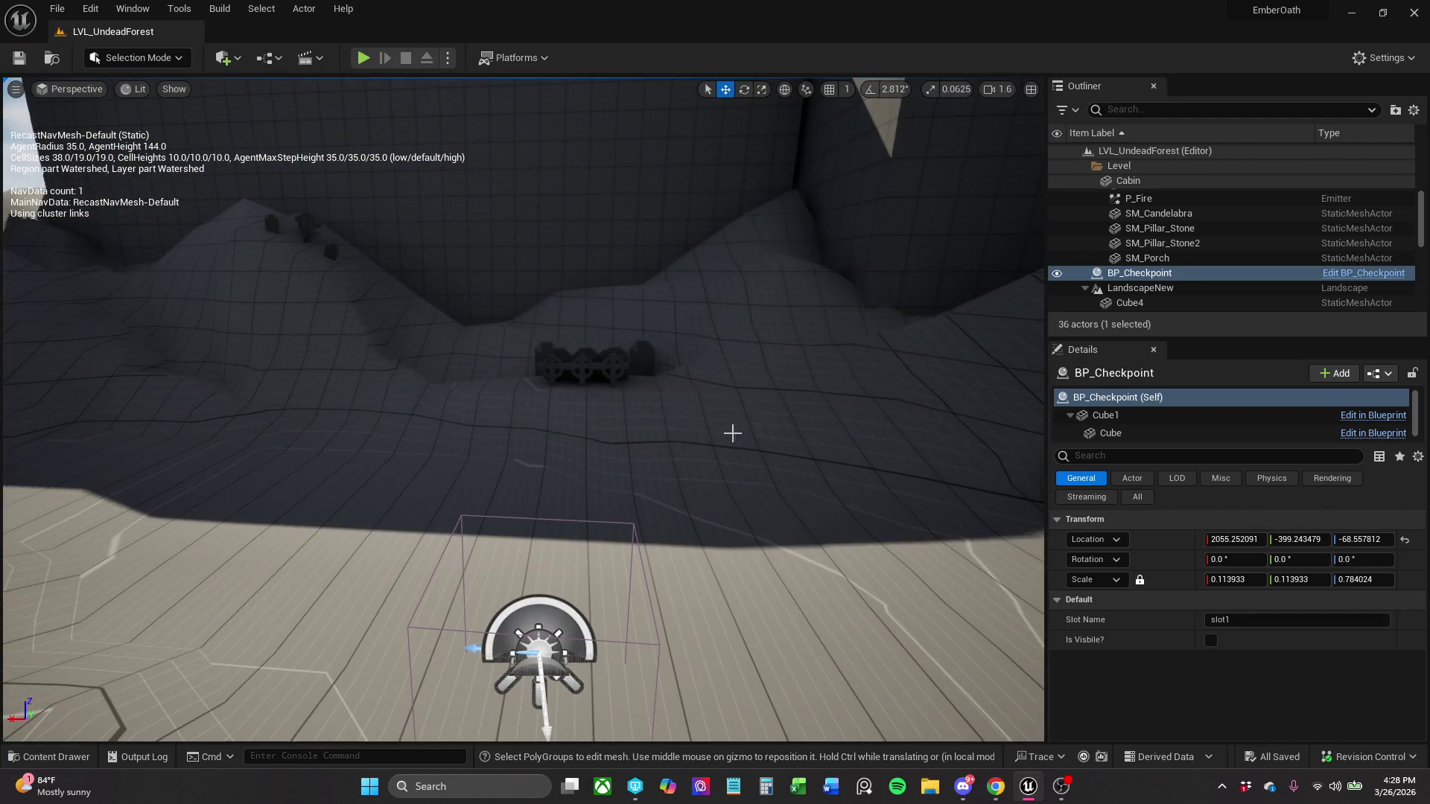
{"action": "left_click", "coordinate": [622, 378]}
{"action": "key", "text": "f"}
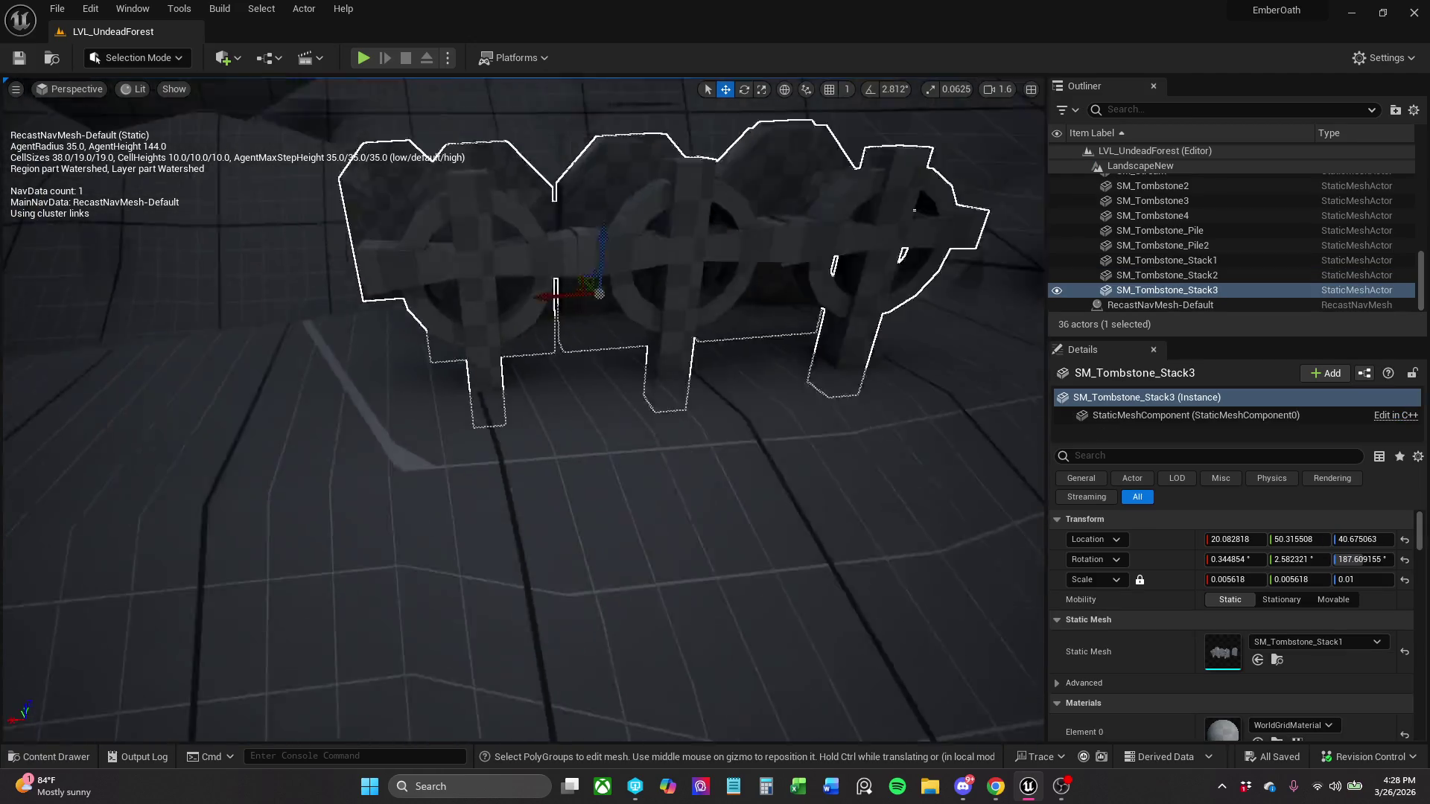
{"action": "scroll", "coordinate": [417, 367], "scroll_direction": "down", "scroll_amount": 5}
{"action": "mouse_move", "coordinate": [417, 367]}
{"action": "left_mouse_down"}
{"action": "mouse_move", "coordinate": [395, 366]}
{"action": "mouse_move", "coordinate": [626, 344]}
{"action": "left_mouse_up"}
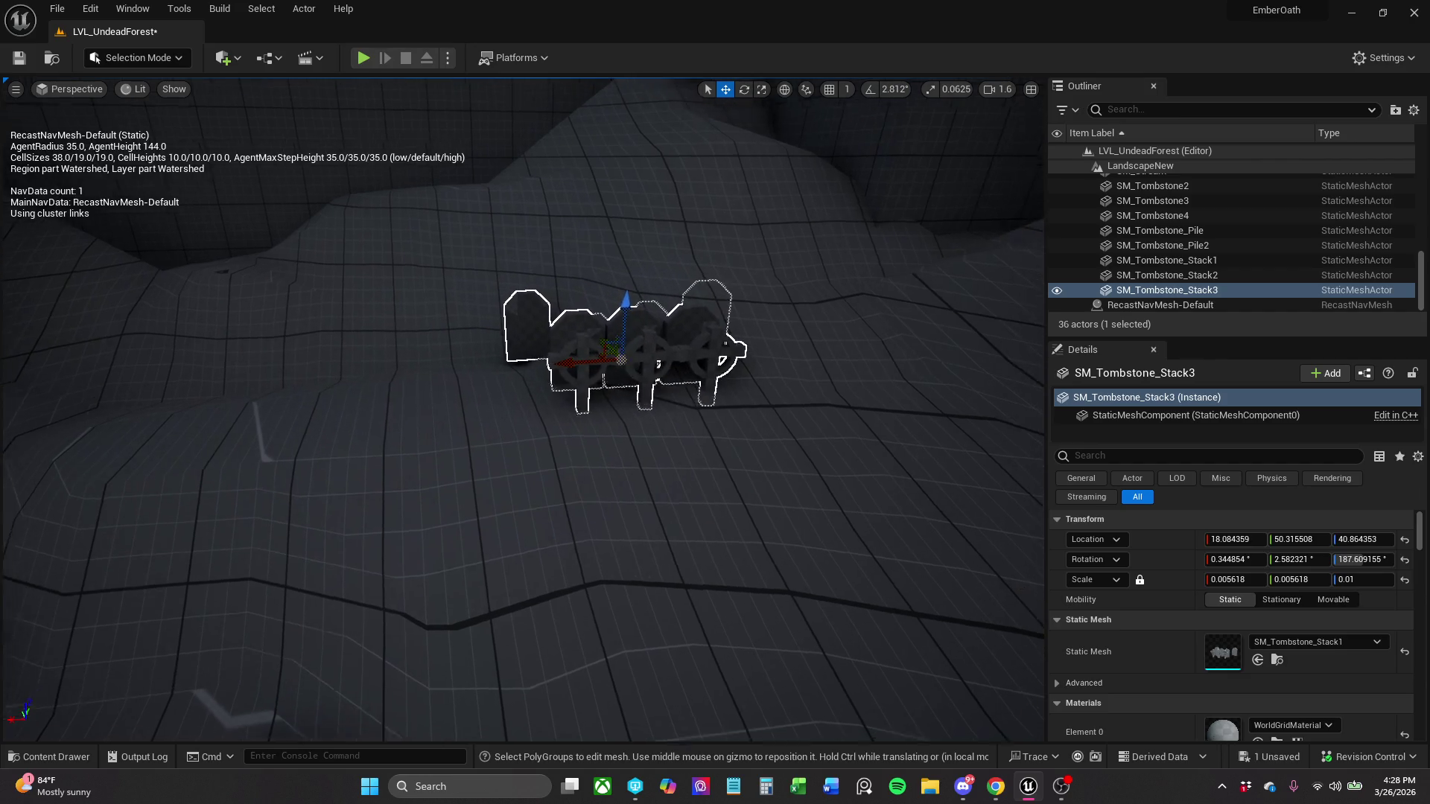
{"action": "scroll", "coordinate": [644, 359], "scroll_direction": "up", "scroll_amount": 5}
{"action": "scroll", "coordinate": [643, 359], "scroll_direction": "down", "scroll_amount": 6}
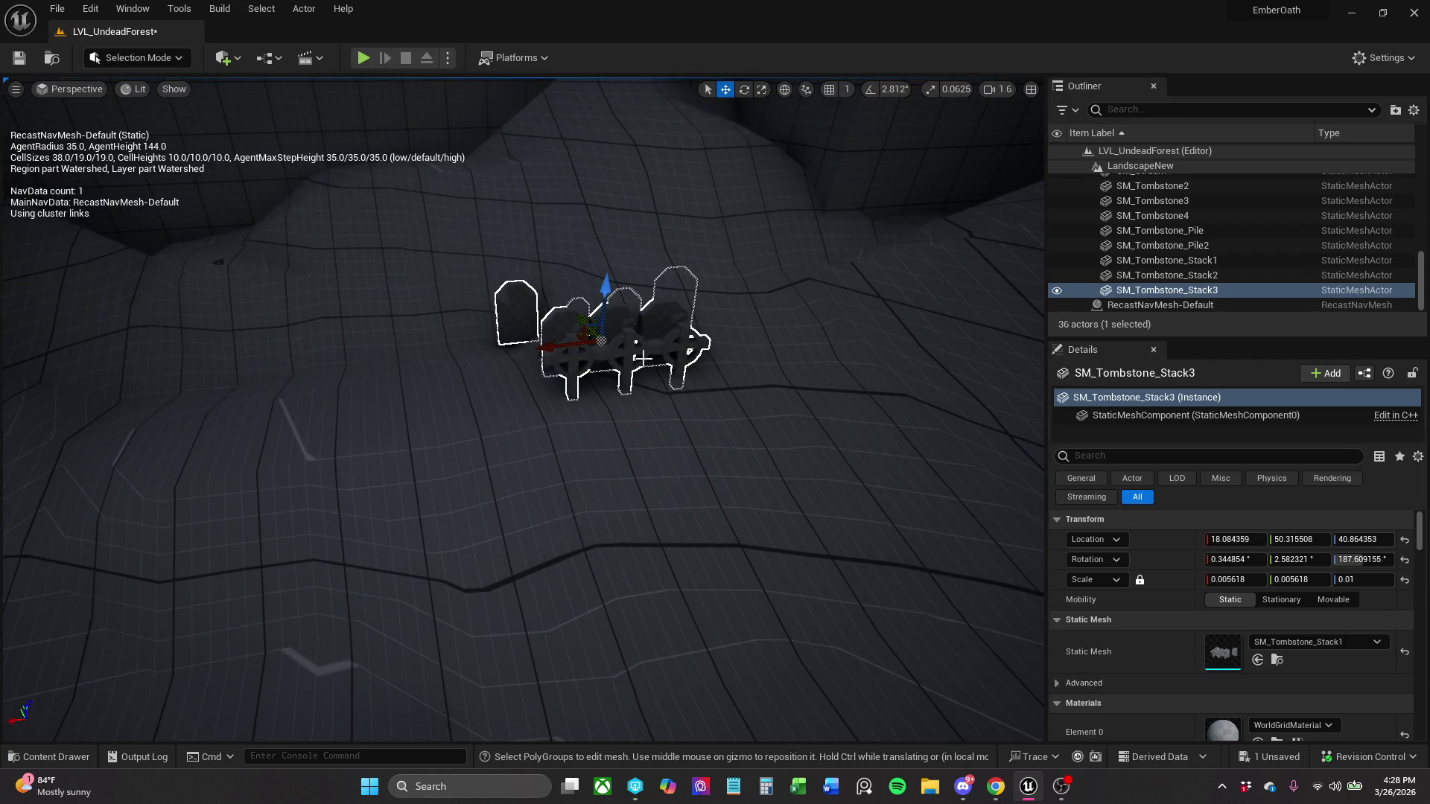
{"action": "key", "text": "ctrl+z"}
{"action": "key", "text": "ctrl+z"}
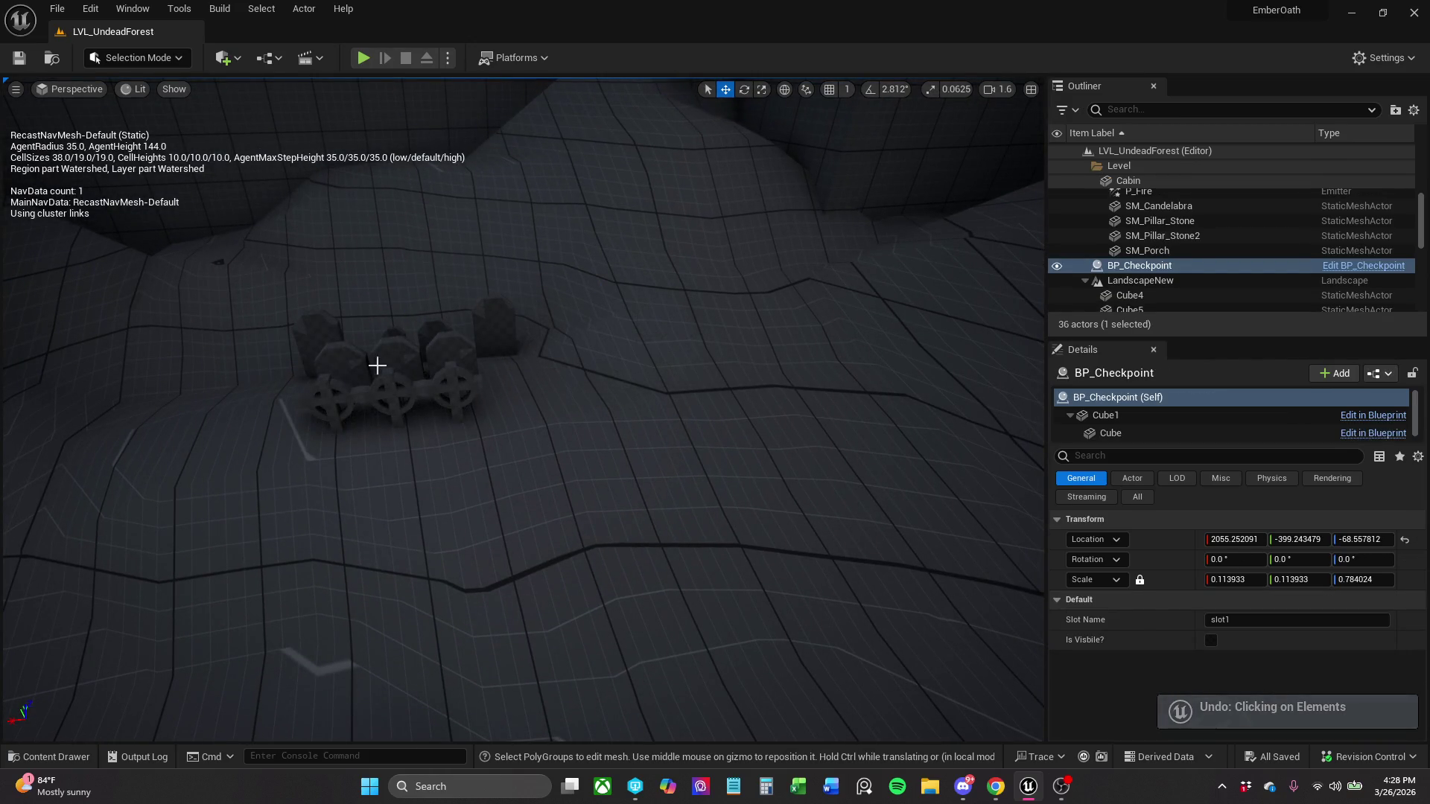
{"action": "key", "text": "End"}
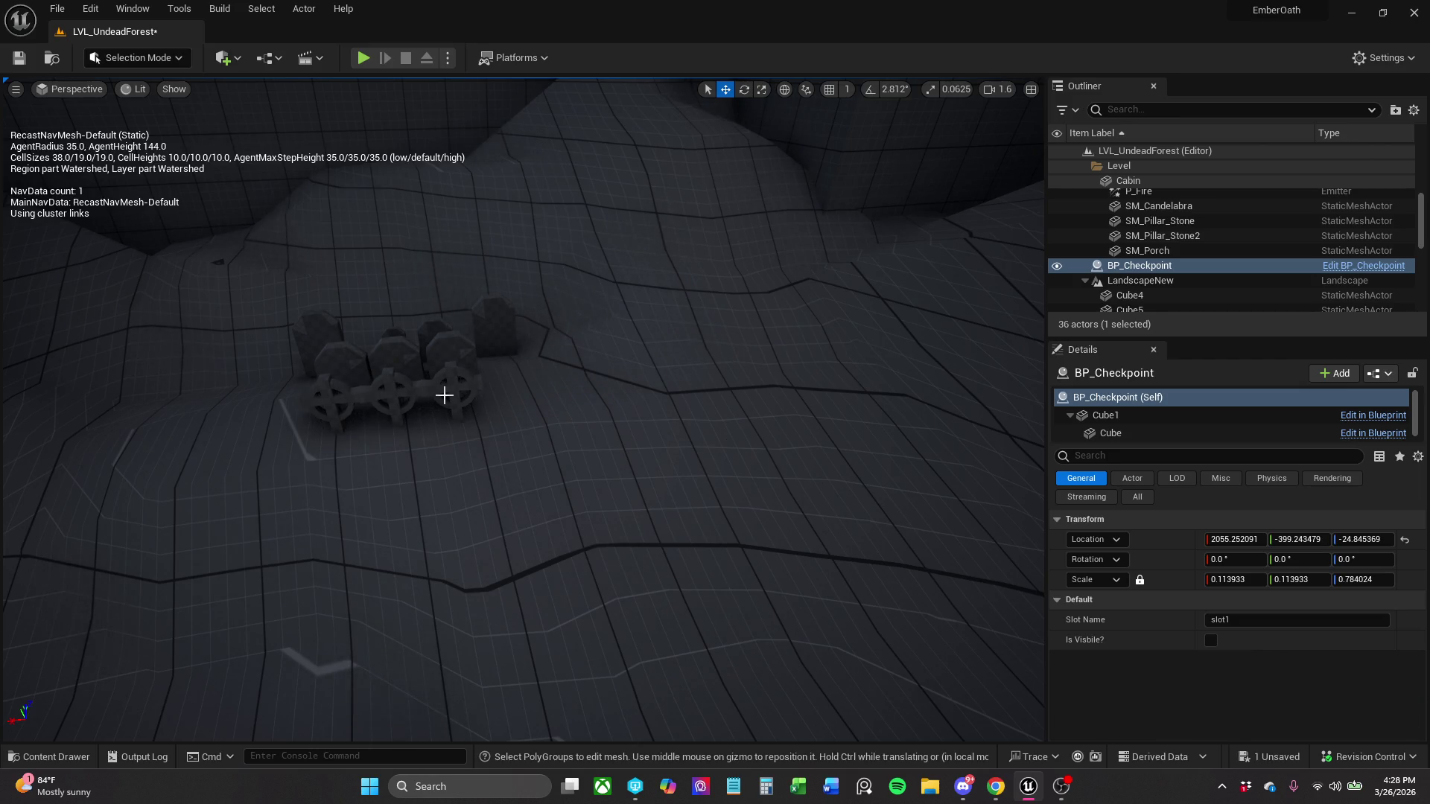
{"action": "key", "text": "ctrl+z"}
{"action": "key", "text": "ctrl+z"}
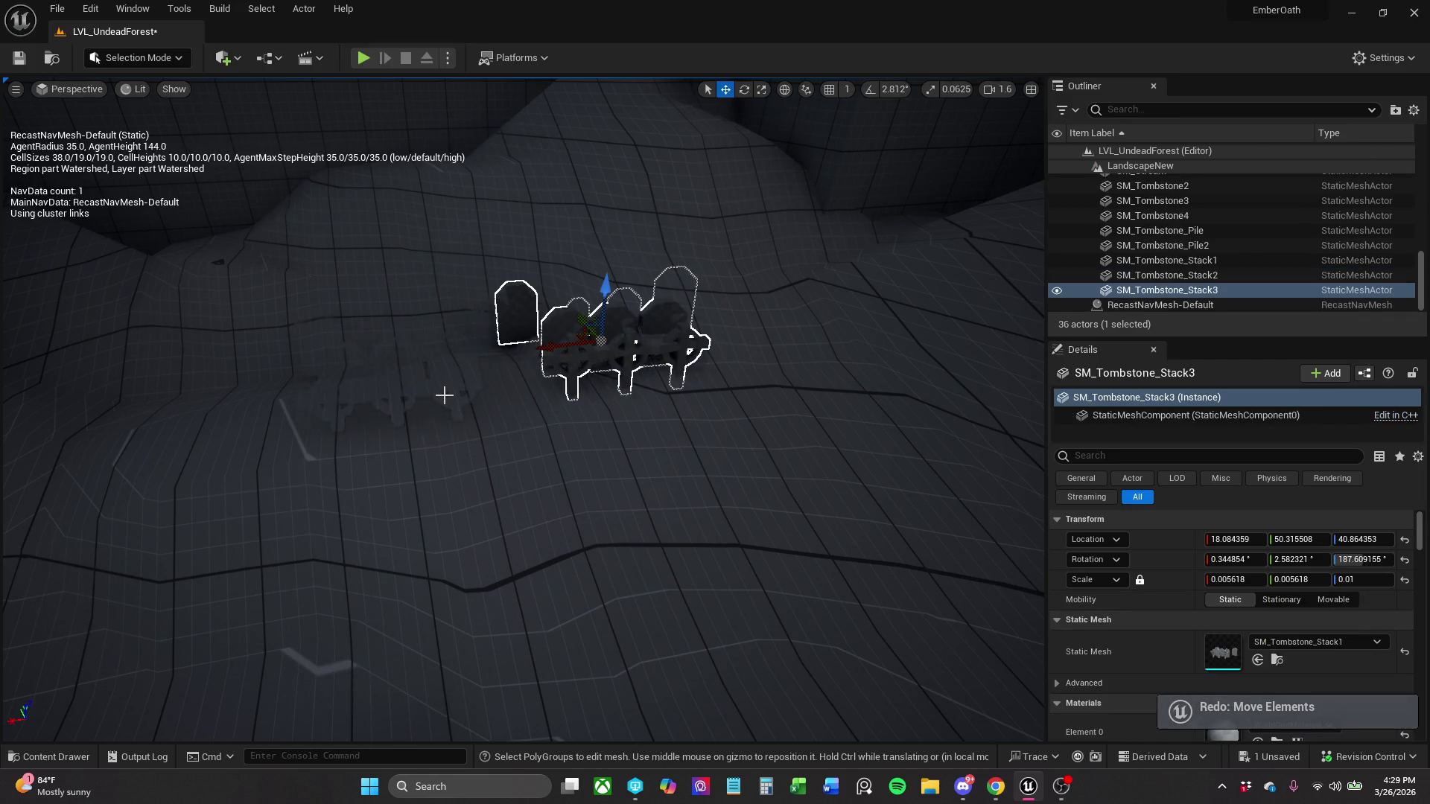
{"action": "key", "text": "ctrl+z"}
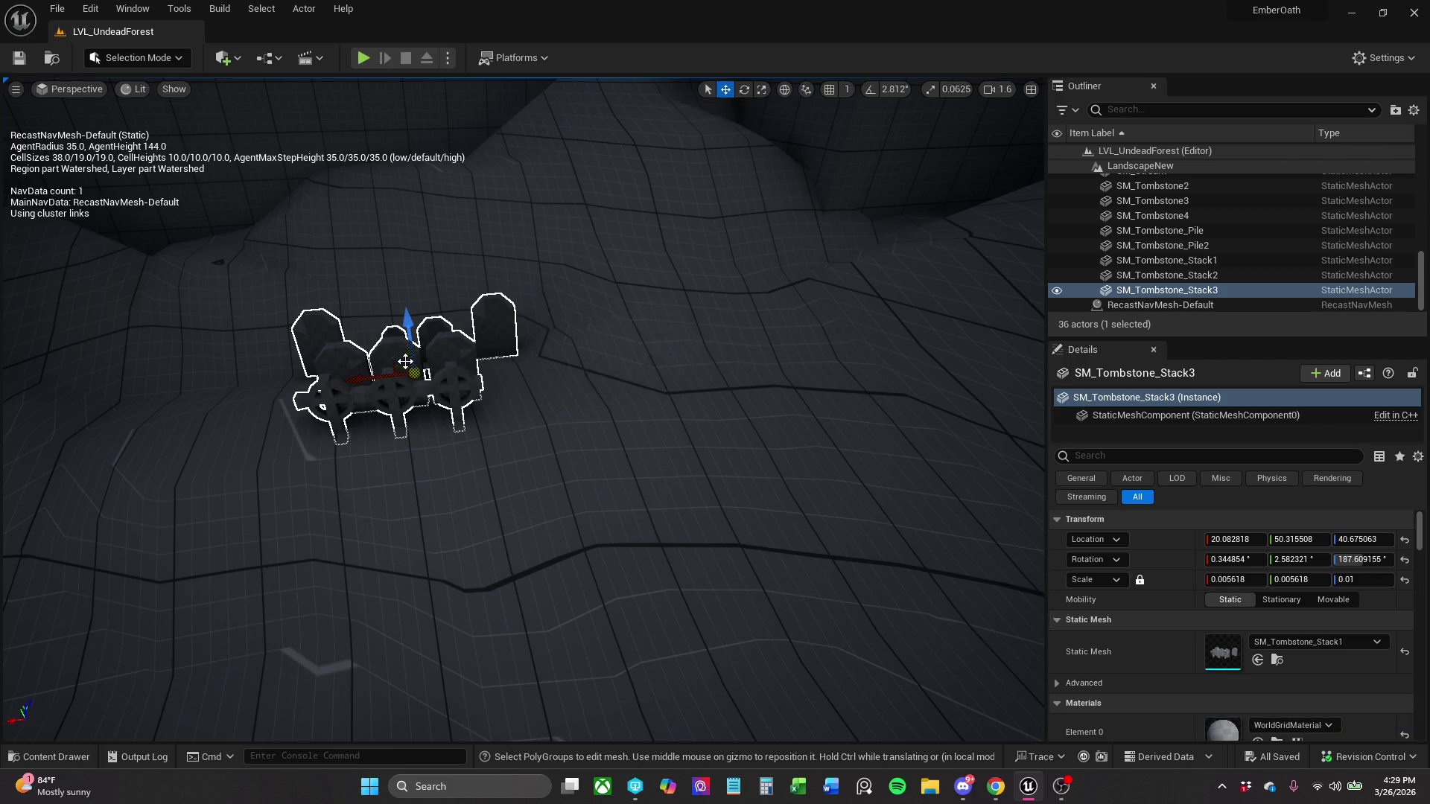
{"action": "mouse_move", "coordinate": [399, 358]}
{"action": "left_mouse_down"}
{"action": "mouse_move", "coordinate": [662, 245]}
{"action": "mouse_move", "coordinate": [715, 253]}
{"action": "mouse_move", "coordinate": [711, 284]}
{"action": "left_mouse_up"}
- Tilt and slightly raise the earlier copied tombstone stack
{"action": "key", "text": "e"}
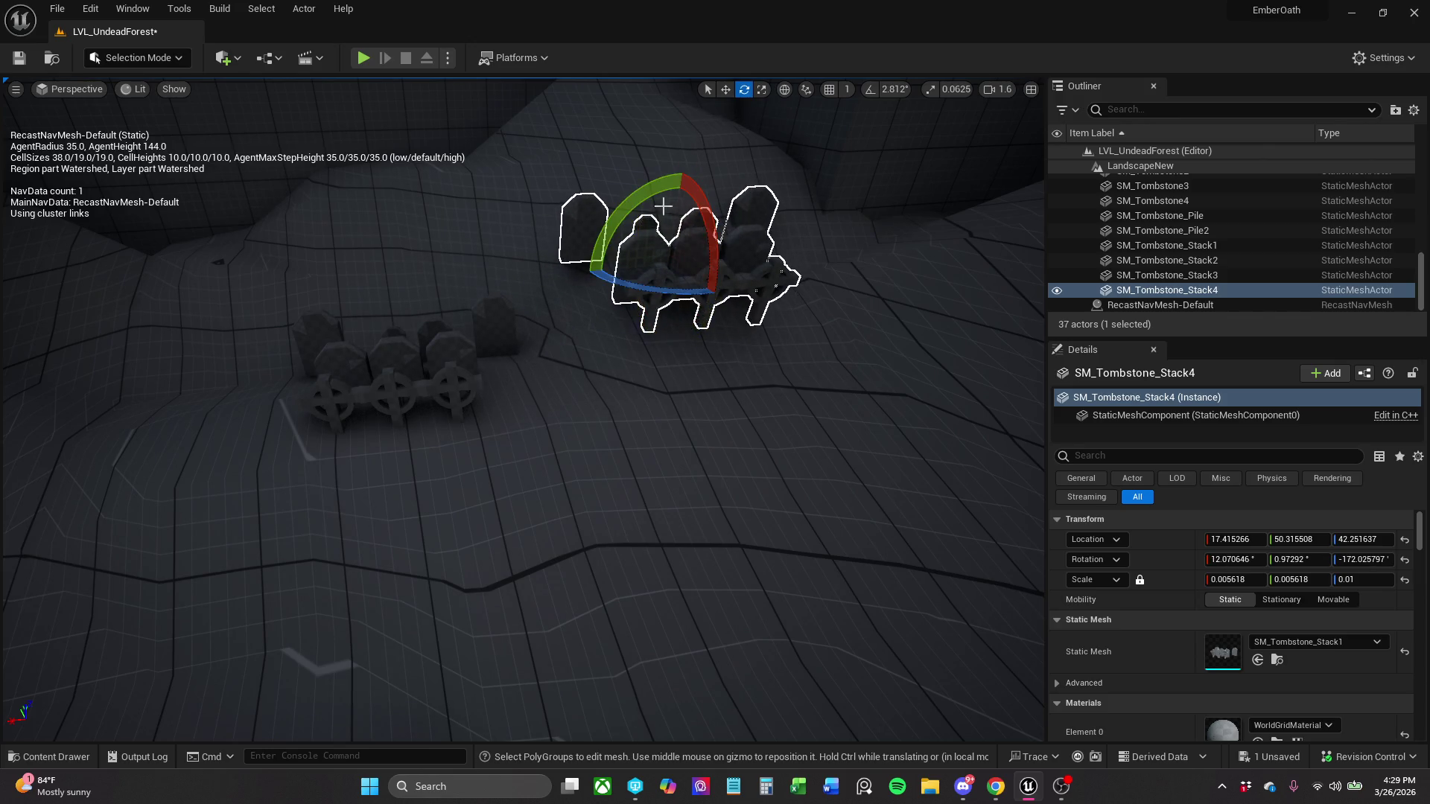
{"action": "left_click_drag", "start_coordinate": [585, 272], "coordinate": [602, 335]}
{"action": "key", "text": "w"}
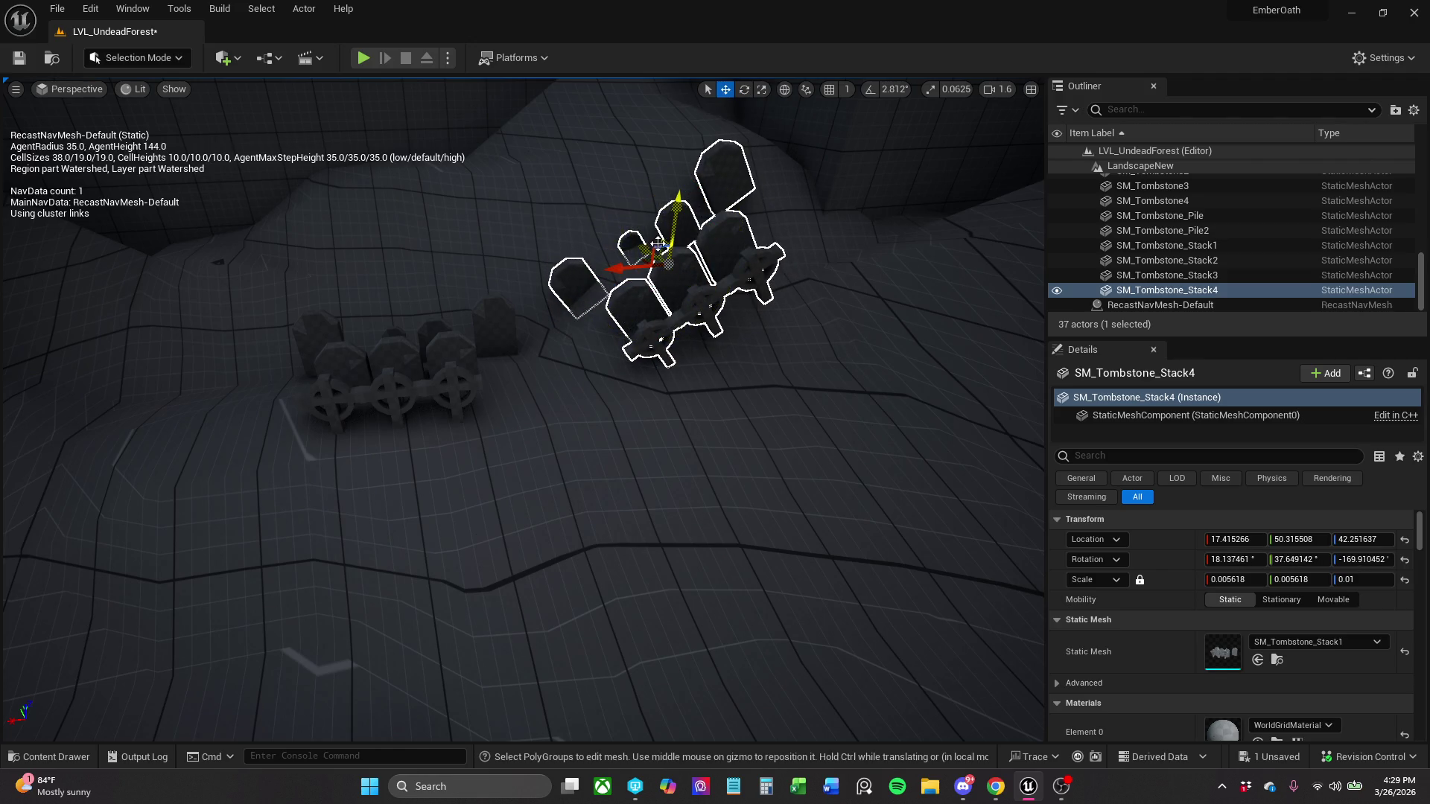
{"action": "mouse_move", "coordinate": [655, 242]}
{"action": "left_mouse_down"}
{"action": "mouse_move", "coordinate": [656, 197]}
{"action": "mouse_move", "coordinate": [623, 187]}
{"action": "mouse_move", "coordinate": [626, 112]}
{"action": "mouse_move", "coordinate": [551, 111]}
{"action": "mouse_move", "coordinate": [551, 149]}
{"action": "left_mouse_up"}
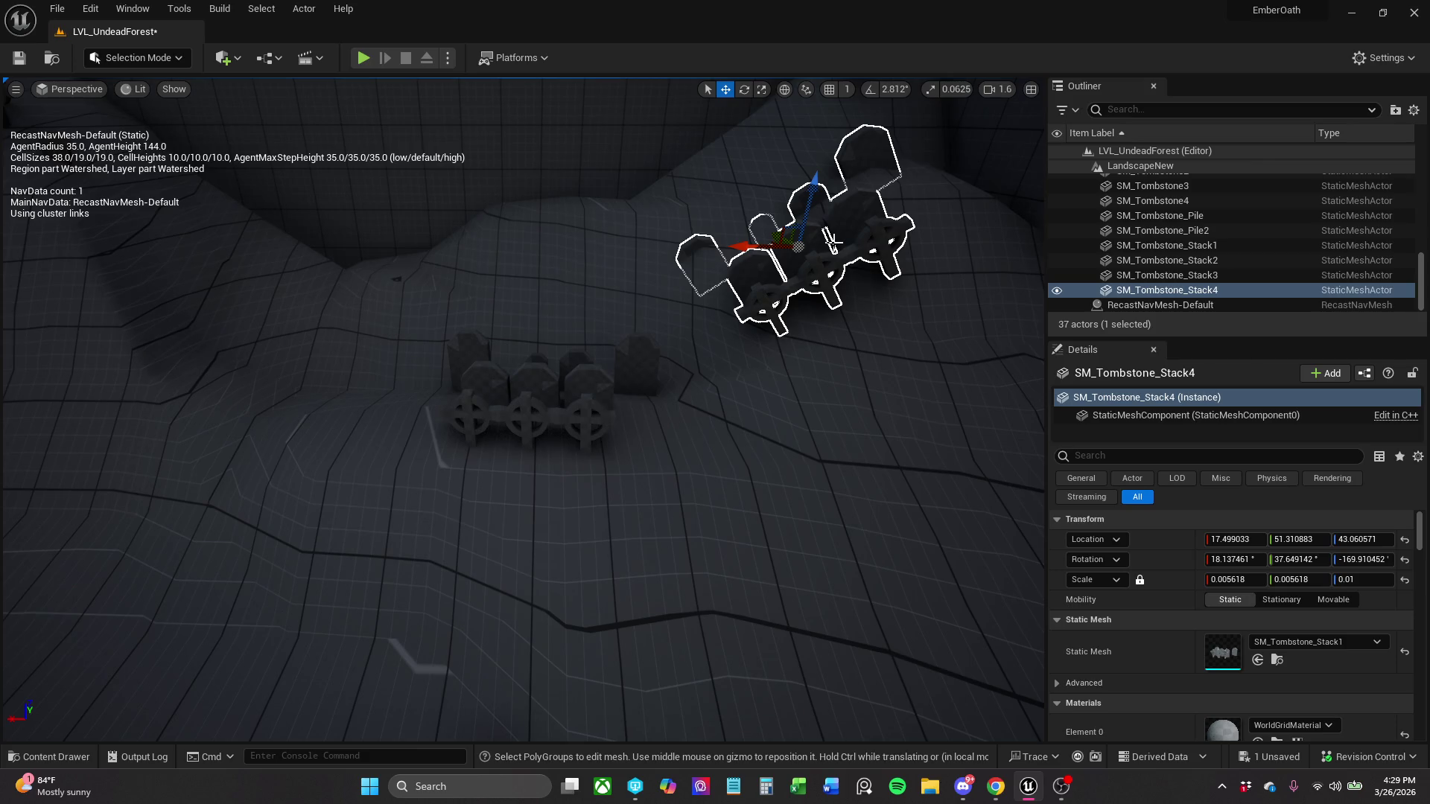
- Delete the old second stack, slide the first stack along X, and Alt-drag a copy rightward
{"action": "key", "text": "Delete"}
{"action": "left_click", "coordinate": [554, 386]}
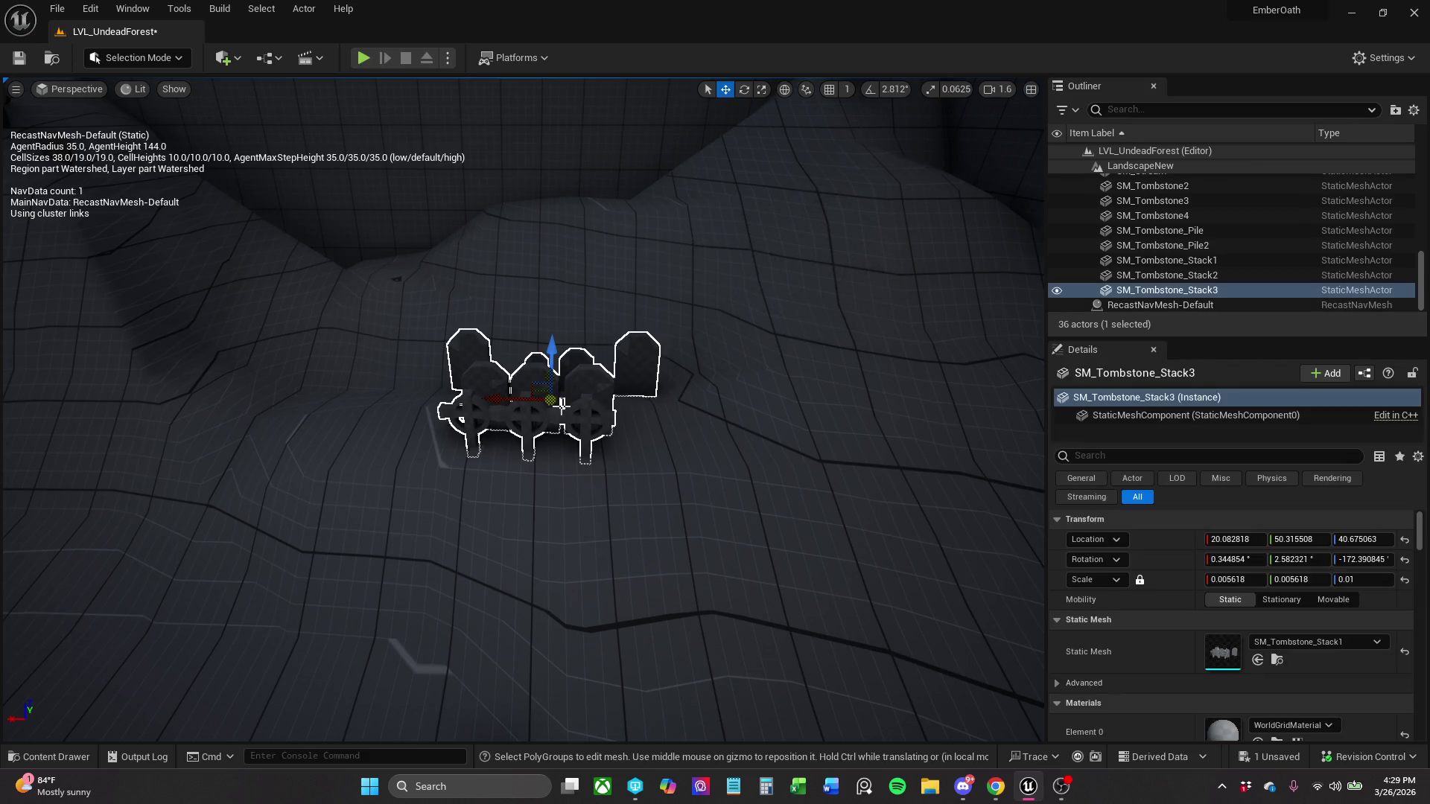
{"action": "mouse_move", "coordinate": [519, 396]}
{"action": "left_mouse_down"}
{"action": "mouse_move", "coordinate": [398, 397]}
{"action": "mouse_move", "coordinate": [429, 361]}
{"action": "left_mouse_up"}
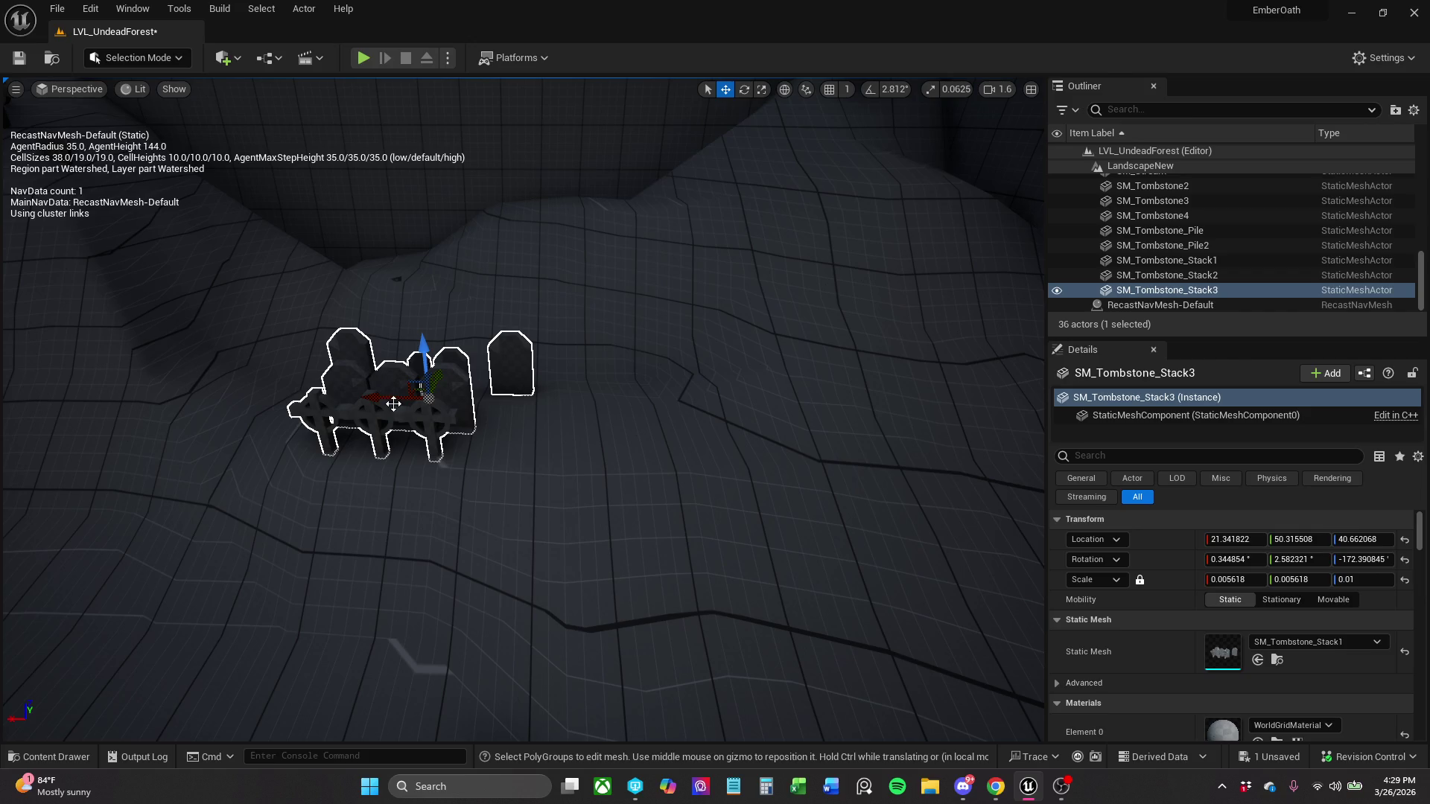
{"action": "mouse_move", "coordinate": [420, 388]}
{"action": "left_mouse_down"}
{"action": "mouse_move", "coordinate": [645, 408]}
{"action": "mouse_move", "coordinate": [670, 446]}
{"action": "left_mouse_up"}
- Tilt the new copy to about -0.57°, 6.46°, -164.01° and save the level
{"action": "key", "text": "e"}
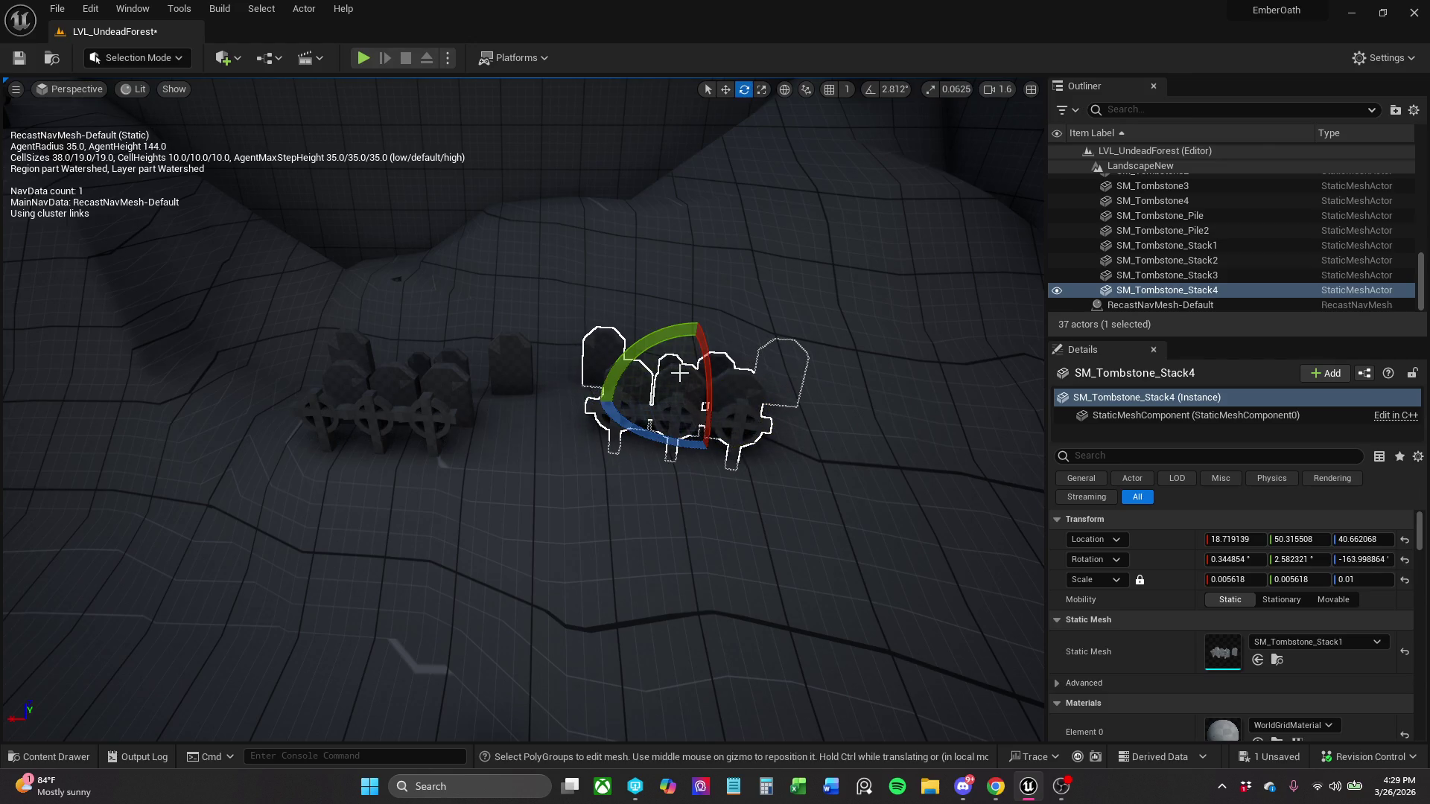
{"action": "mouse_move", "coordinate": [708, 352]}
{"action": "left_mouse_down"}
{"action": "mouse_move", "coordinate": [699, 361]}
{"action": "mouse_move", "coordinate": [701, 298]}
{"action": "left_mouse_up"}
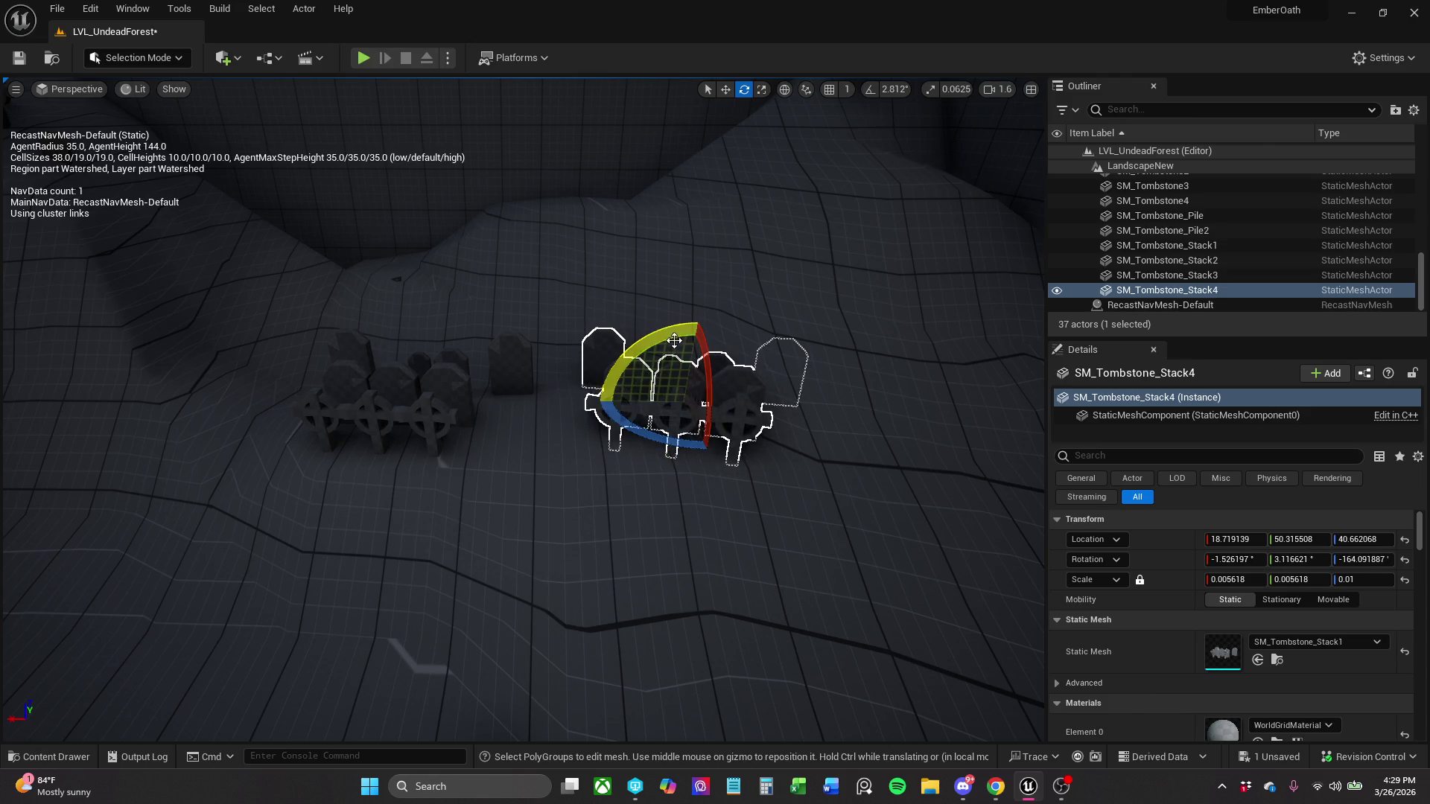
{"action": "left_click_drag", "start_coordinate": [618, 350], "coordinate": [594, 402]}
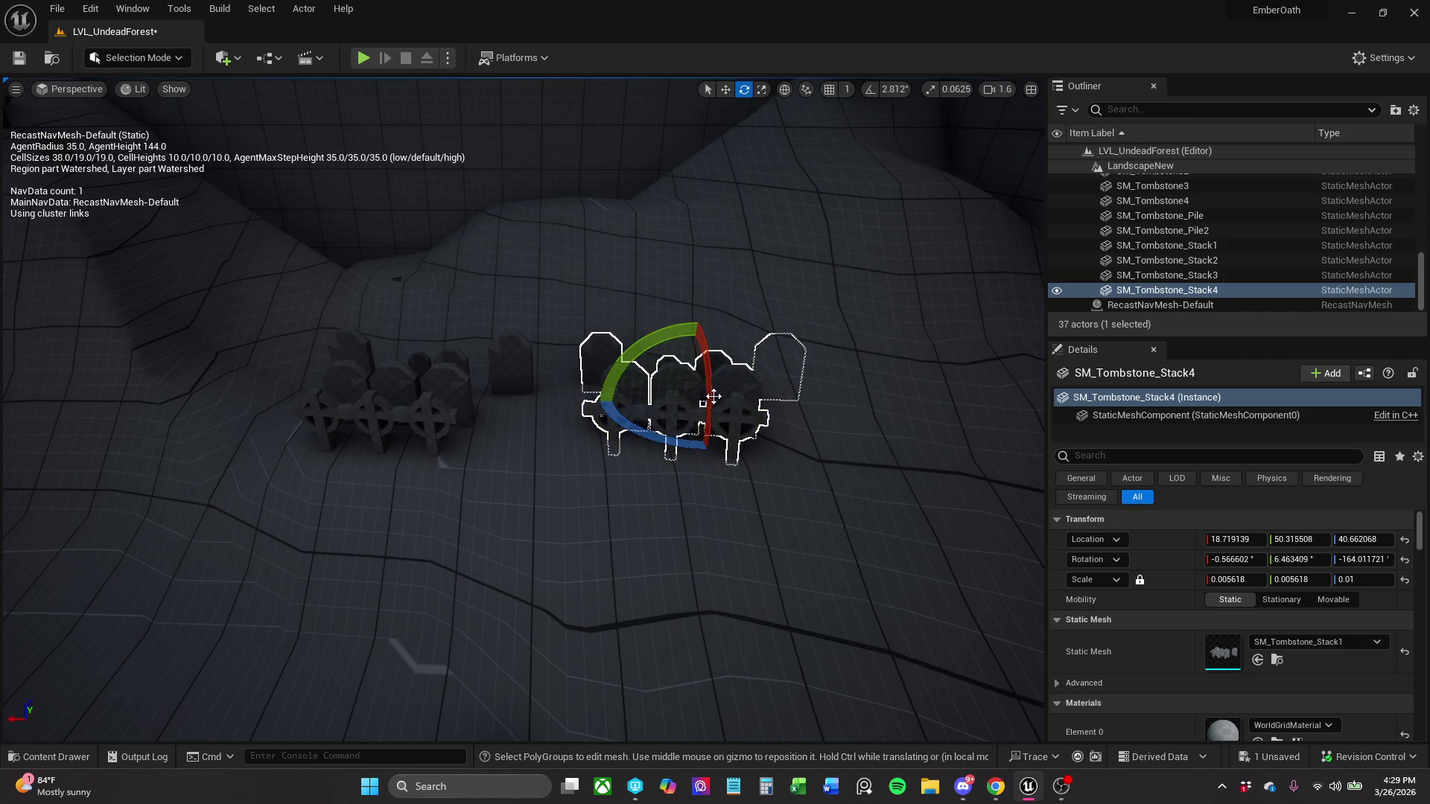
{"action": "key", "text": "r"}
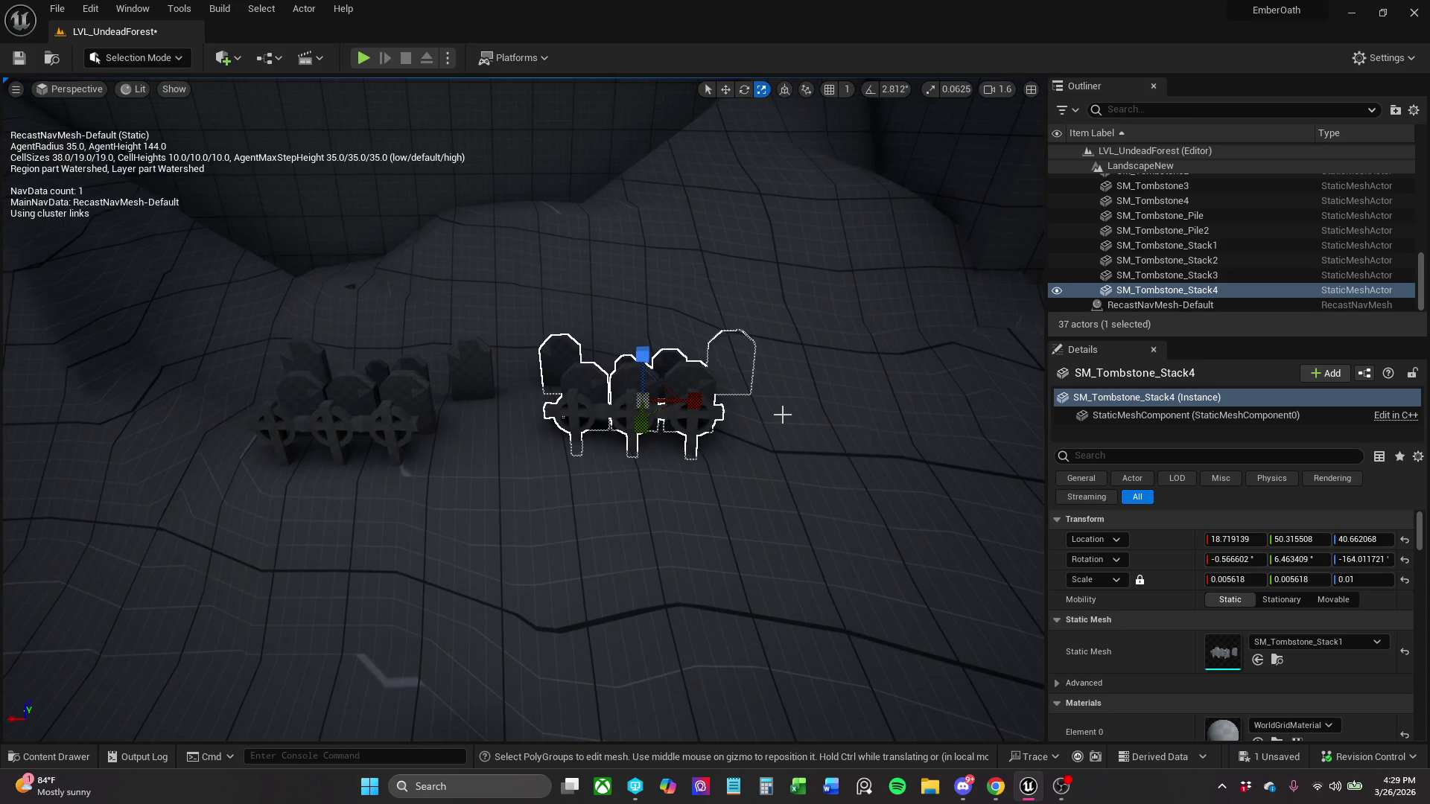
{"action": "left_click", "coordinate": [25, 61]}
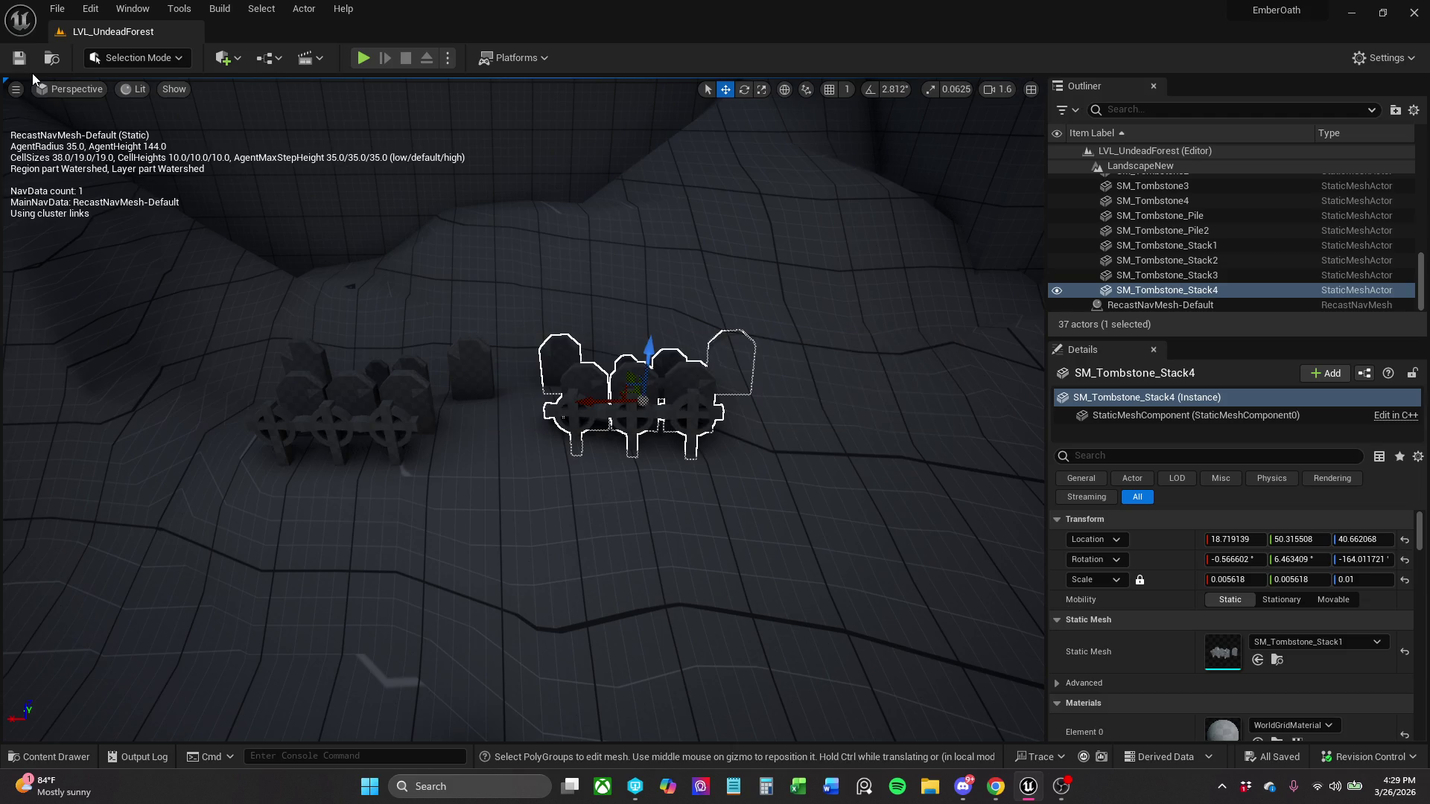
- Playtest, quit from the pause menu, replay running among the tombstone stacks, then stop
{"action": "left_click", "coordinate": [362, 59]}
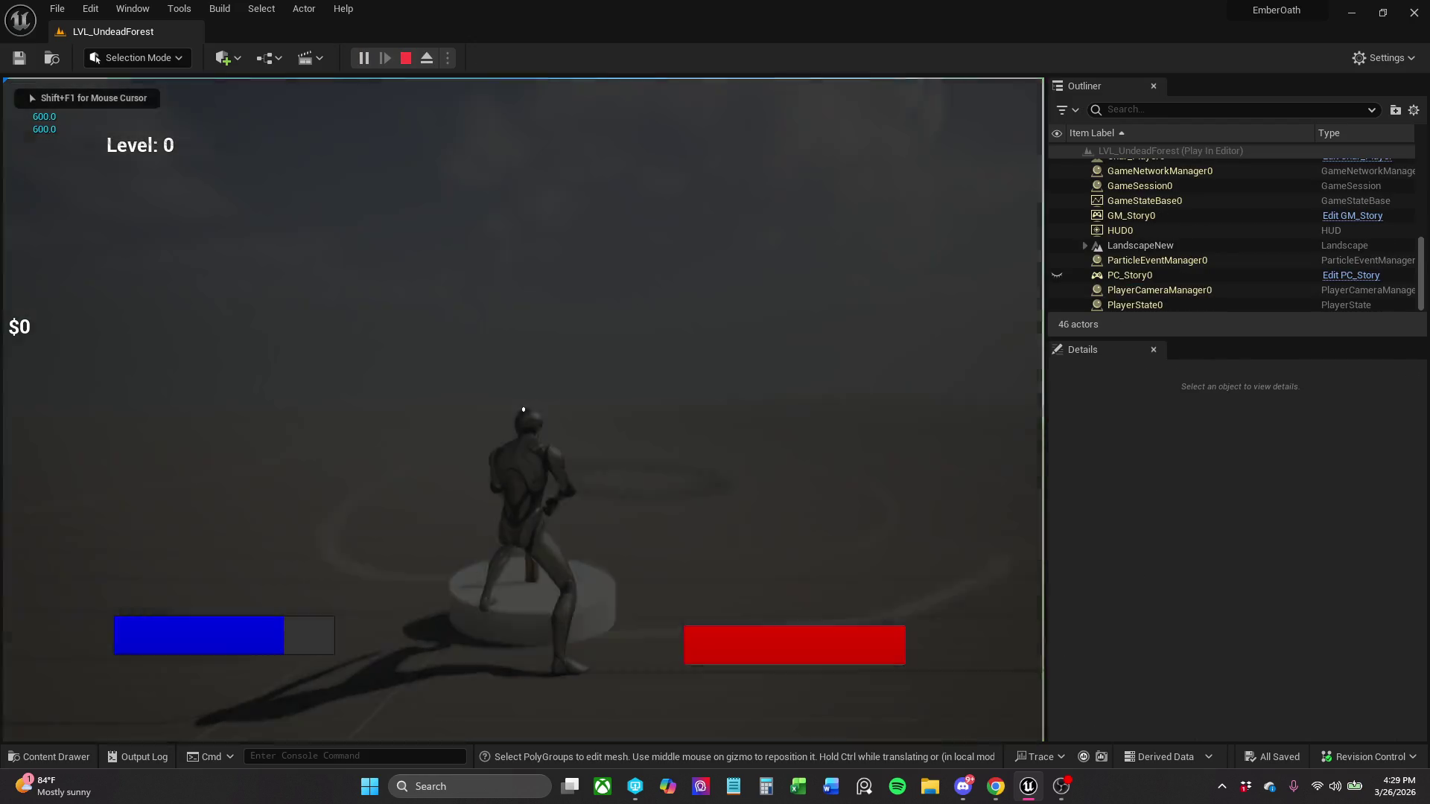
{"action": "key", "text": "p"}
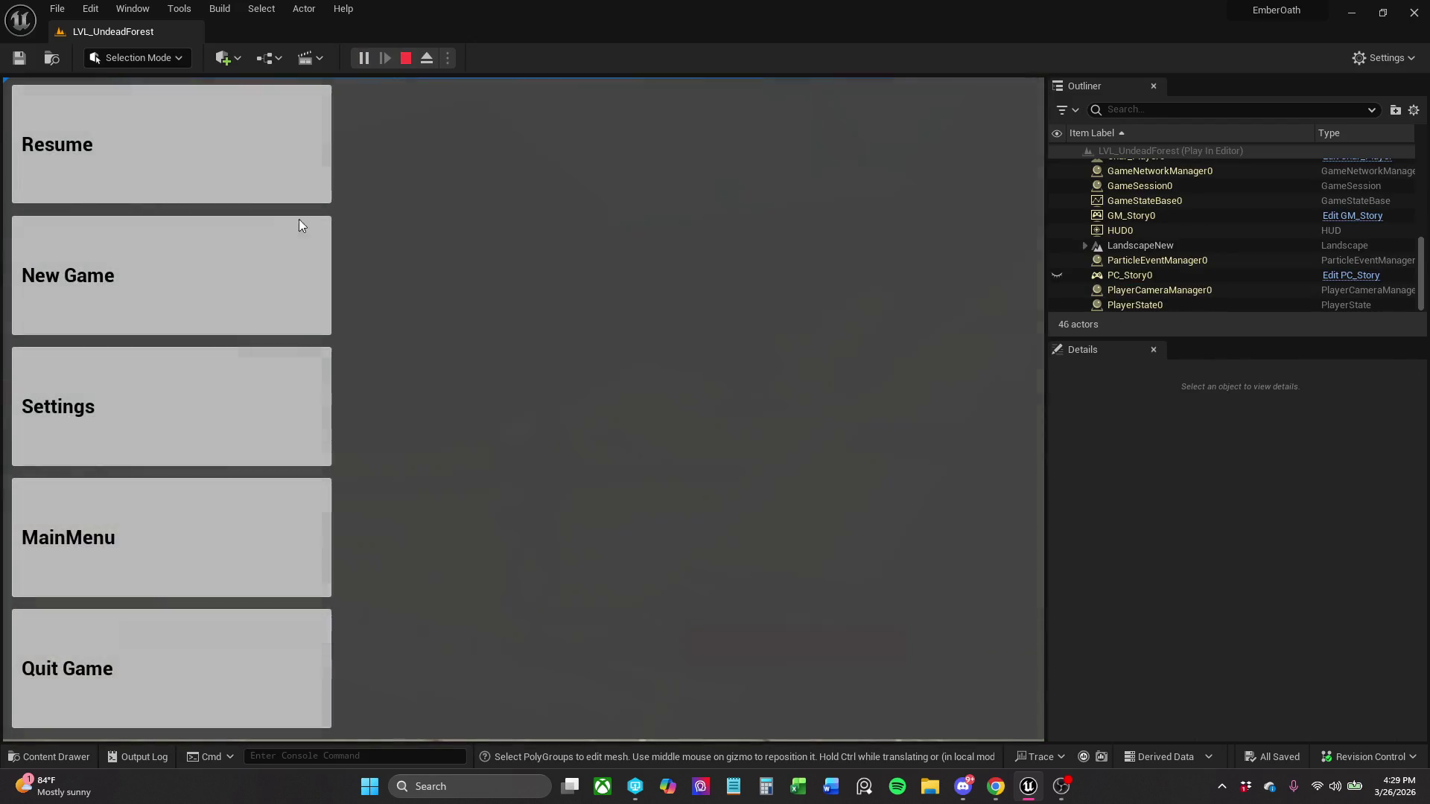
{"action": "left_click", "coordinate": [132, 708]}
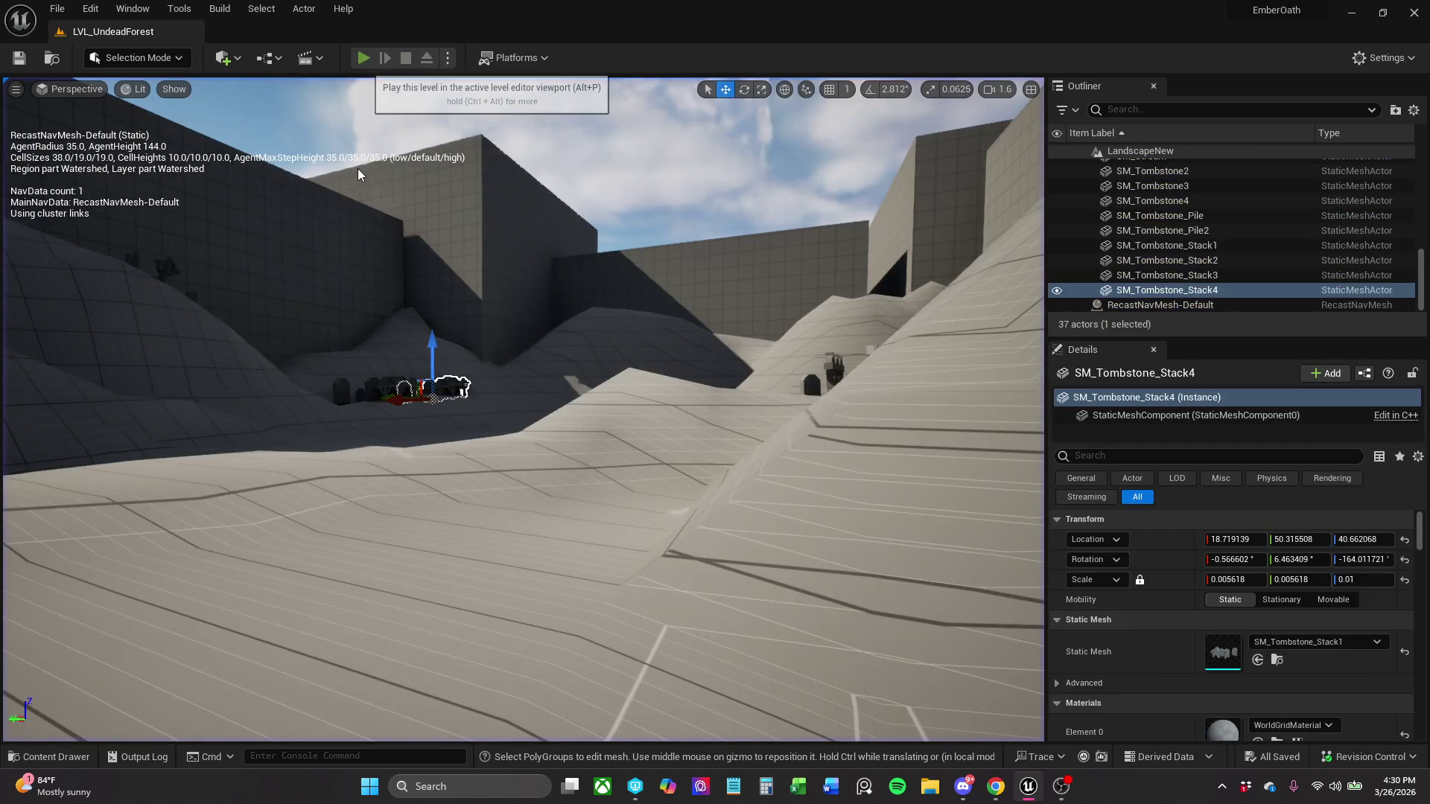
{"action": "left_click", "coordinate": [364, 57]}
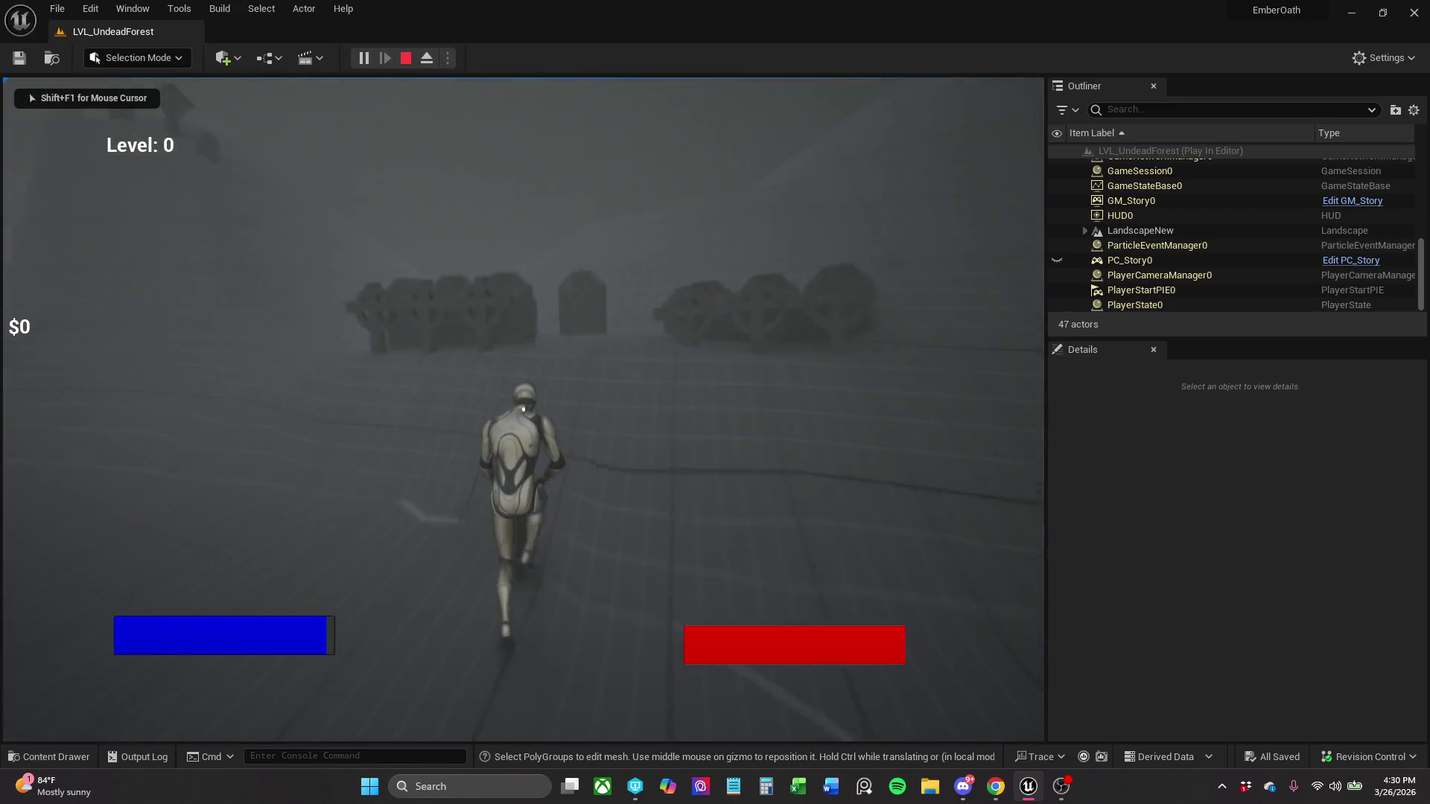
{"action": "key", "text": "space"}
{"action": "key", "text": "w"}
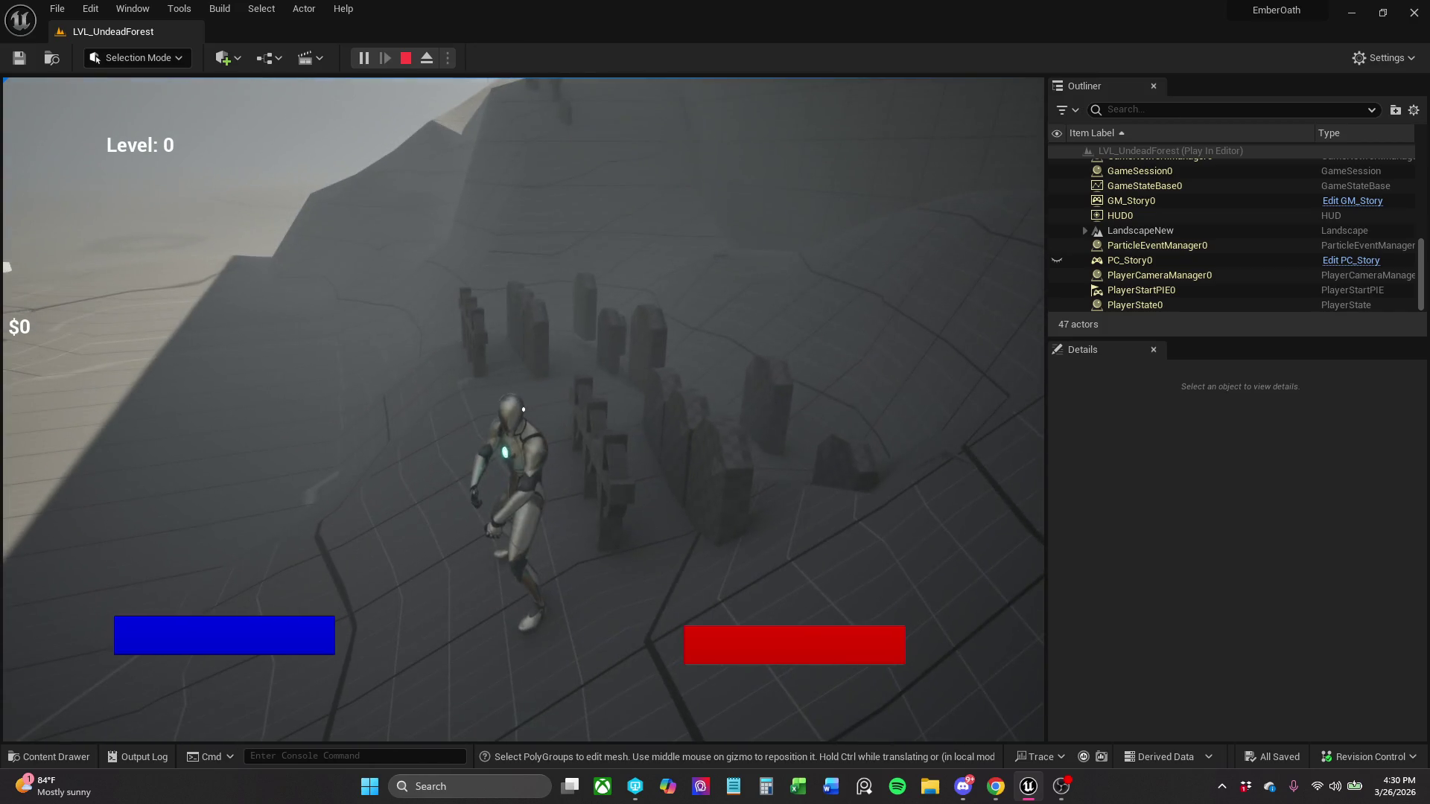
{"action": "key", "text": "Escape"}
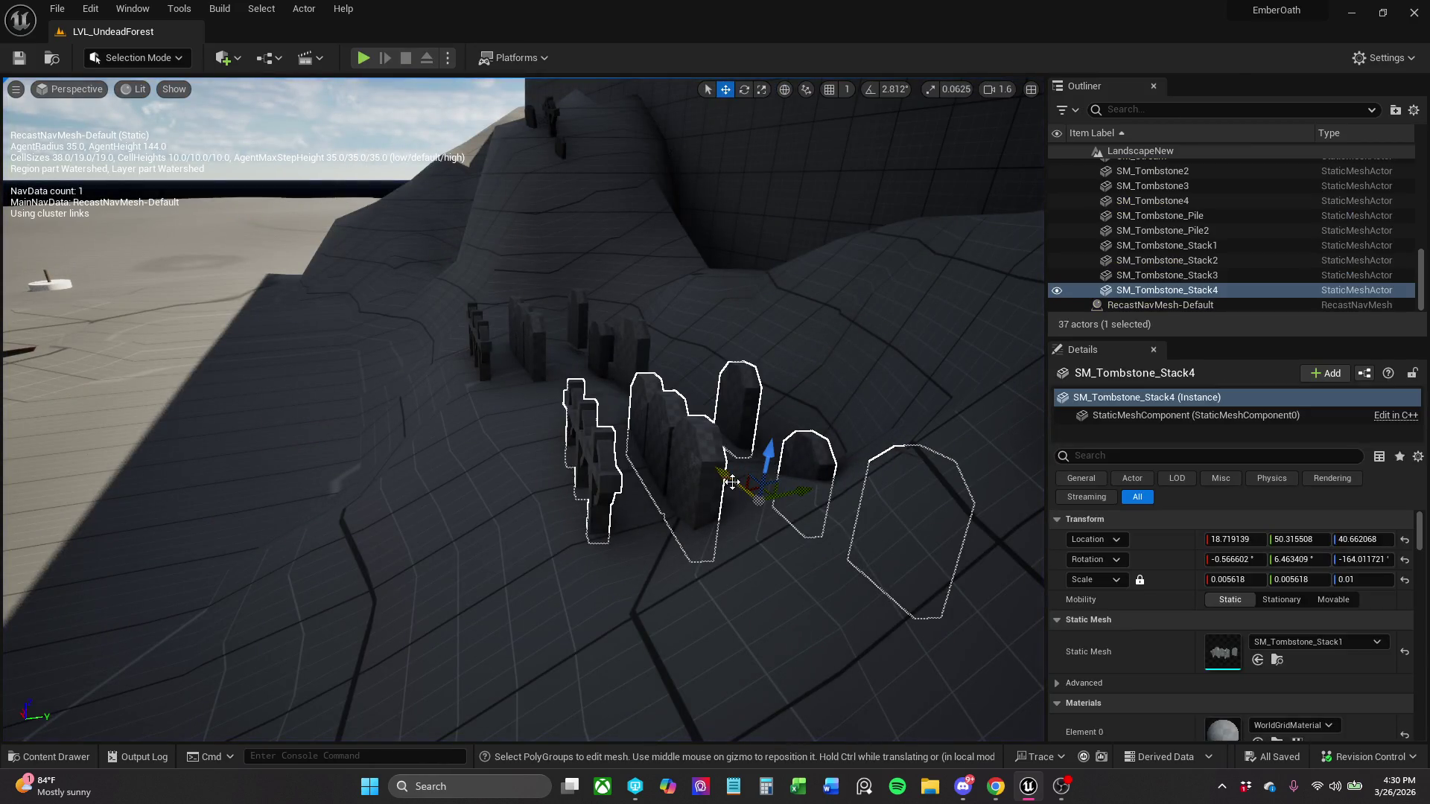
- Raise SM_Tombstone_Stack4 to Z 40.566902 and tilt it to about -7.69°, 8.68°, -168.36°
{"action": "mouse_move", "coordinate": [714, 474]}
{"action": "left_mouse_down"}
{"action": "mouse_move", "coordinate": [735, 485]}
{"action": "mouse_move", "coordinate": [754, 436]}
{"action": "left_mouse_up"}
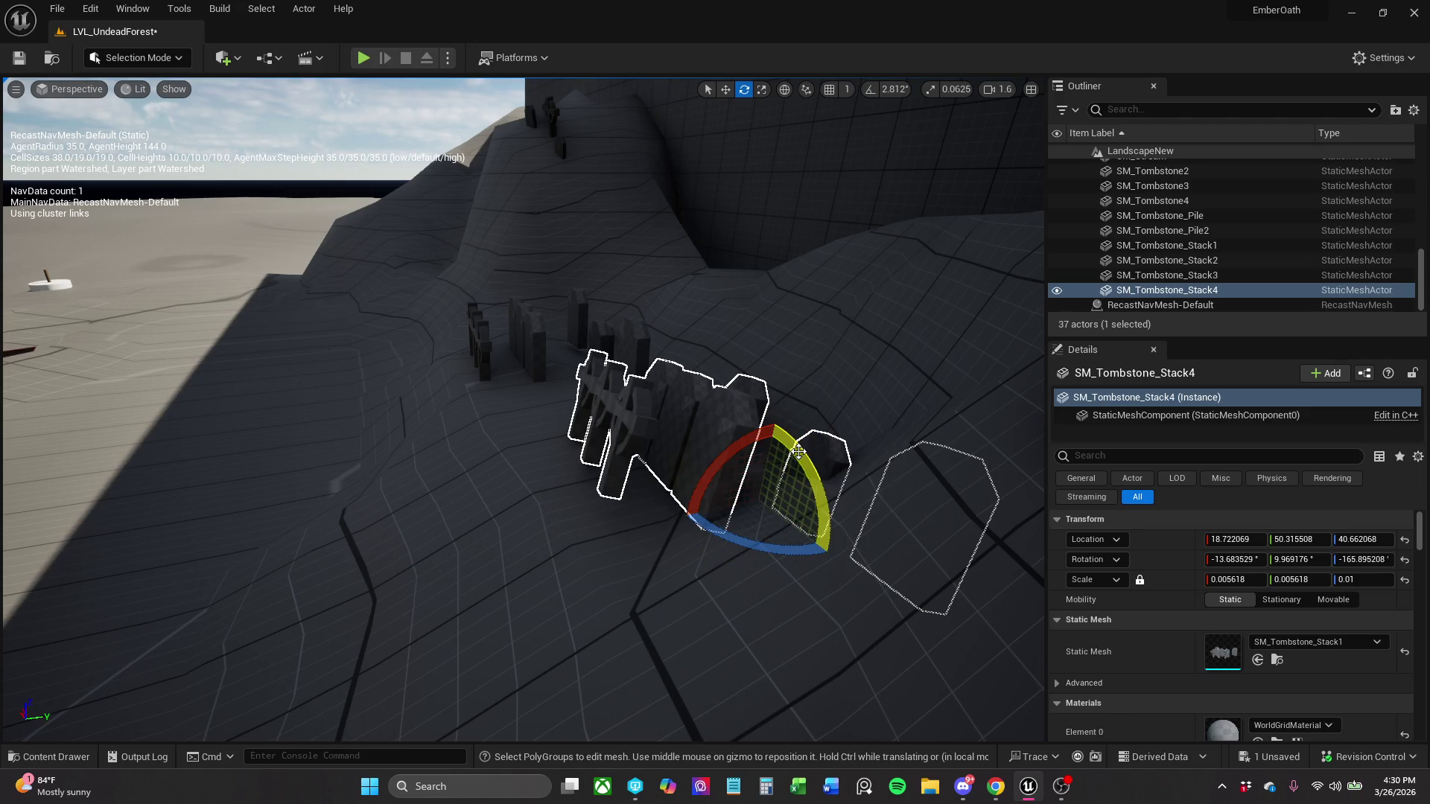
{"action": "mouse_move", "coordinate": [798, 451]}
{"action": "left_mouse_down"}
{"action": "mouse_move", "coordinate": [747, 431]}
{"action": "mouse_move", "coordinate": [795, 418]}
{"action": "mouse_move", "coordinate": [827, 430]}
{"action": "mouse_move", "coordinate": [738, 437]}
{"action": "mouse_move", "coordinate": [802, 447]}
{"action": "left_mouse_up"}
{"action": "key", "text": "r"}
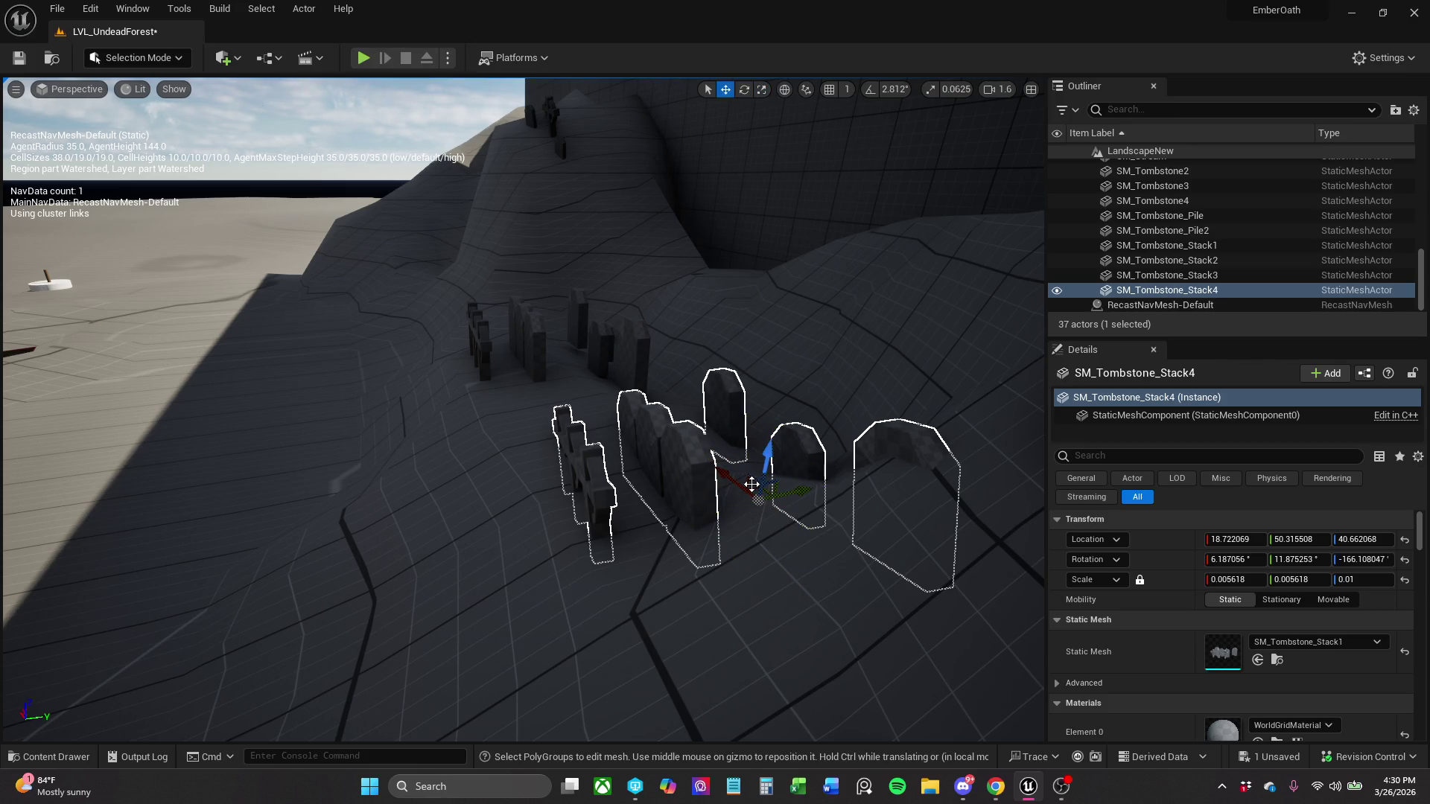
{"action": "mouse_move", "coordinate": [735, 483]}
{"action": "left_mouse_down"}
{"action": "mouse_move", "coordinate": [625, 402]}
{"action": "mouse_move", "coordinate": [678, 368]}
{"action": "mouse_move", "coordinate": [641, 327]}
{"action": "left_mouse_up"}
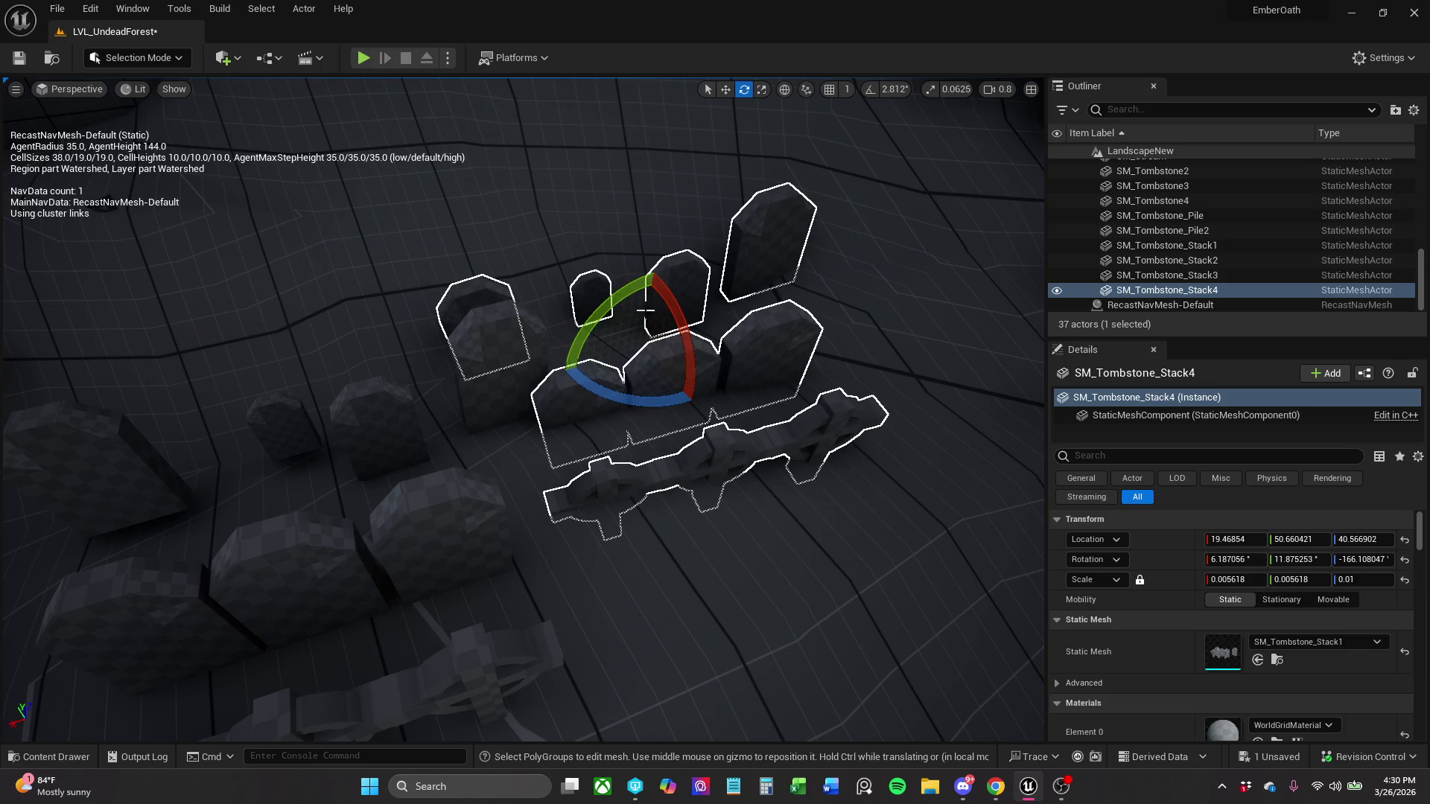
{"action": "mouse_move", "coordinate": [684, 342]}
{"action": "left_mouse_down"}
{"action": "mouse_move", "coordinate": [604, 308]}
{"action": "mouse_move", "coordinate": [681, 311]}
{"action": "mouse_move", "coordinate": [686, 323]}
{"action": "left_mouse_up"}
{"action": "left_click", "coordinate": [374, 402]}
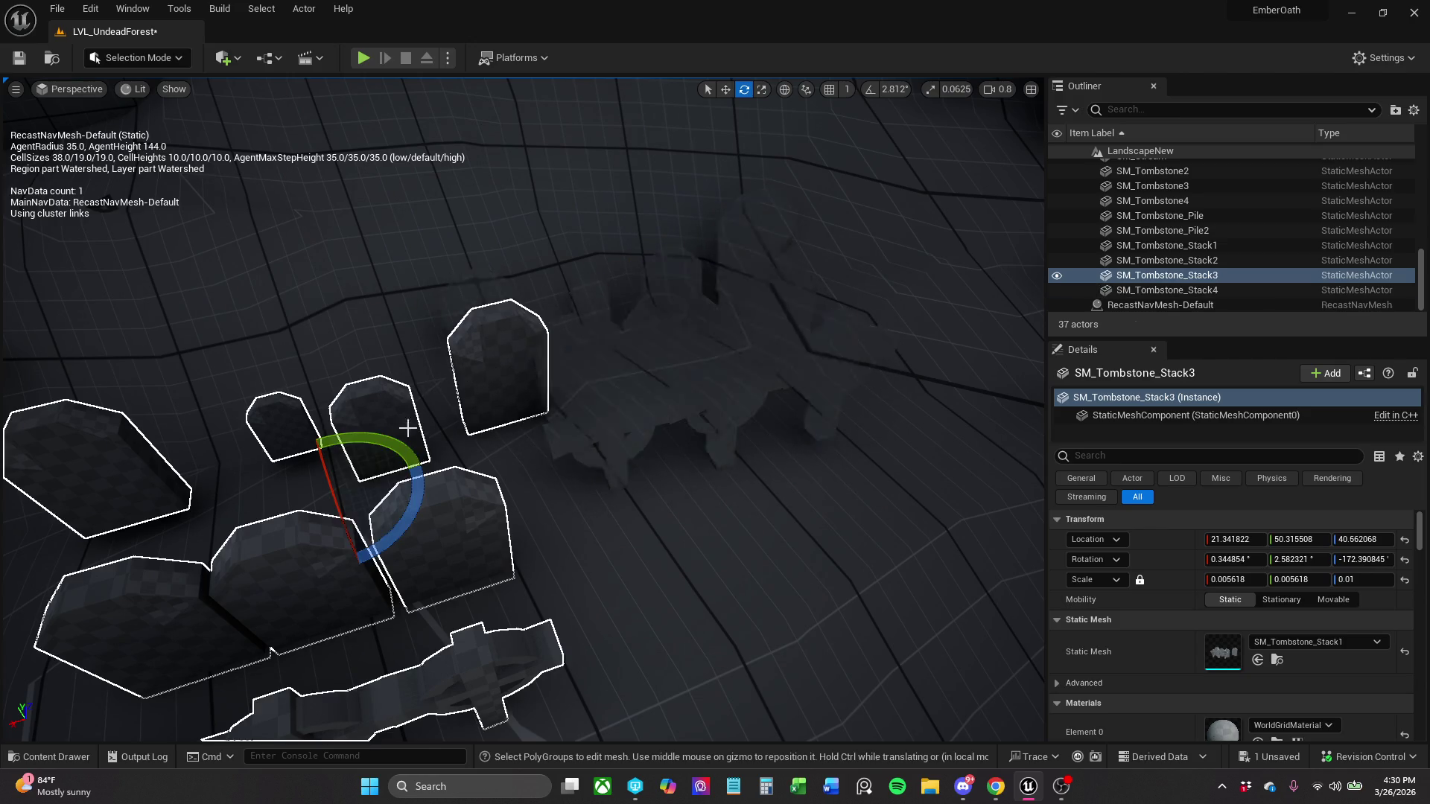
- Shift the first tombstone stack slightly left and save the level
{"action": "key", "text": "w"}
{"action": "scroll", "coordinate": [434, 427], "scroll_direction": "up", "scroll_amount": 3}
{"action": "scroll", "coordinate": [604, 467], "scroll_direction": "down", "scroll_amount": 4}
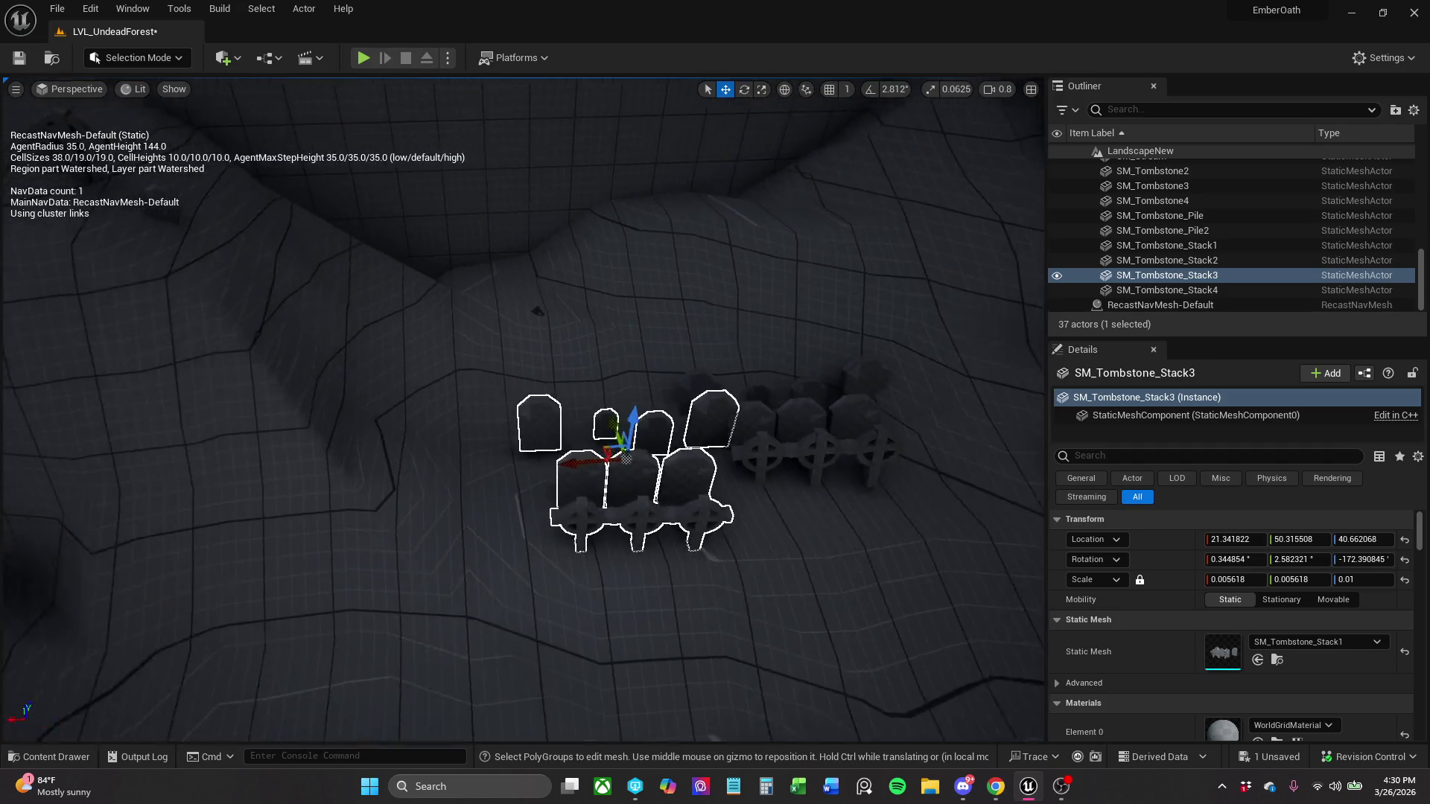
{"action": "left_click_drag", "start_coordinate": [663, 444], "coordinate": [617, 445]}
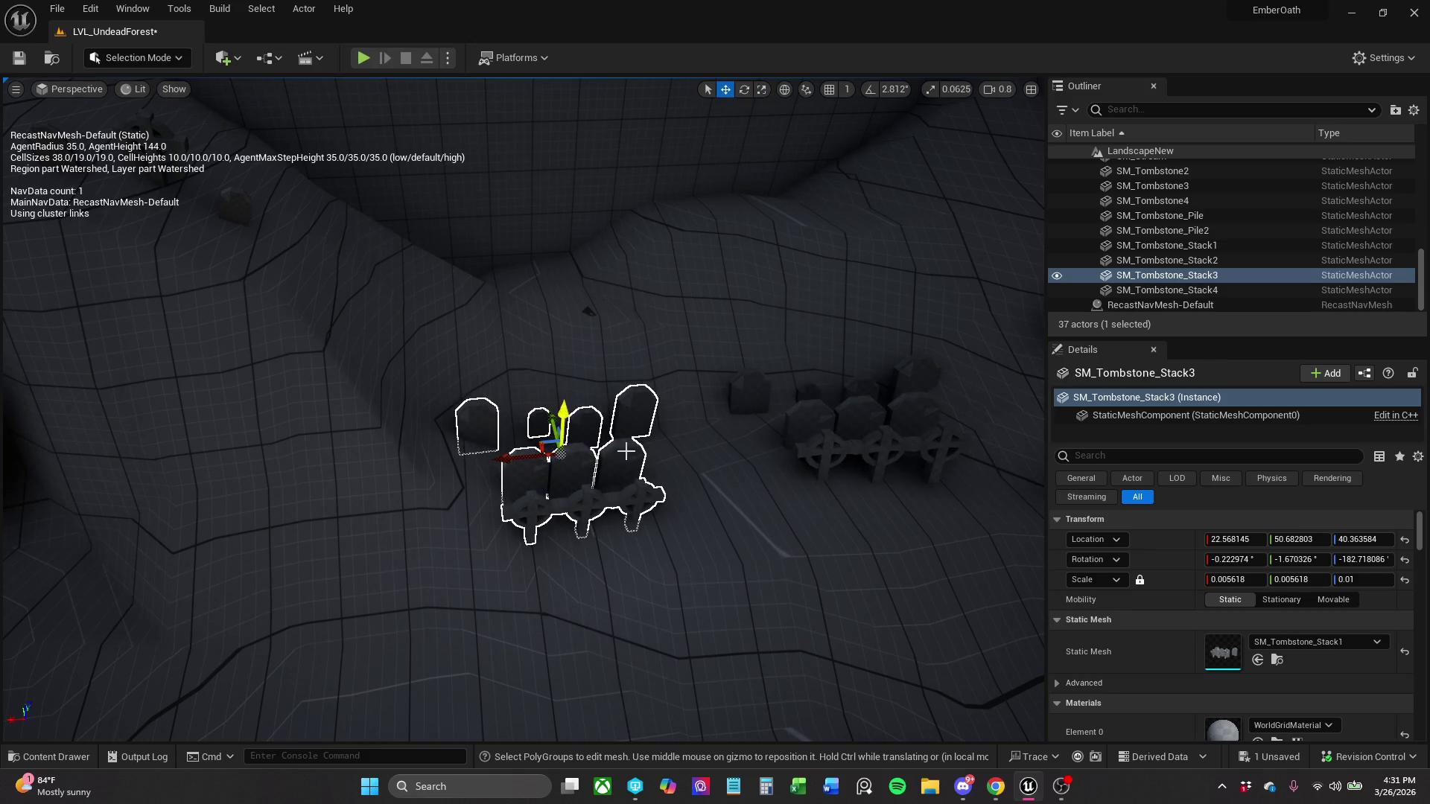
{"action": "scroll", "coordinate": [625, 452], "scroll_direction": "down", "scroll_amount": 3}
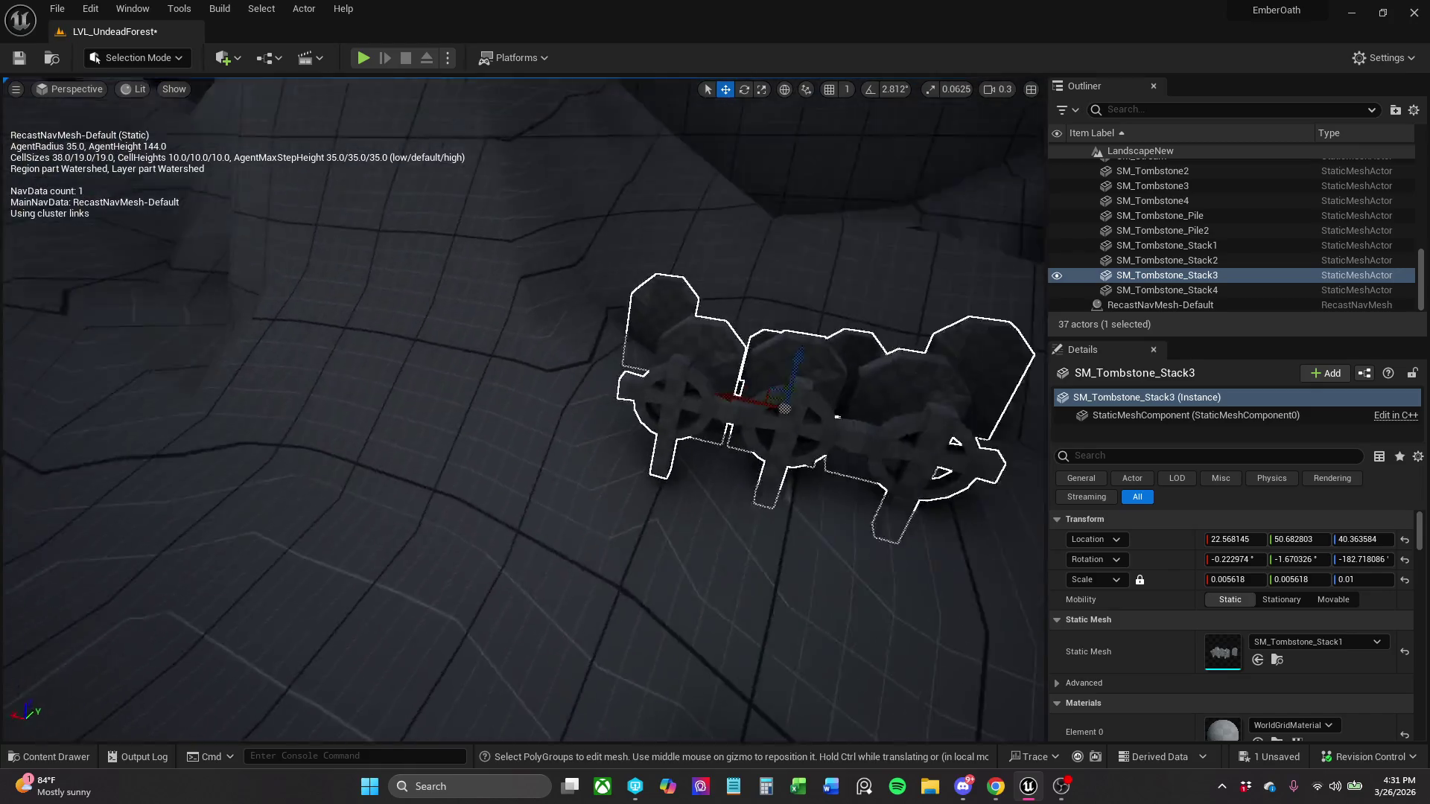
{"action": "mouse_move", "coordinate": [626, 327]}
{"action": "left_mouse_down"}
{"action": "mouse_move", "coordinate": [637, 321]}
{"action": "mouse_move", "coordinate": [634, 338]}
{"action": "left_mouse_up"}
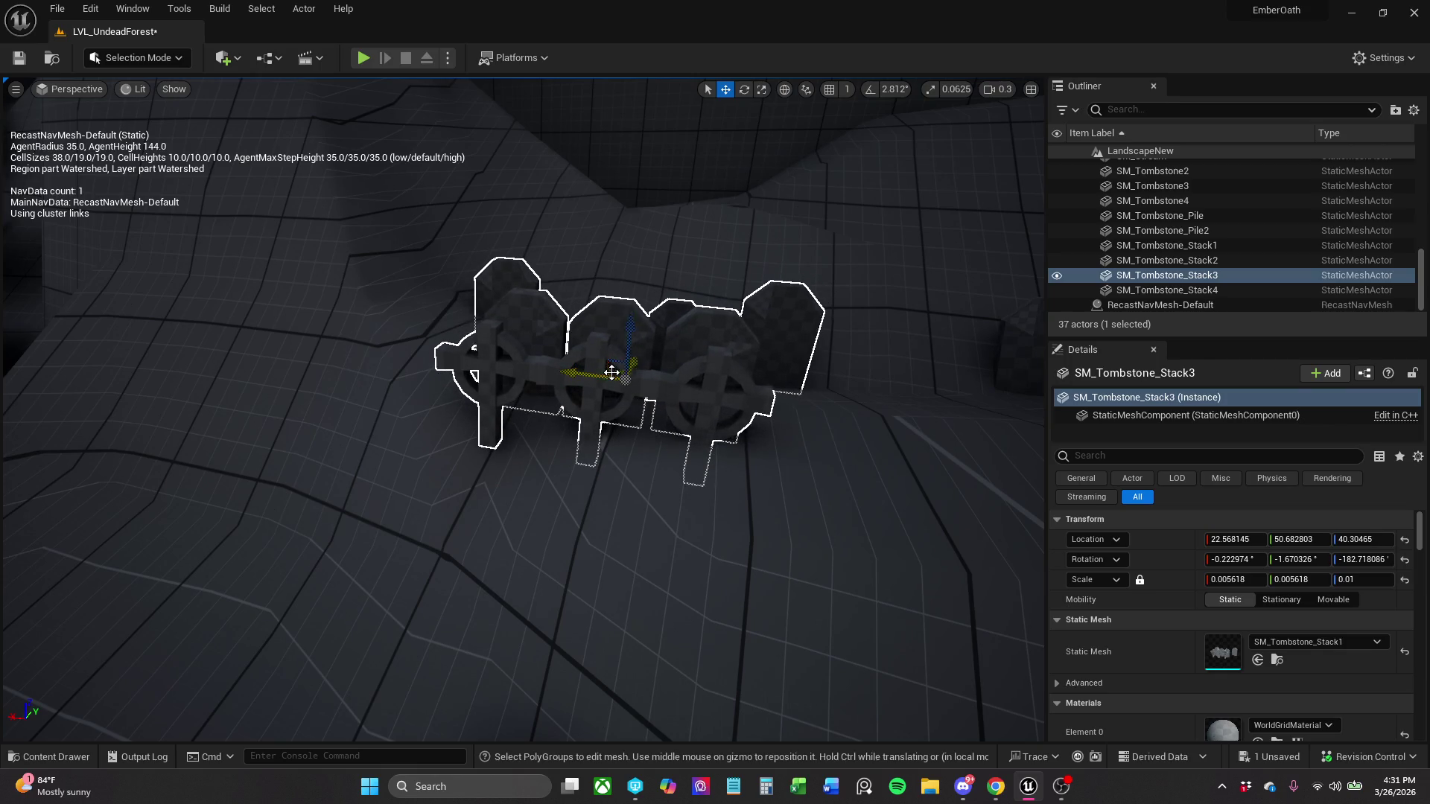
{"action": "mouse_move", "coordinate": [615, 372]}
{"action": "left_mouse_down"}
{"action": "mouse_move", "coordinate": [642, 342]}
{"action": "mouse_move", "coordinate": [632, 364]}
{"action": "mouse_move", "coordinate": [648, 373]}
{"action": "mouse_move", "coordinate": [652, 314]}
{"action": "mouse_move", "coordinate": [618, 361]}
{"action": "mouse_move", "coordinate": [687, 337]}
{"action": "mouse_move", "coordinate": [647, 388]}
{"action": "mouse_move", "coordinate": [660, 387]}
{"action": "left_mouse_up"}
{"action": "left_click", "coordinate": [694, 362]}
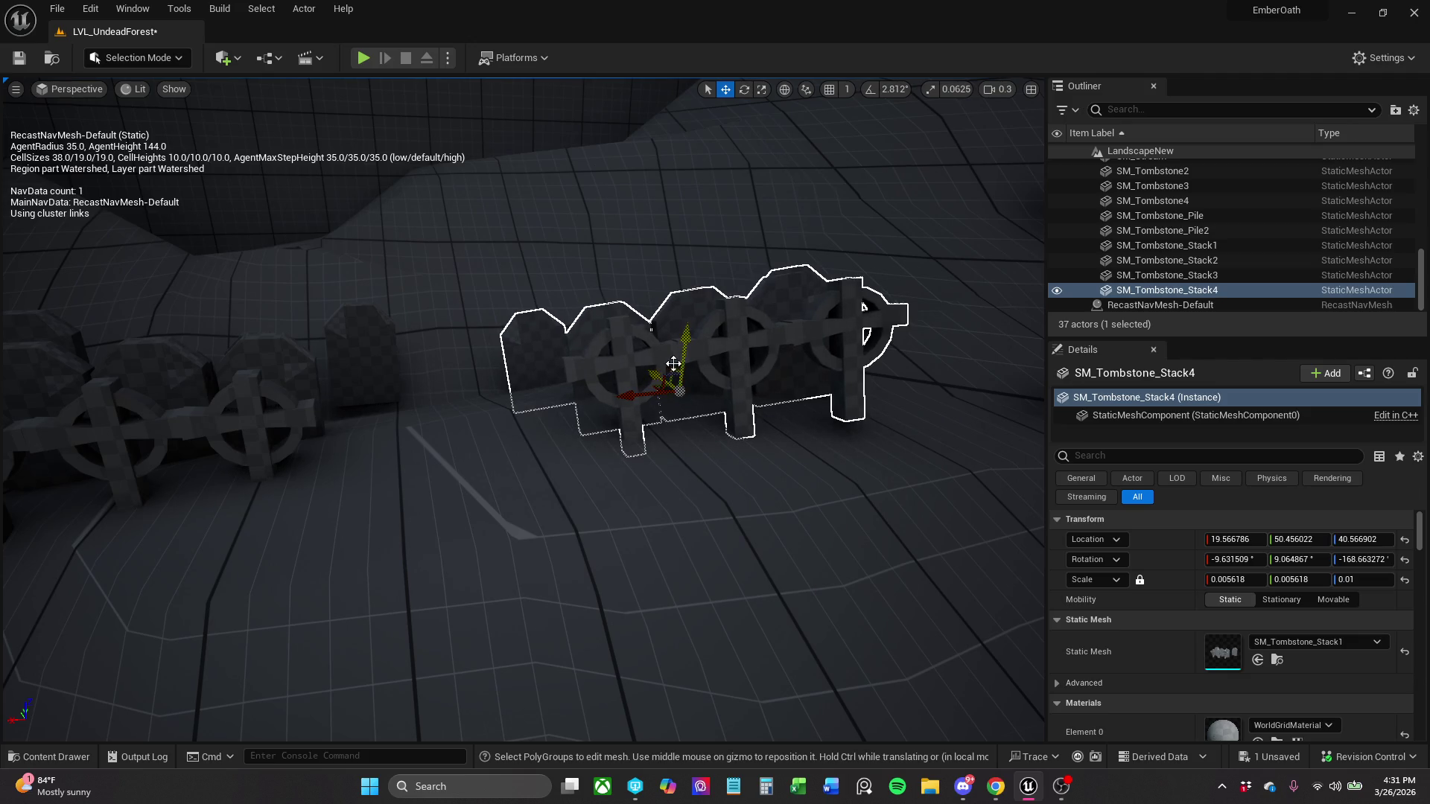
{"action": "left_click", "coordinate": [19, 59]}
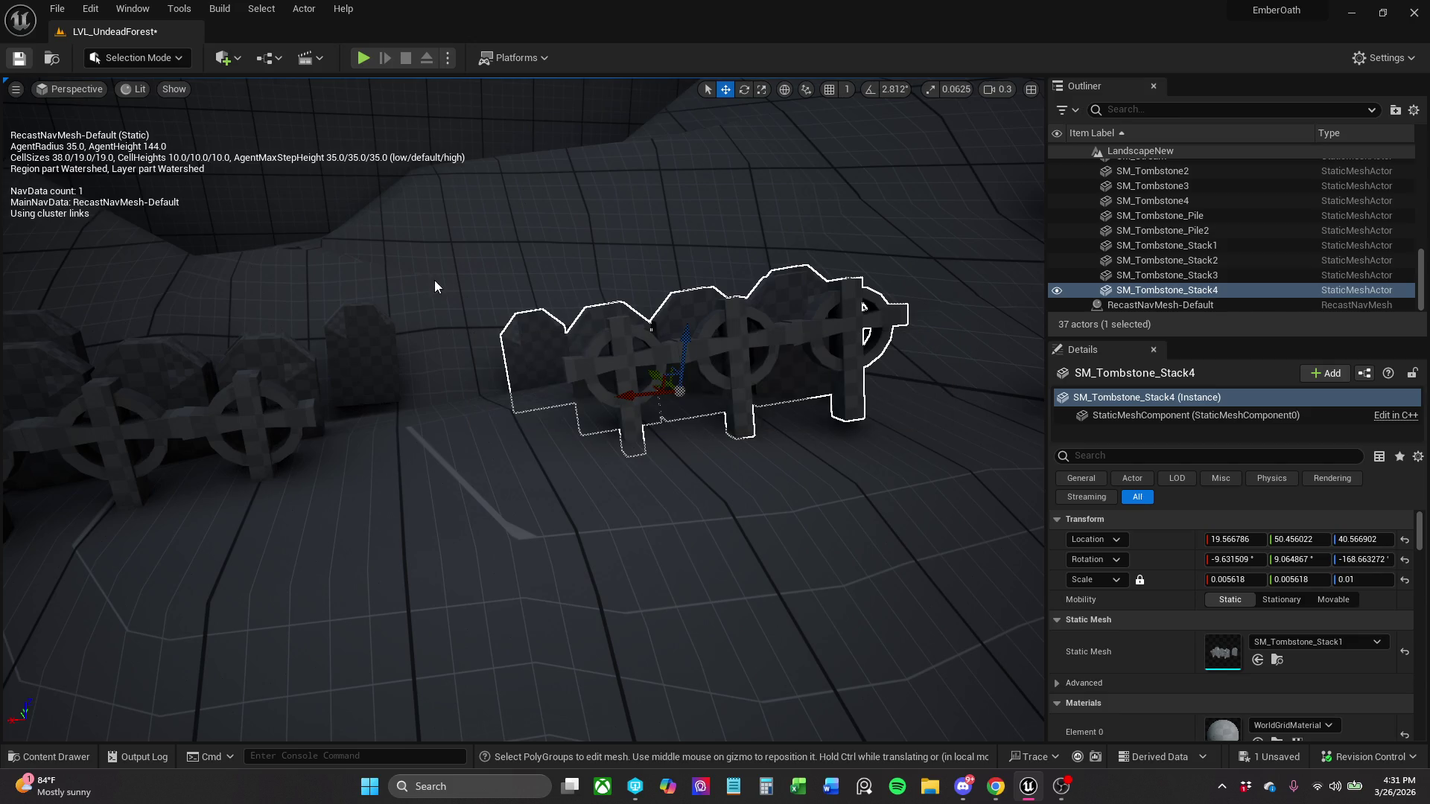
- Lower SM_Tombstone_Stack3 to Z 40.33 into the ground and give it a slight tilt
{"action": "left_click", "coordinate": [364, 361]}
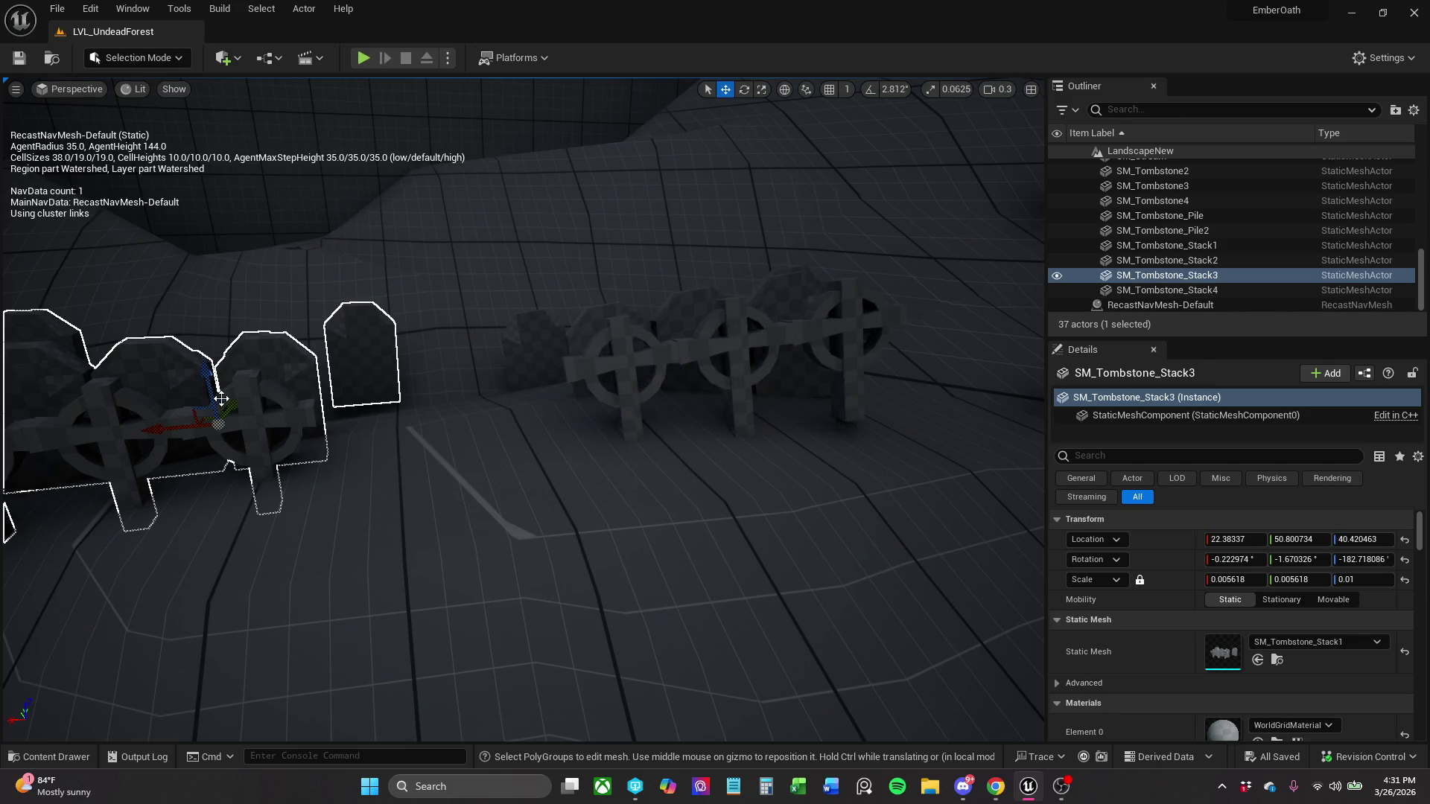
{"action": "left_click_drag", "start_coordinate": [210, 393], "coordinate": [210, 400]}
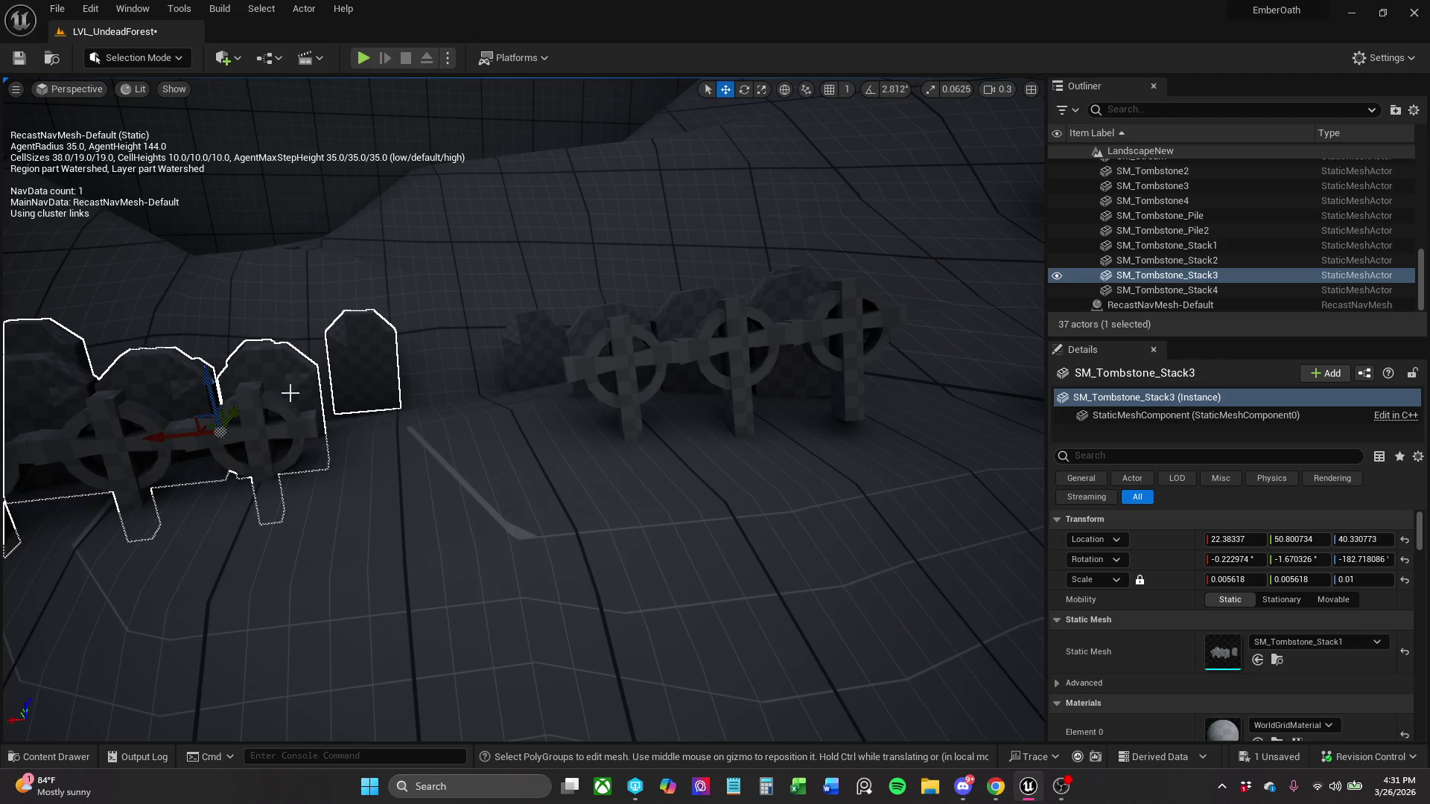
{"action": "key", "text": "f"}
{"action": "key", "text": "e"}
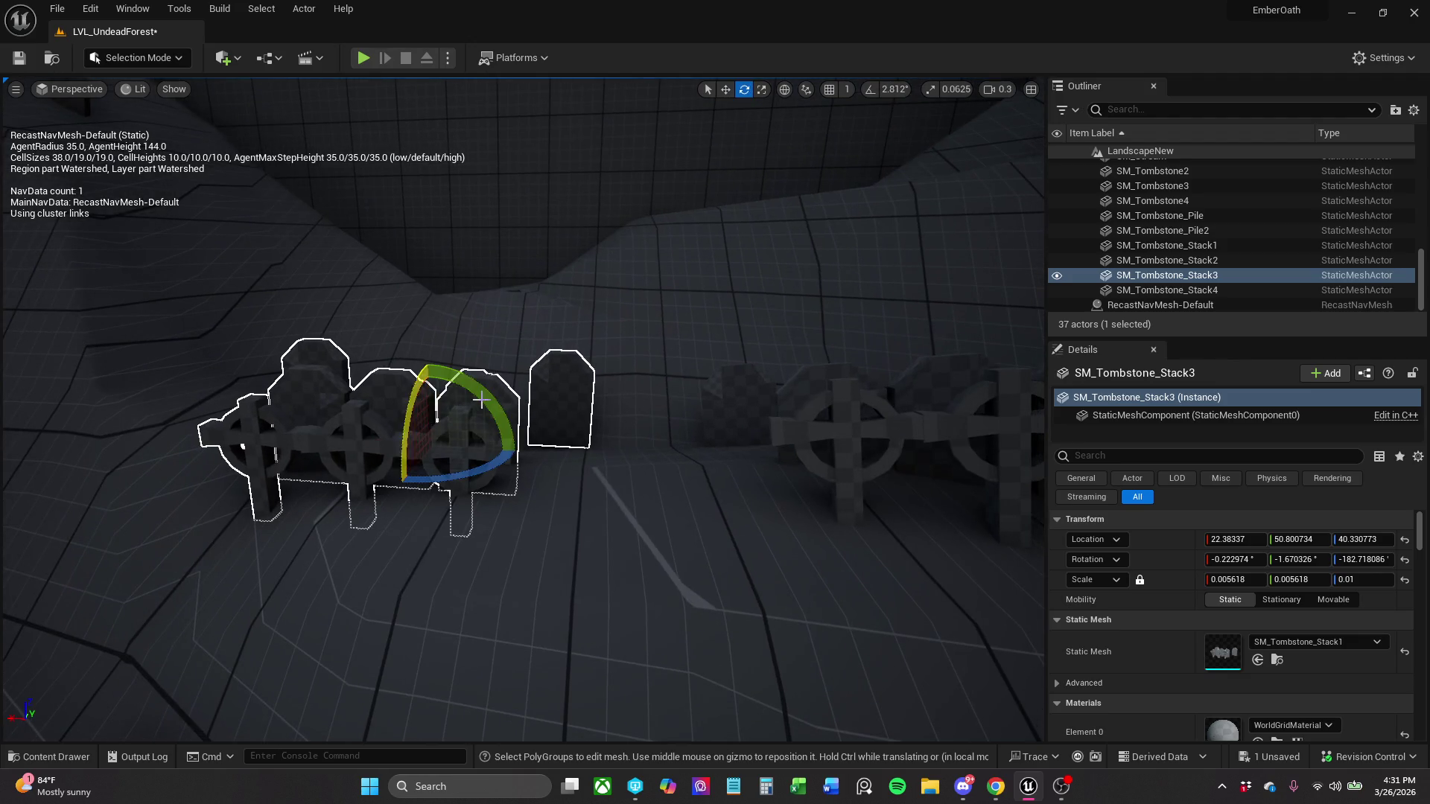
{"action": "left_click_drag", "start_coordinate": [481, 400], "coordinate": [450, 415]}
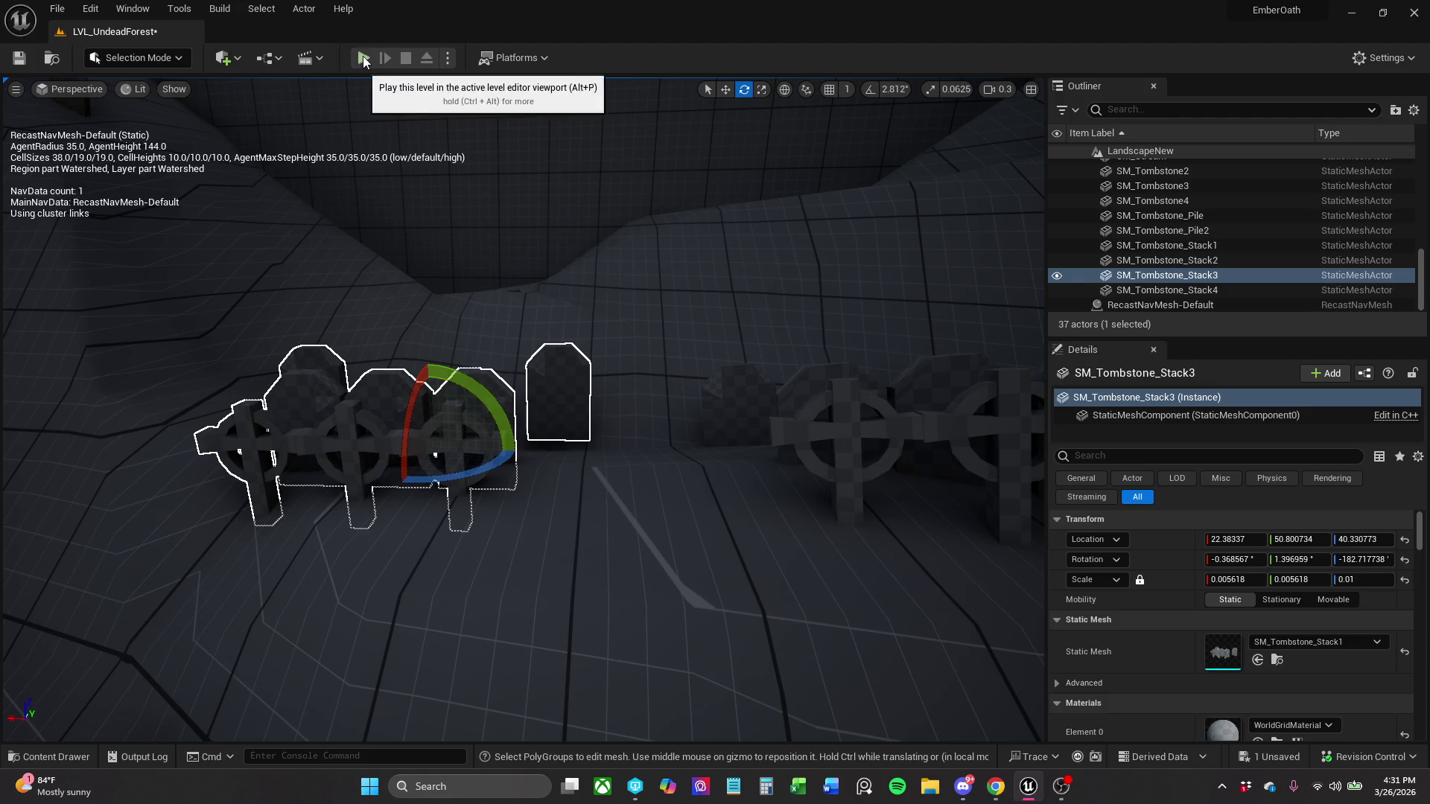
- Playtest the level, running the character past the graves and fences
{"action": "key", "text": "alt+p"}
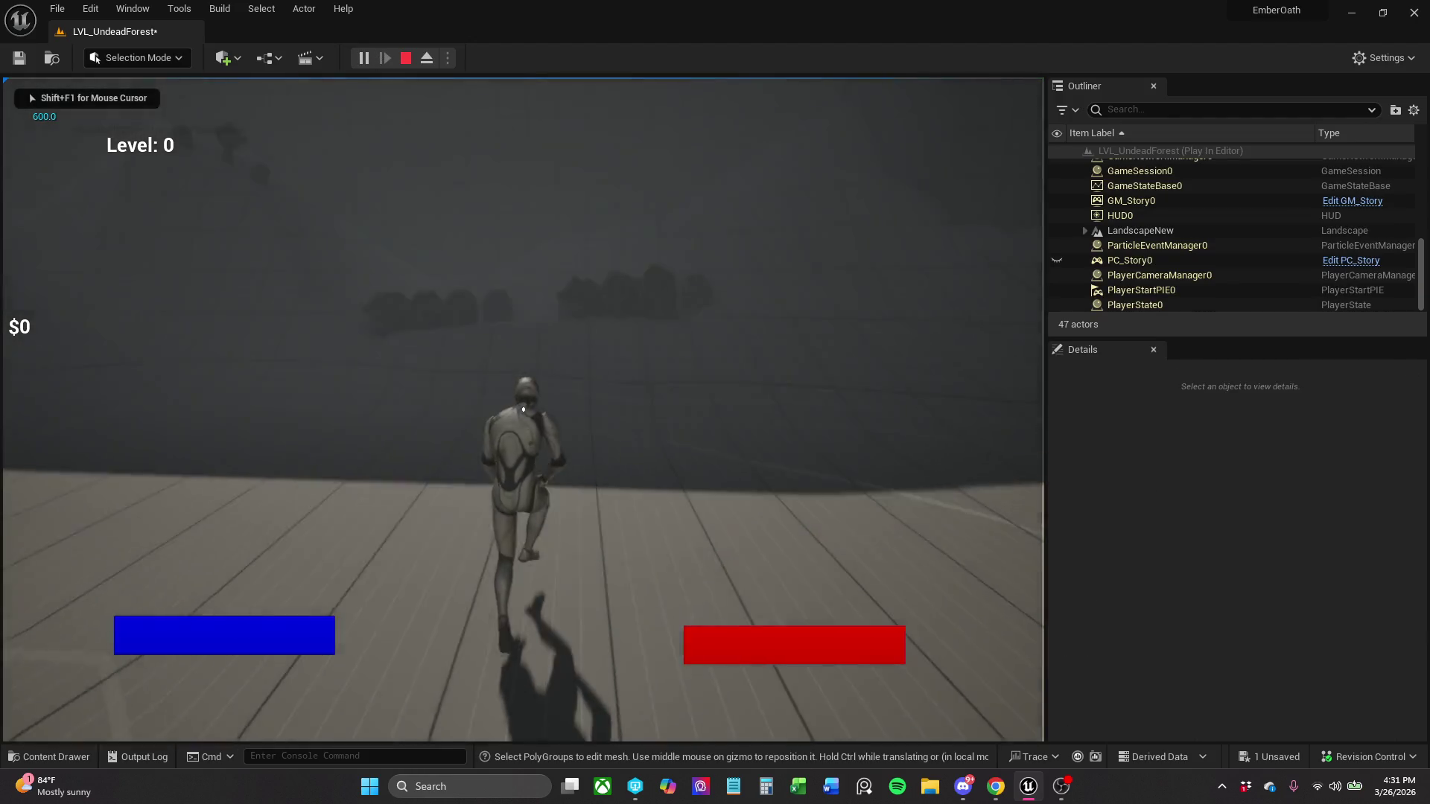
{"action": "key", "text": "w"}
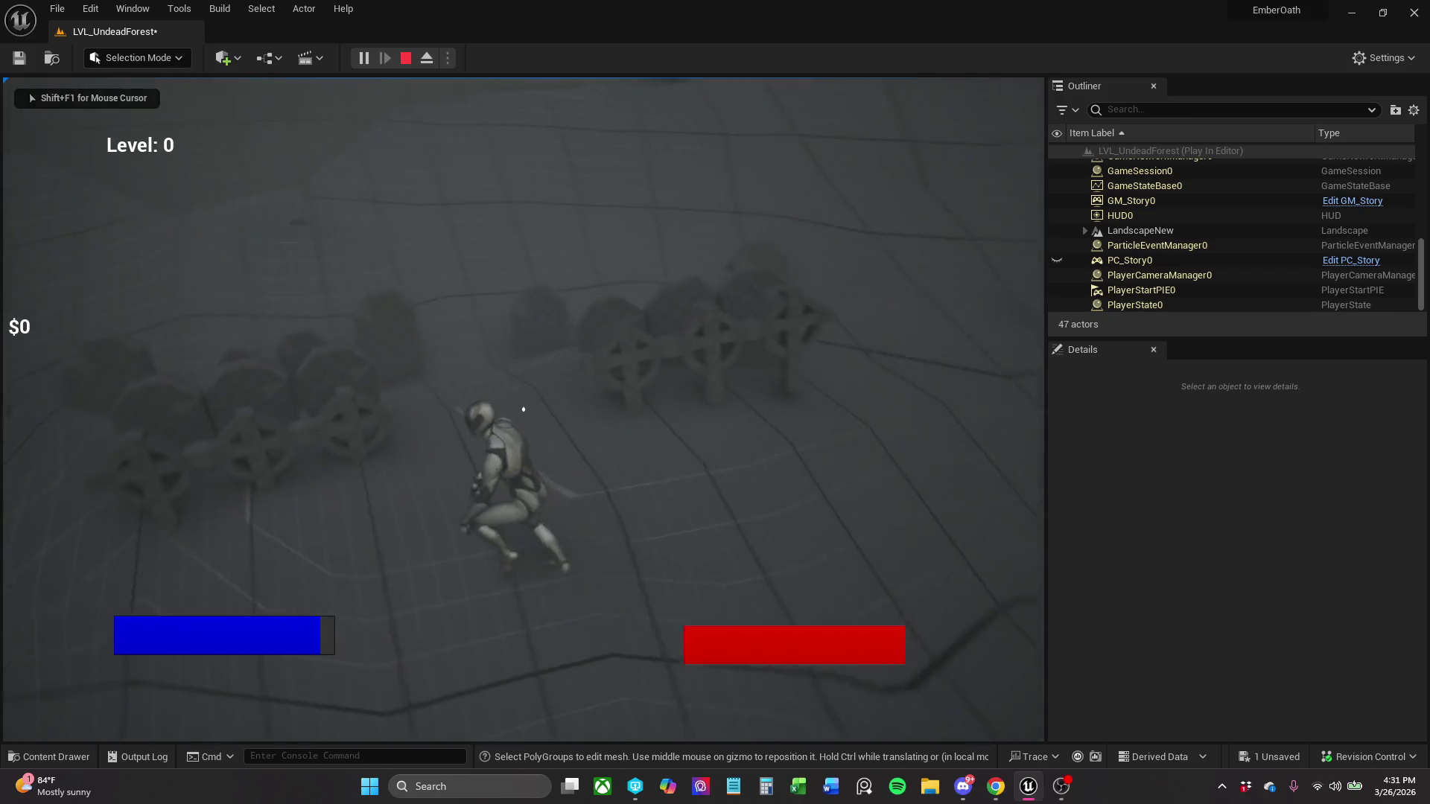
{"action": "key", "text": "w"}
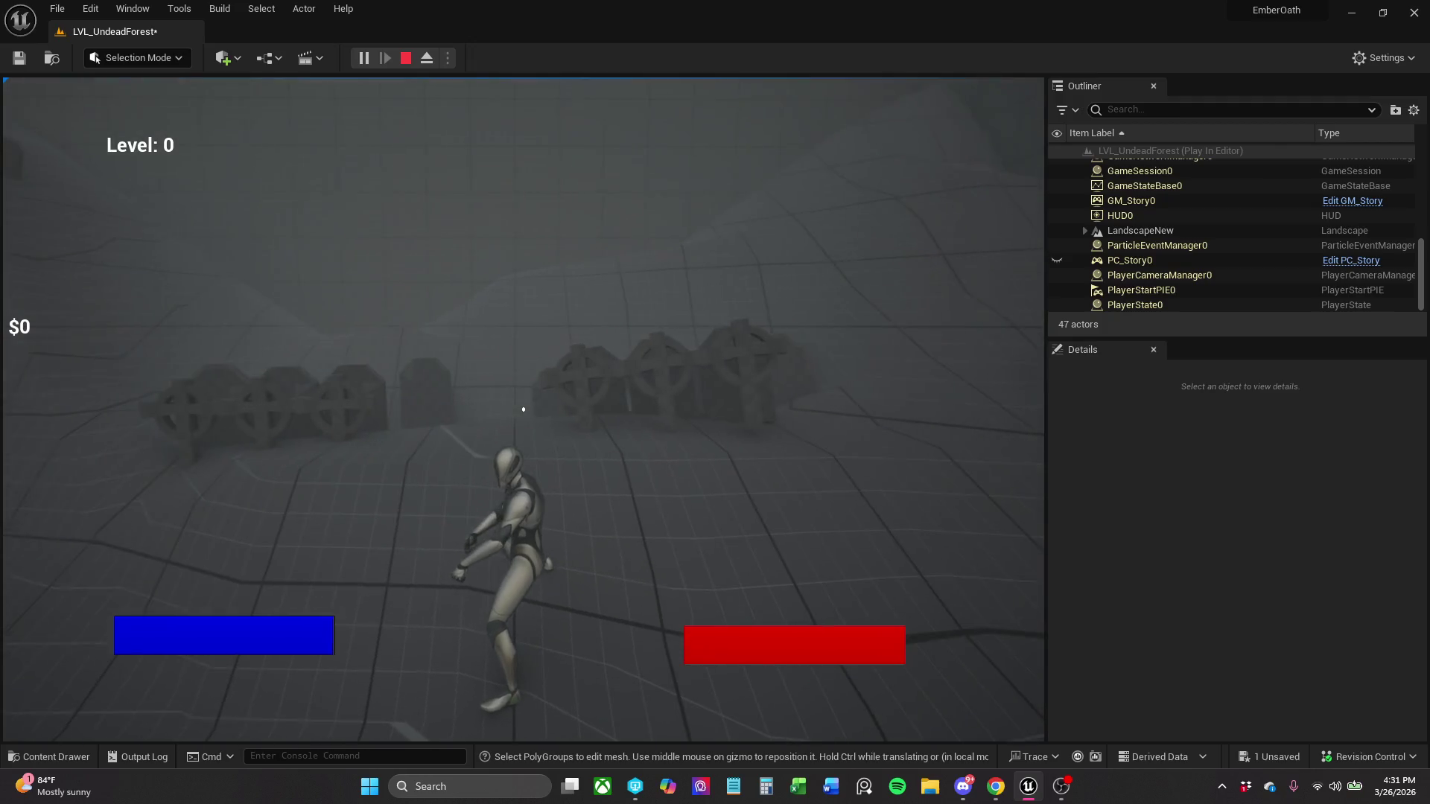
{"action": "key", "text": "Escape"}
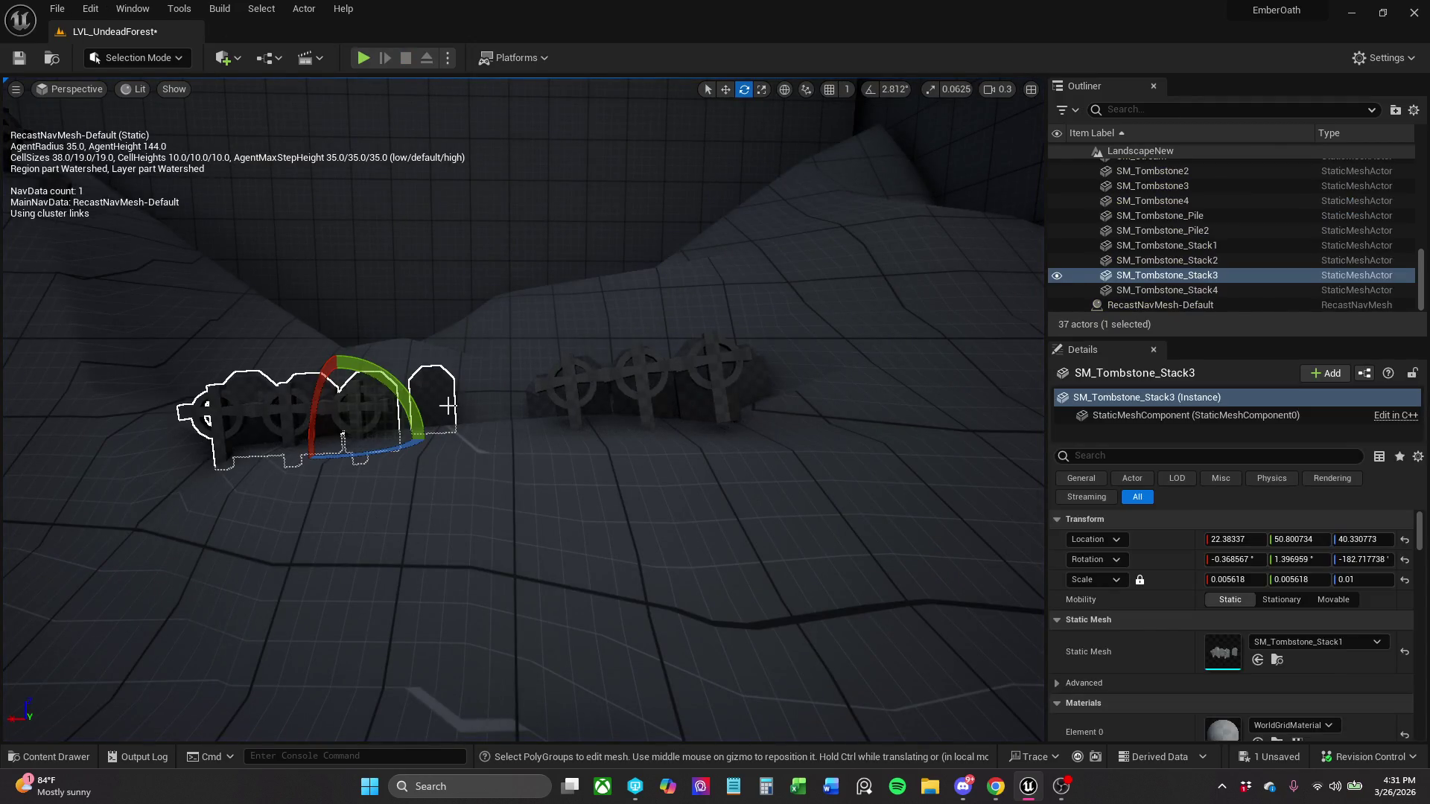
- Tilt the tombstone stack to -7.07°, 1.07°, -182.86° and sink it to Z 40.16
{"action": "scroll", "coordinate": [447, 406], "scroll_direction": "up", "scroll_amount": 3}
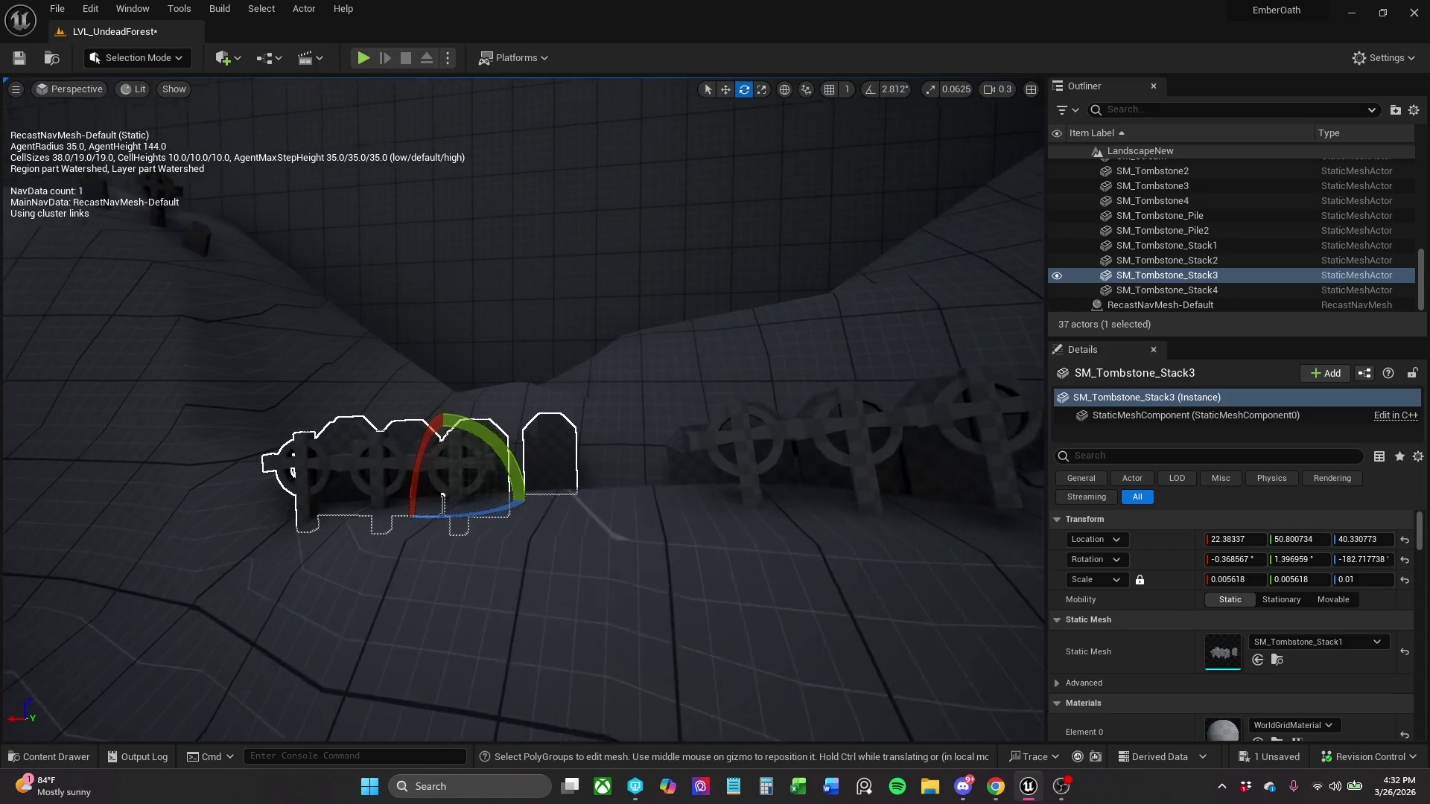
{"action": "scroll", "coordinate": [443, 498], "scroll_direction": "up", "scroll_amount": 5}
{"action": "key", "text": "r"}
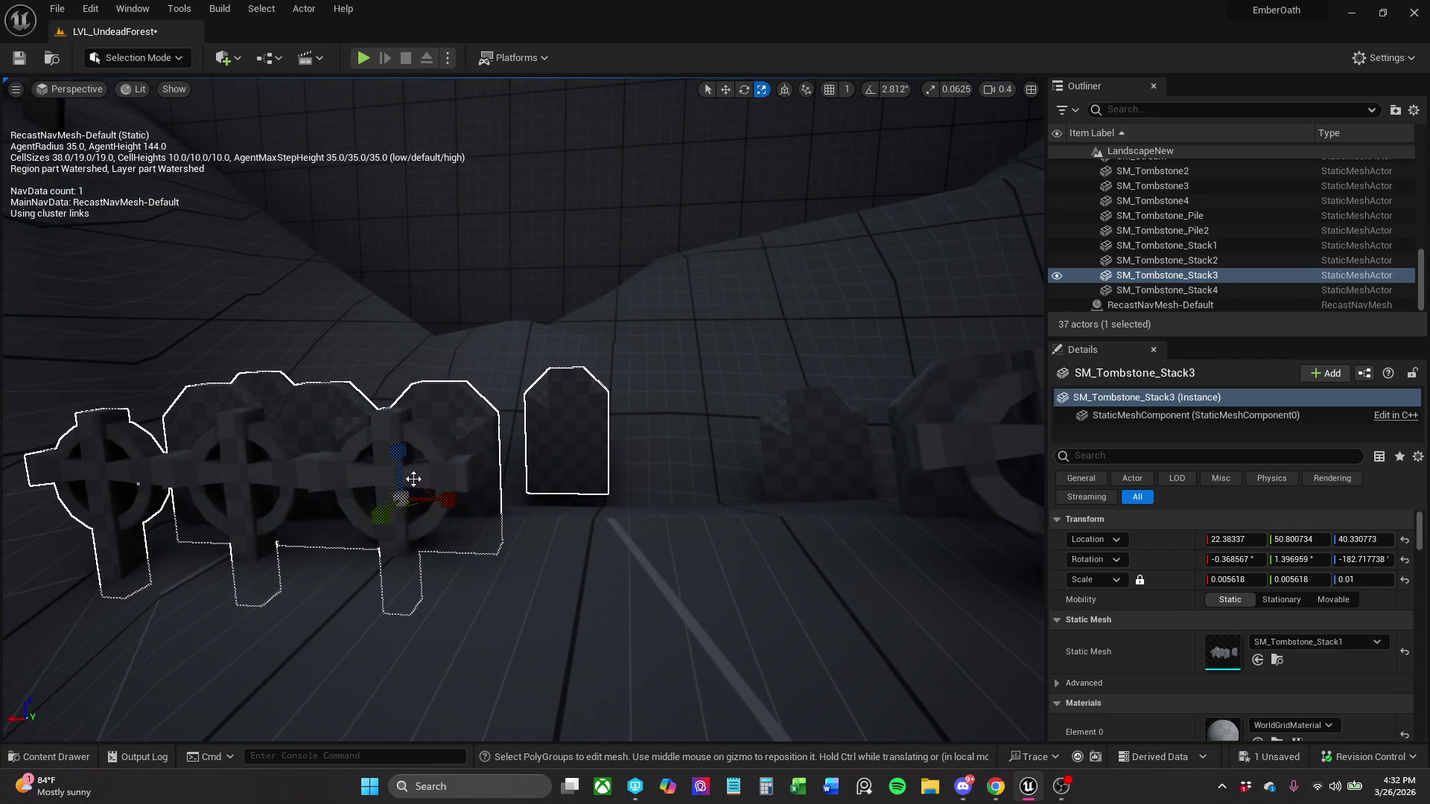
{"action": "key", "text": "w"}
{"action": "mouse_move", "coordinate": [367, 470]}
{"action": "left_mouse_down"}
{"action": "mouse_move", "coordinate": [371, 488]}
{"action": "mouse_move", "coordinate": [401, 473]}
{"action": "left_mouse_up"}
{"action": "key", "text": "r"}
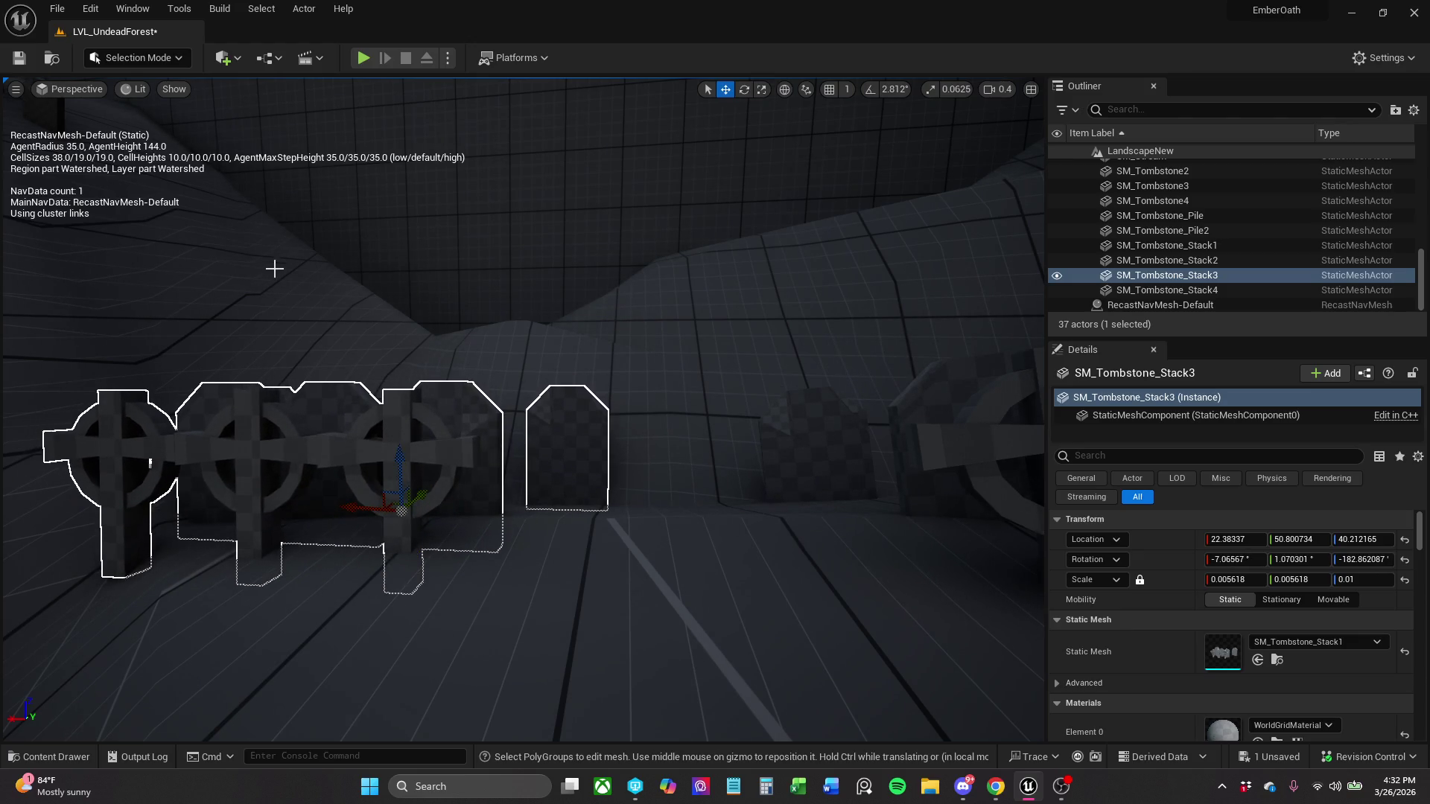
{"action": "mouse_move", "coordinate": [242, 466]}
{"action": "left_mouse_down"}
{"action": "mouse_move", "coordinate": [261, 320]}
{"action": "mouse_move", "coordinate": [252, 412]}
{"action": "left_mouse_up"}
{"action": "left_click_drag", "start_coordinate": [456, 305], "coordinate": [443, 271]}
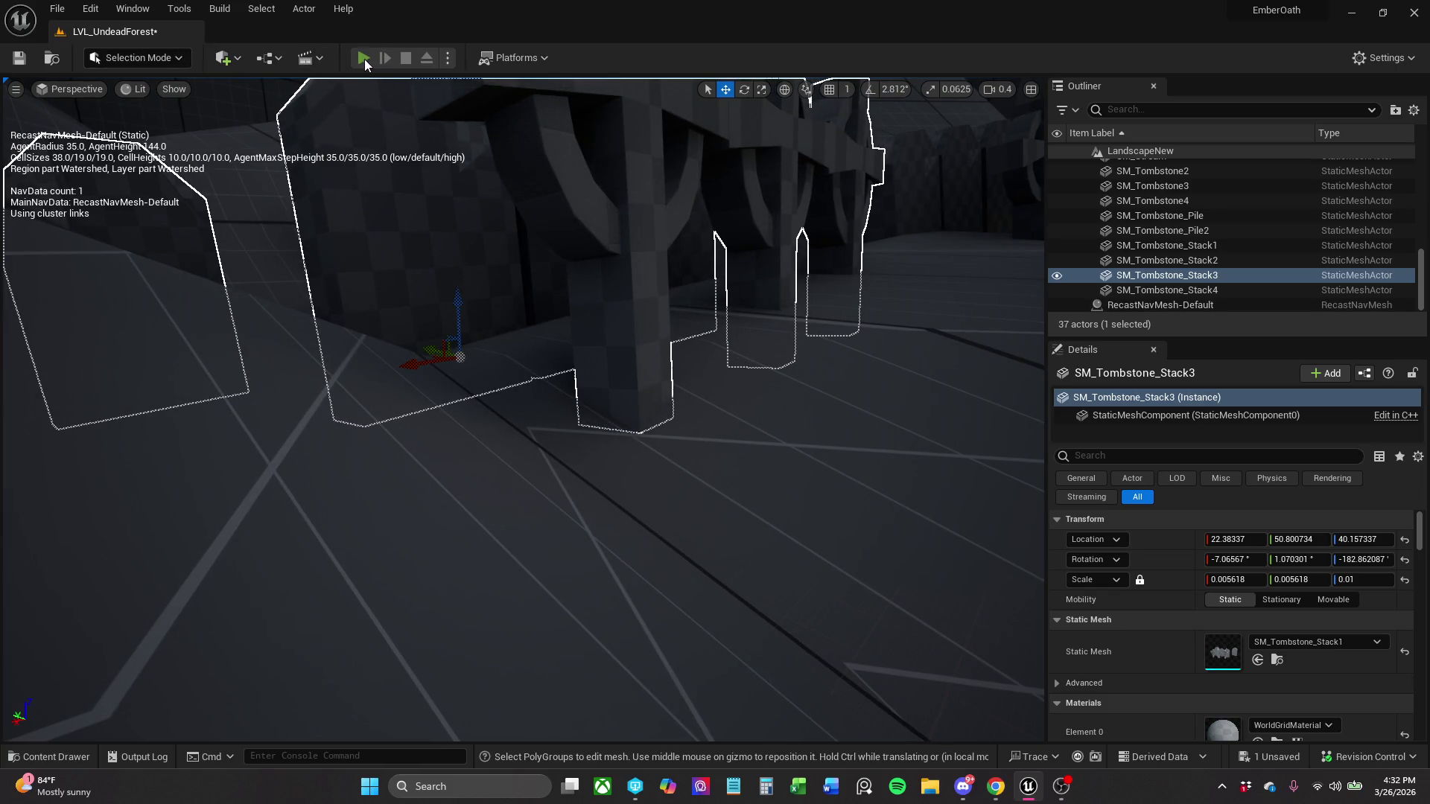
- Playtest again by running toward the tombstone row, then save the level
{"action": "key", "text": "alt+p"}
{"action": "key", "text": "w"}
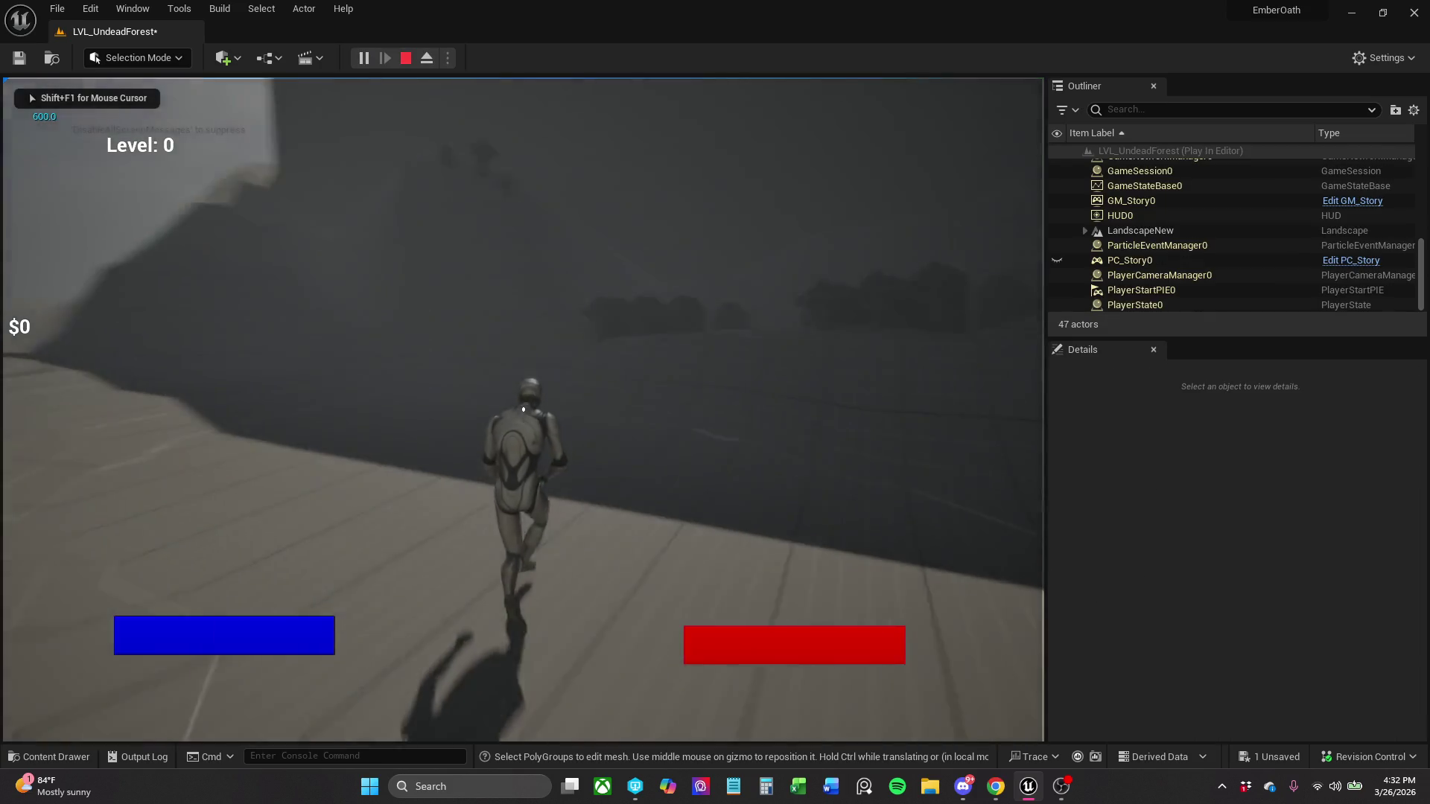
{"action": "key", "text": "w"}
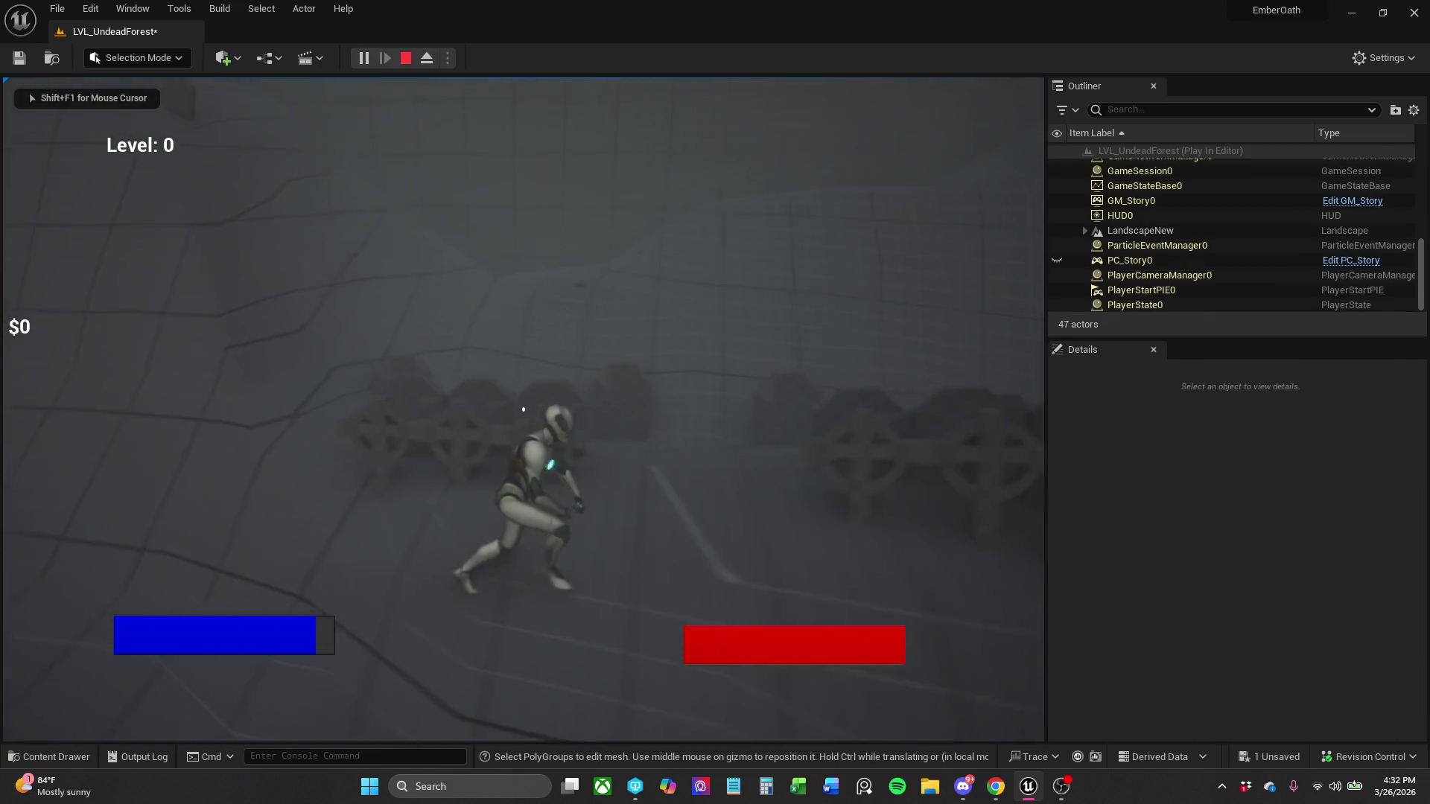
{"action": "key", "text": "w"}
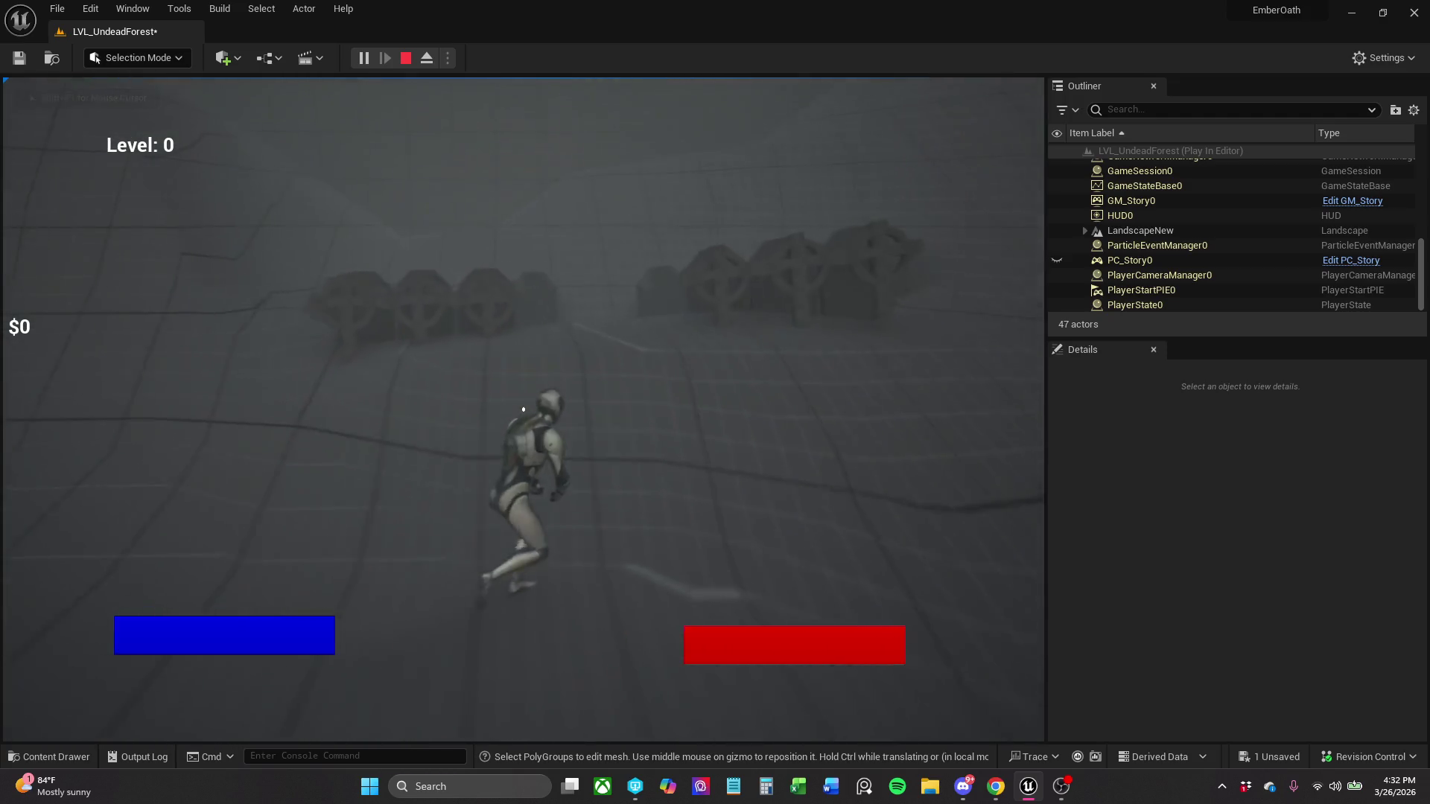
{"action": "key", "text": "w"}
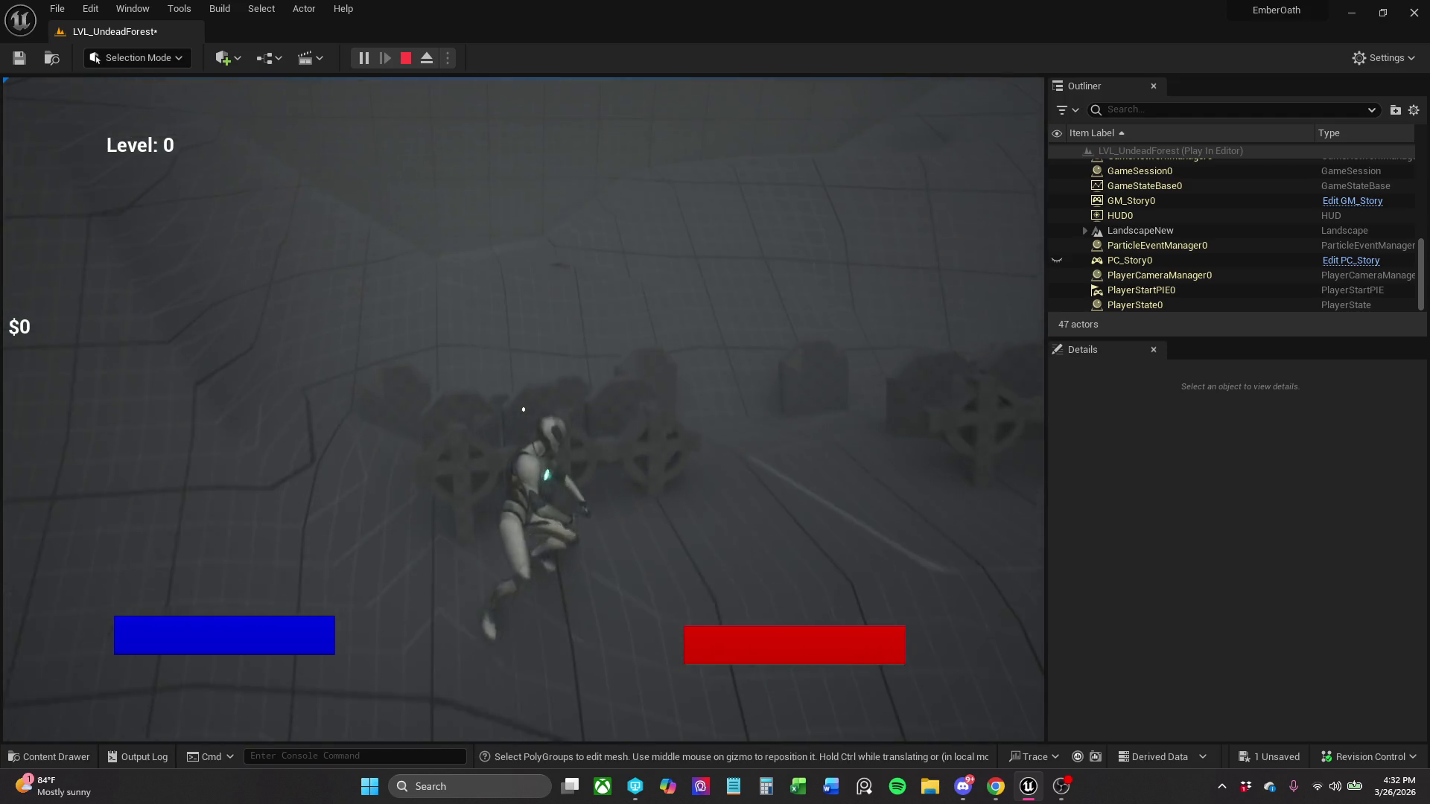
{"action": "key", "text": "Escape"}
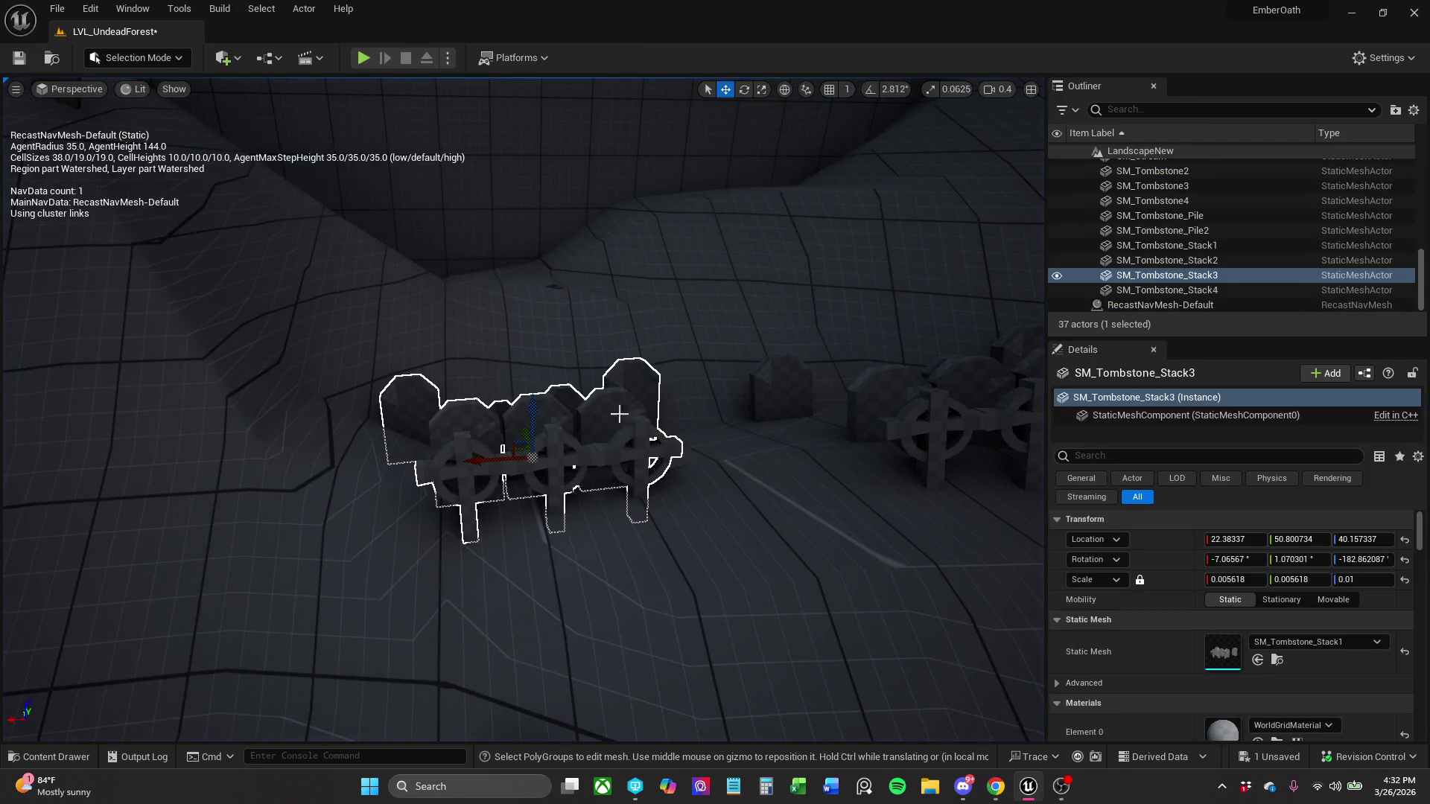
{"action": "left_click", "coordinate": [33, 67]}
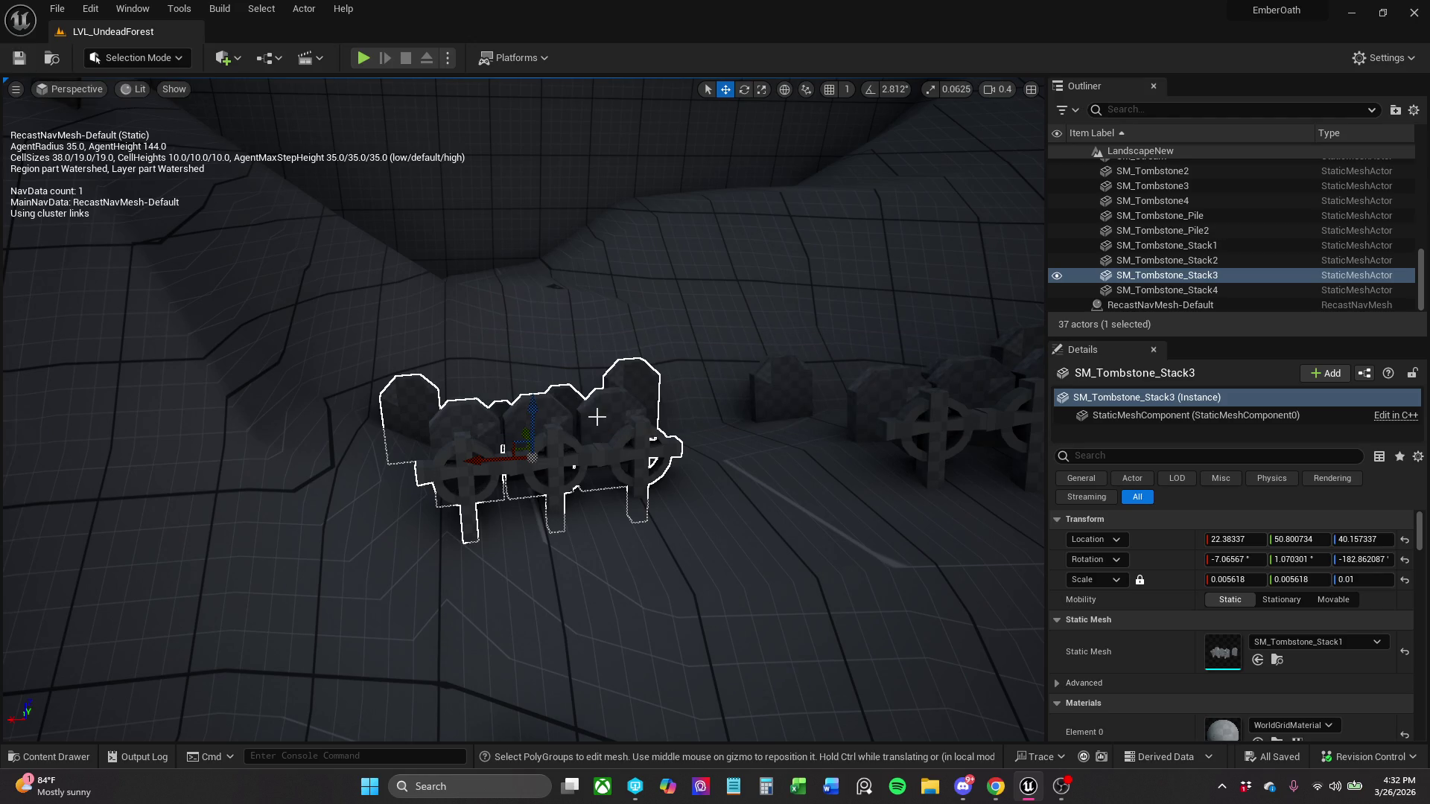
- Frame the tombstone stack and save LVL_UndeadForest with Ctrl+S
{"action": "scroll", "coordinate": [733, 421], "scroll_direction": "up", "scroll_amount": 6}
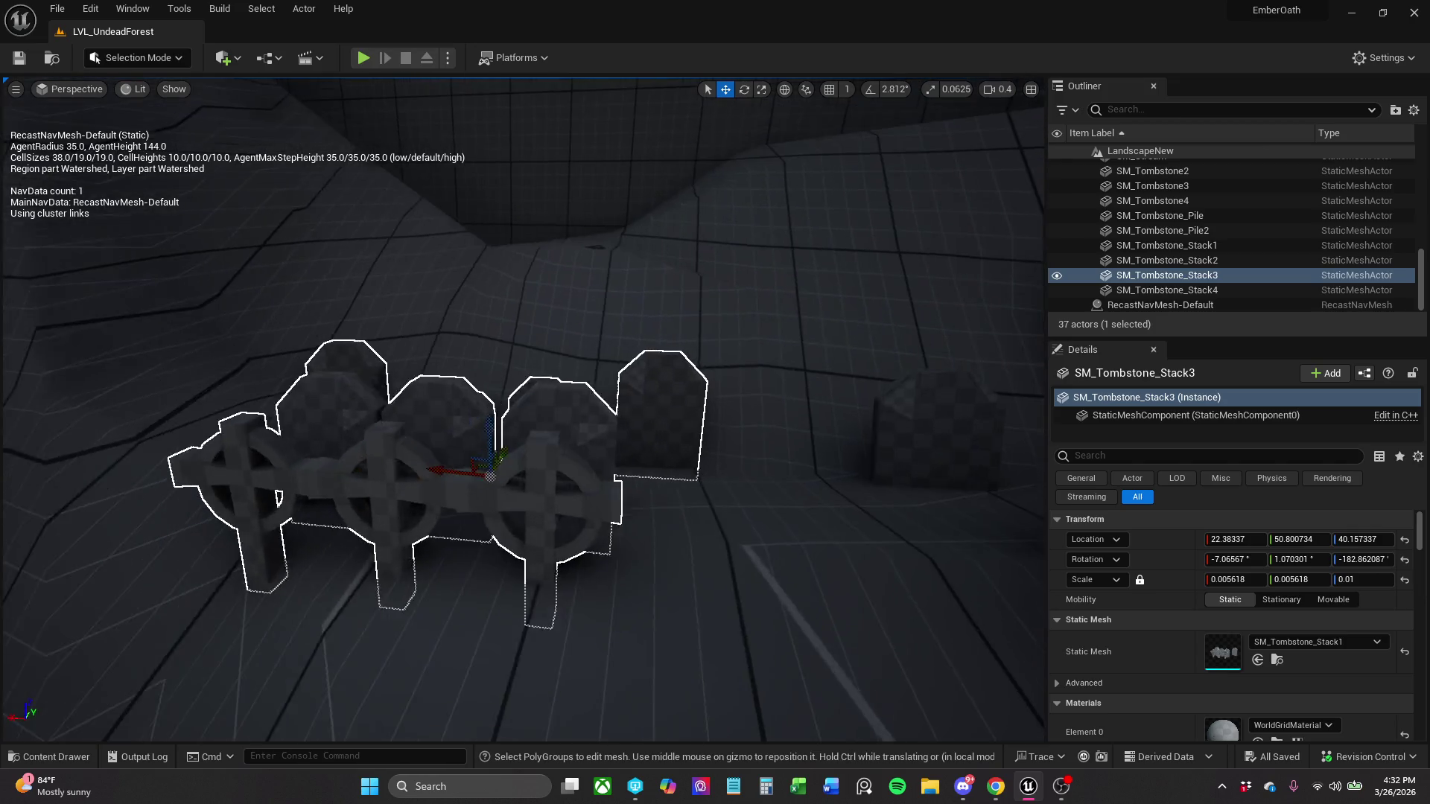
{"action": "scroll", "coordinate": [614, 381], "scroll_direction": "up", "scroll_amount": 1}
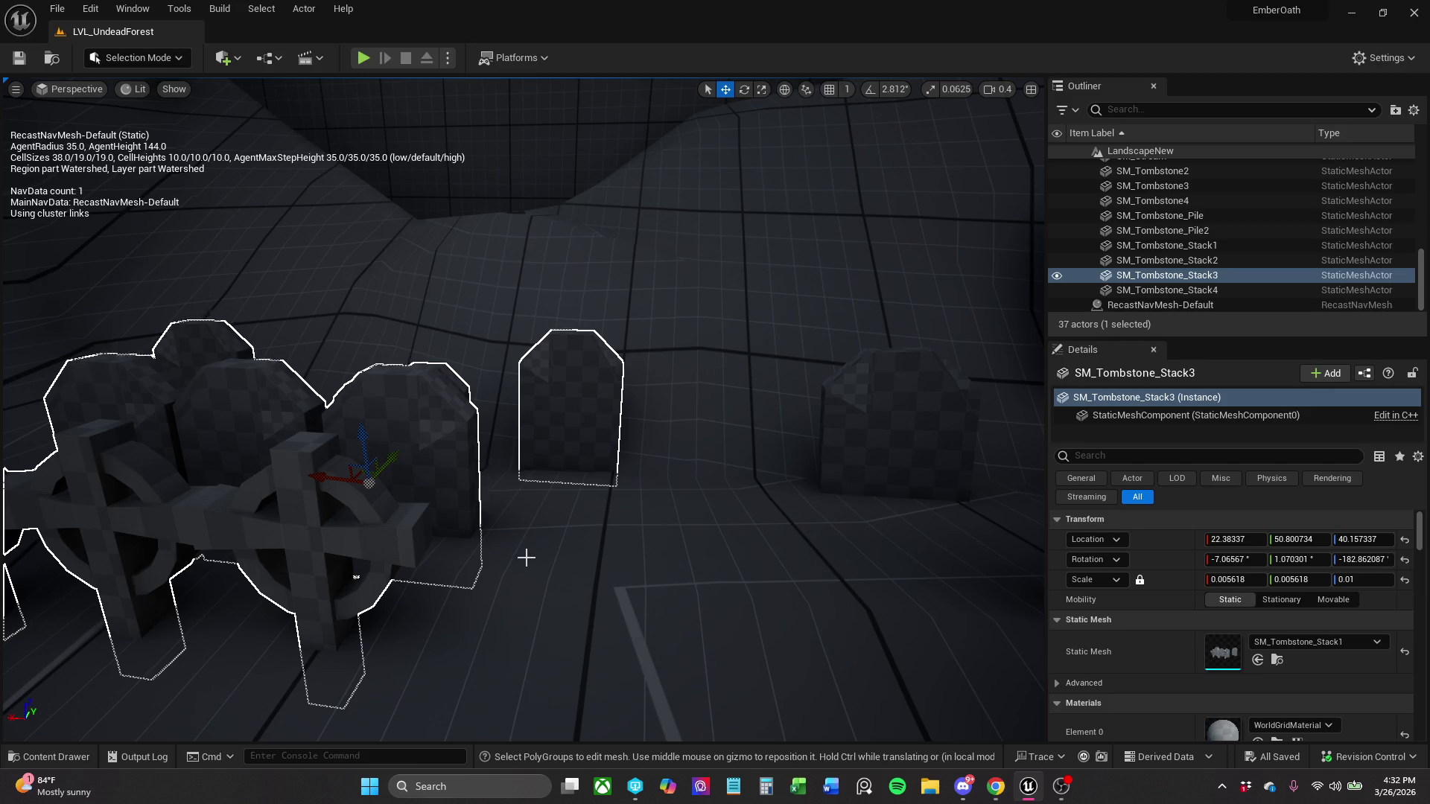
{"action": "scroll", "coordinate": [526, 558], "scroll_direction": "up", "scroll_amount": 3}
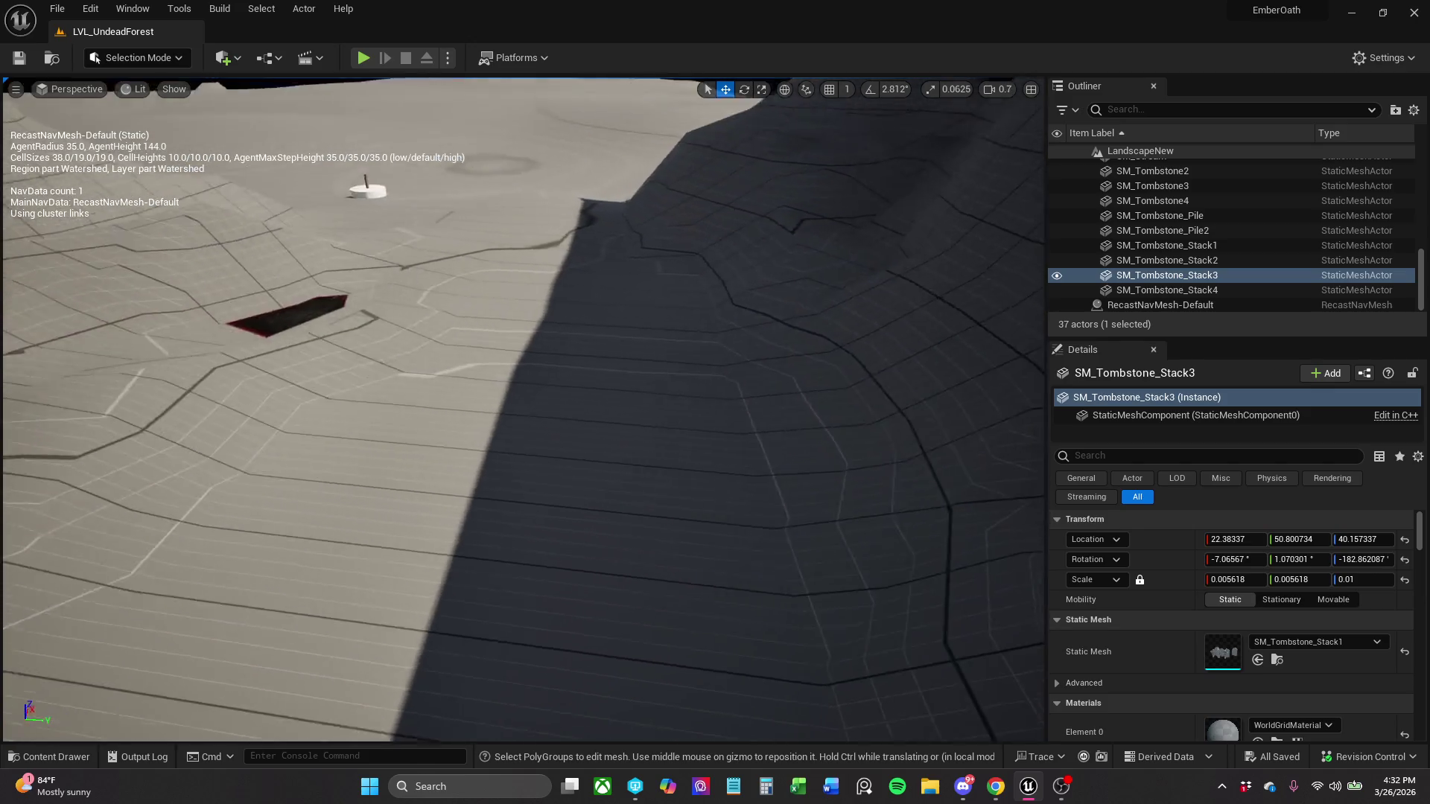
{"action": "key", "text": "f"}
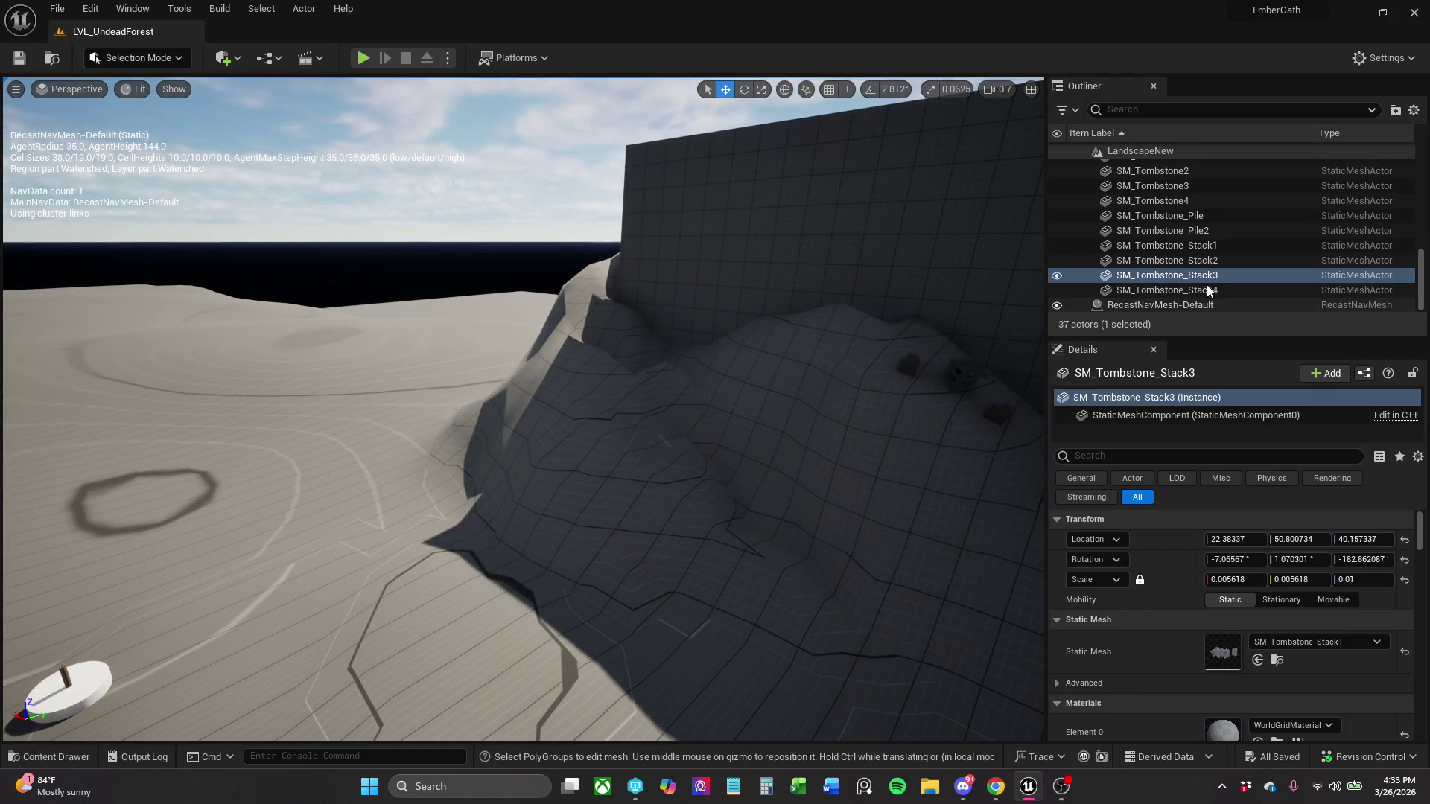
{"action": "key", "text": "f"}
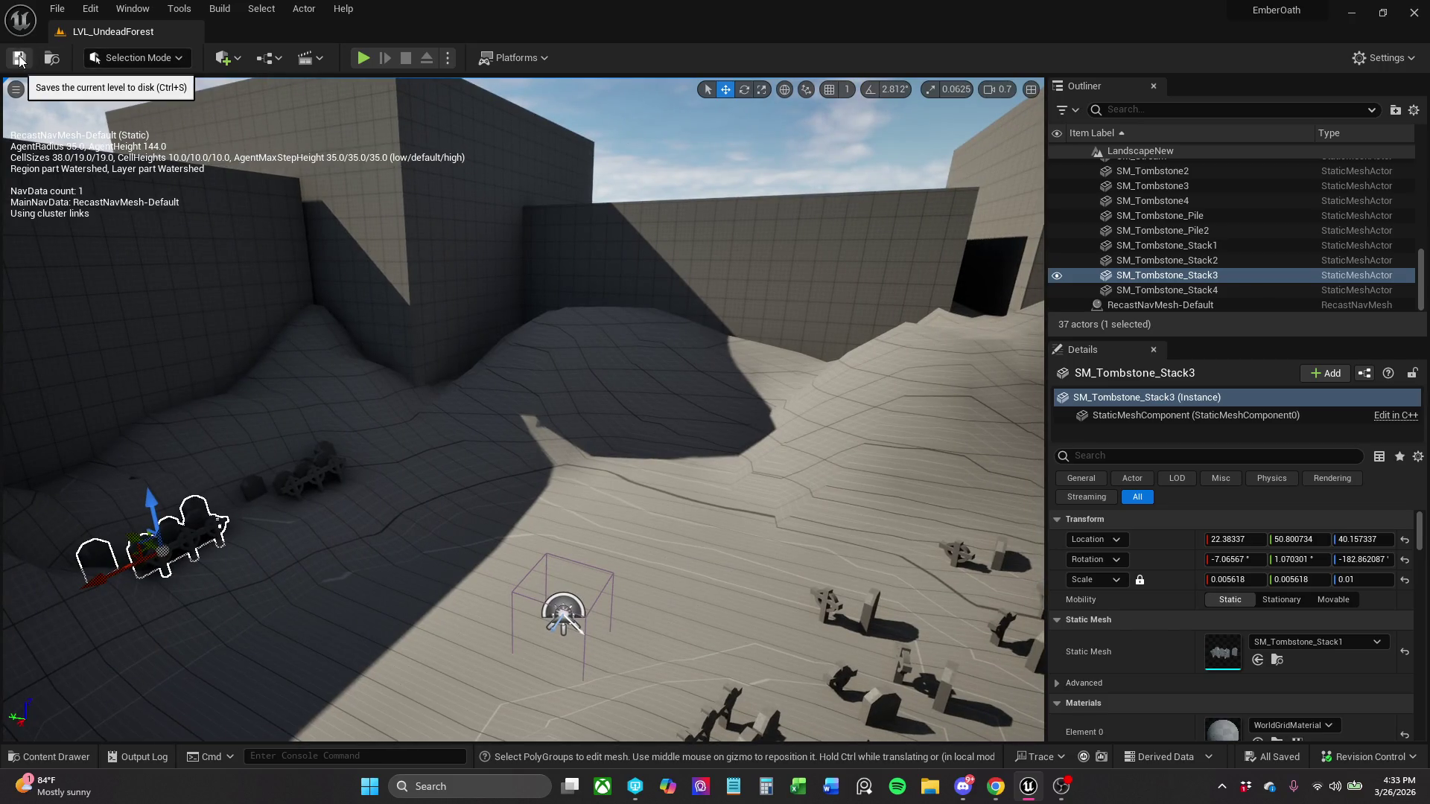
{"action": "key", "text": "ctrl+s"}
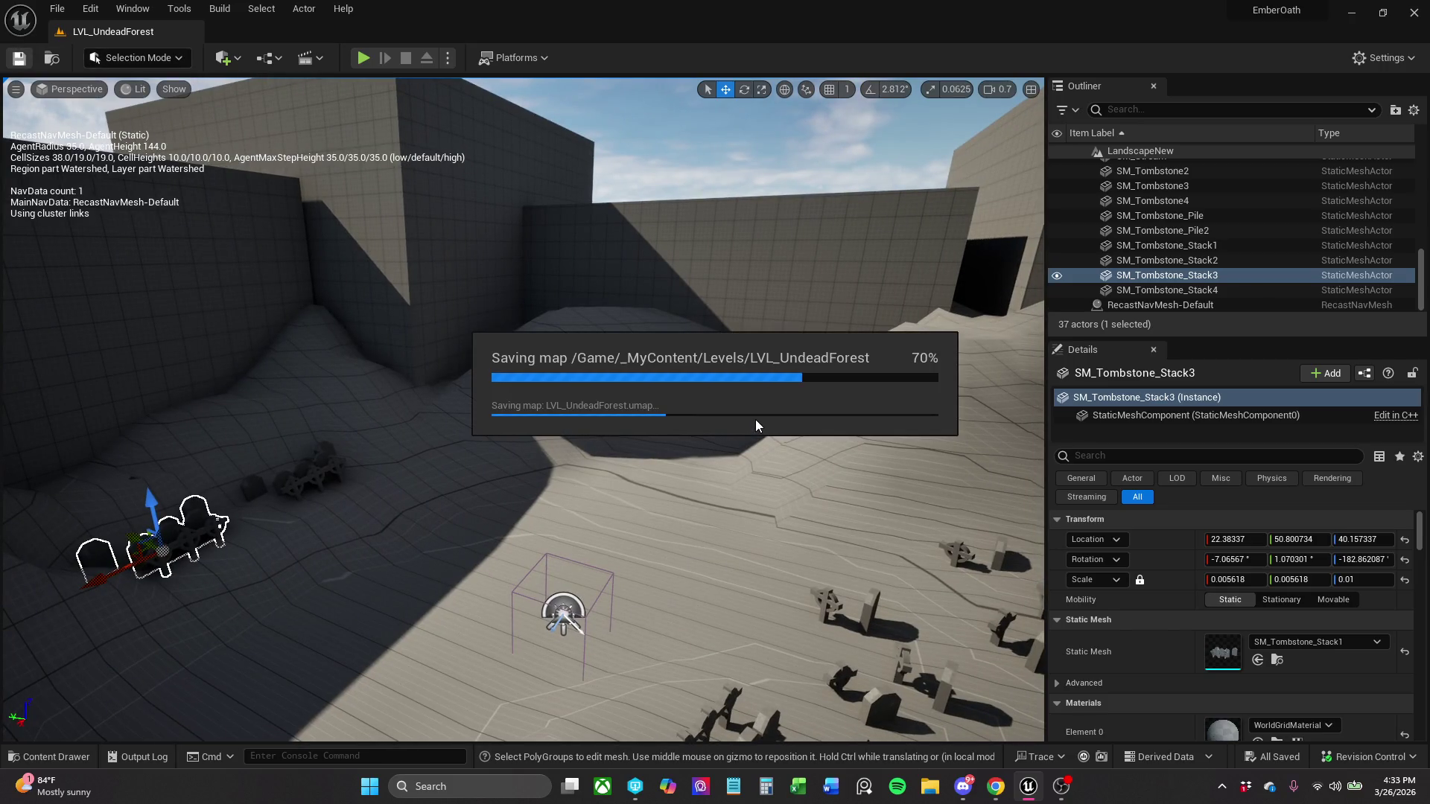
- Fly the camera over the hill for an overhead view toward the wooden box
{"action": "key", "text": "w"}
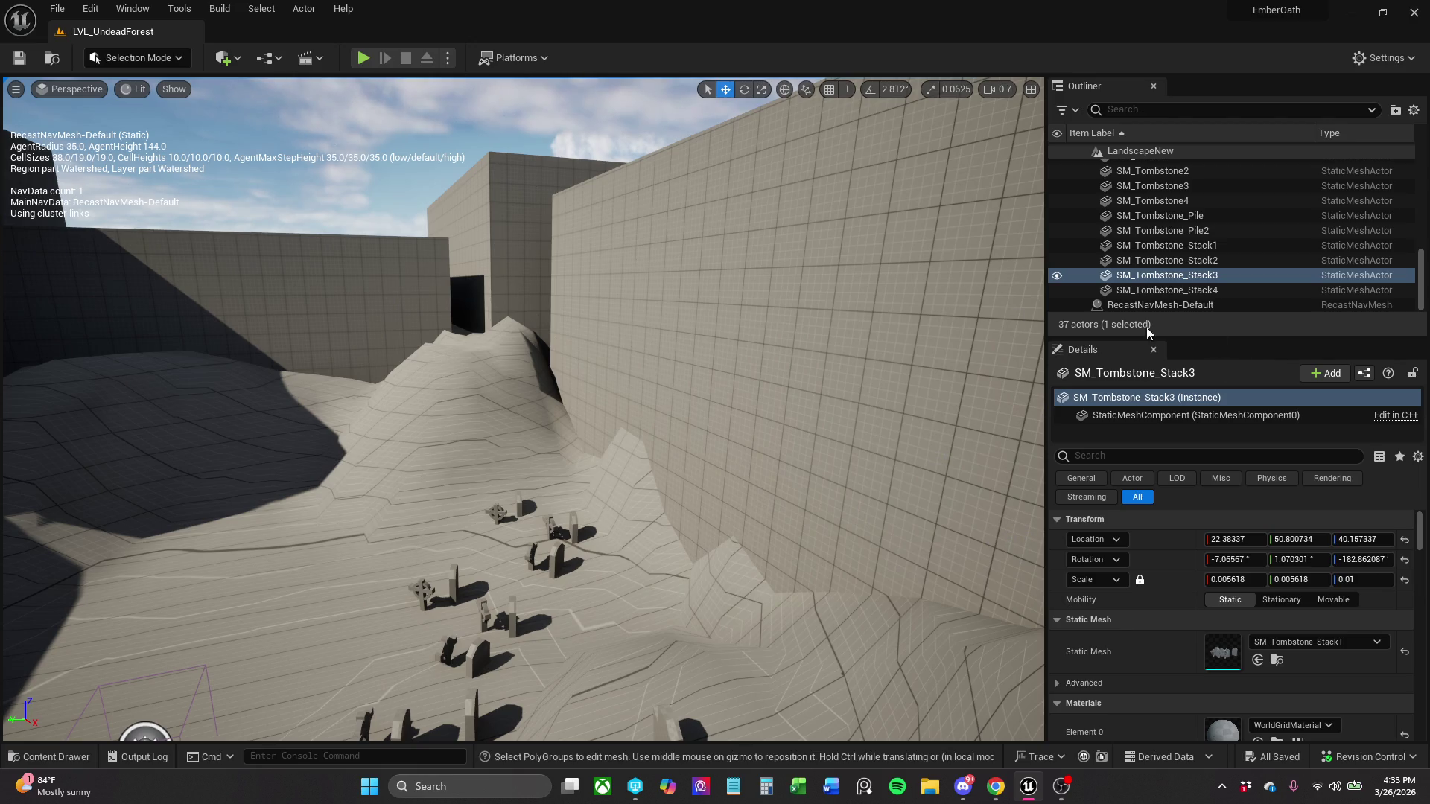
{"action": "key", "text": "e"}
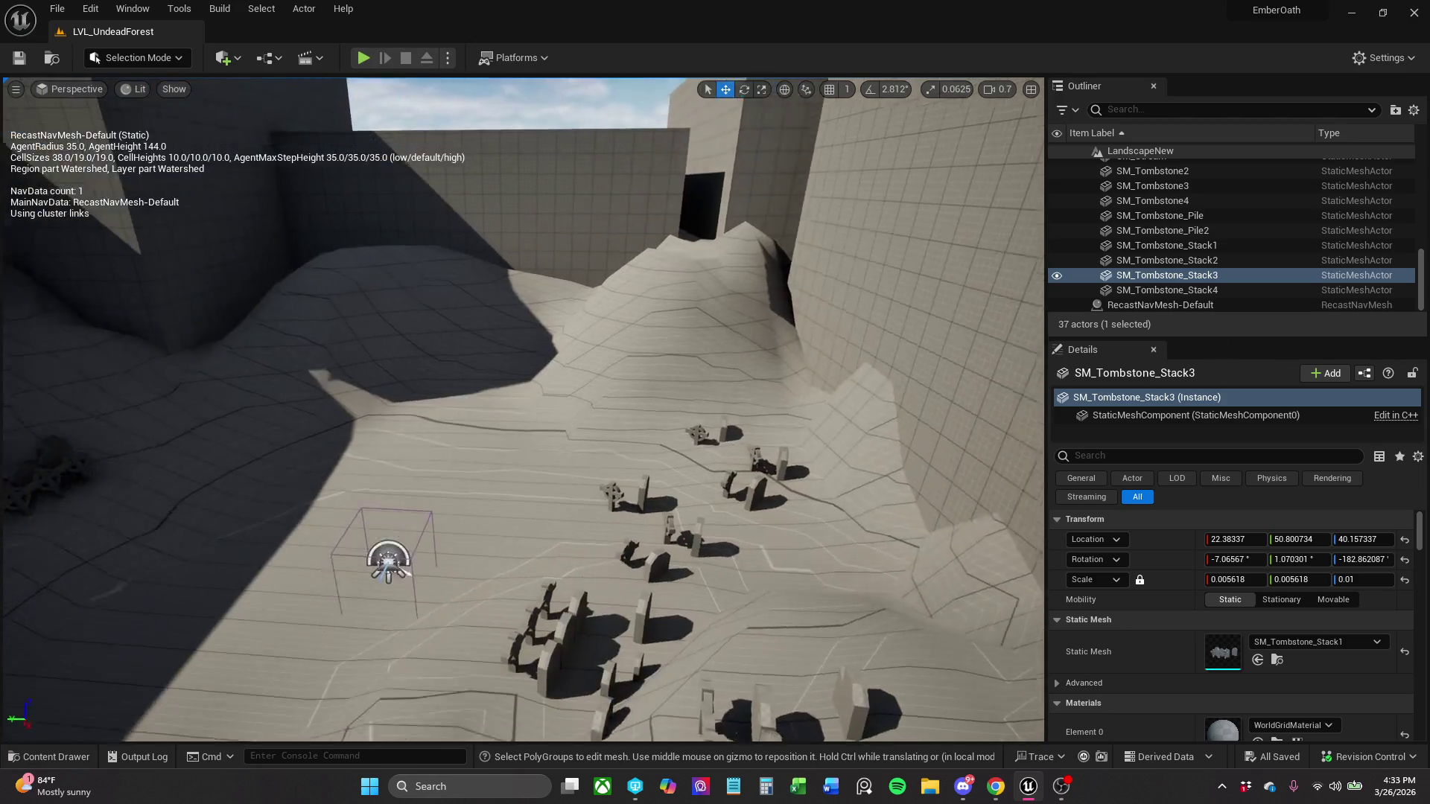
{"action": "scroll", "coordinate": [524, 409], "scroll_direction": "up", "scroll_amount": 2}
{"action": "key", "text": "w"}
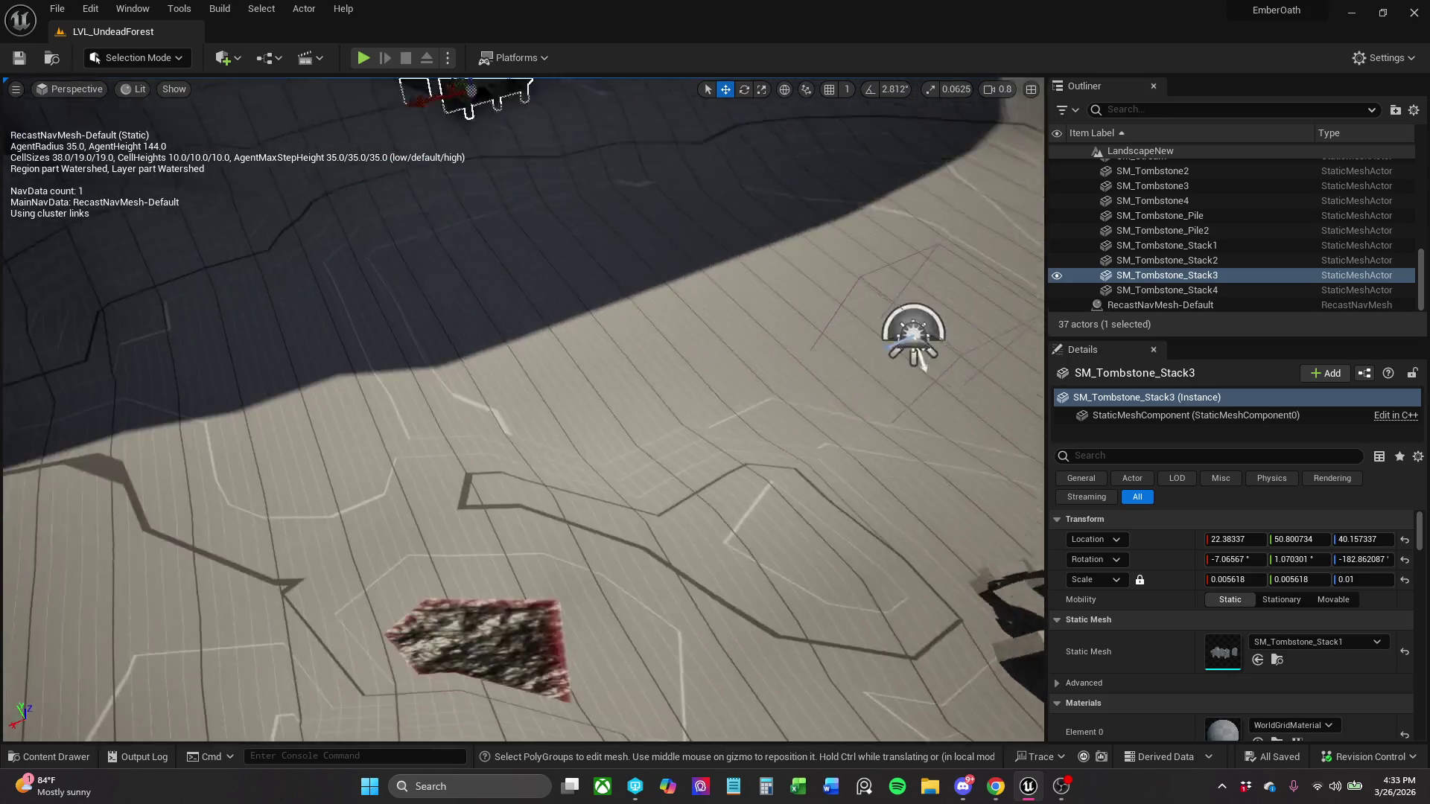
{"action": "scroll", "coordinate": [523, 409], "scroll_direction": "up", "scroll_amount": 2}
{"action": "key", "text": "w"}
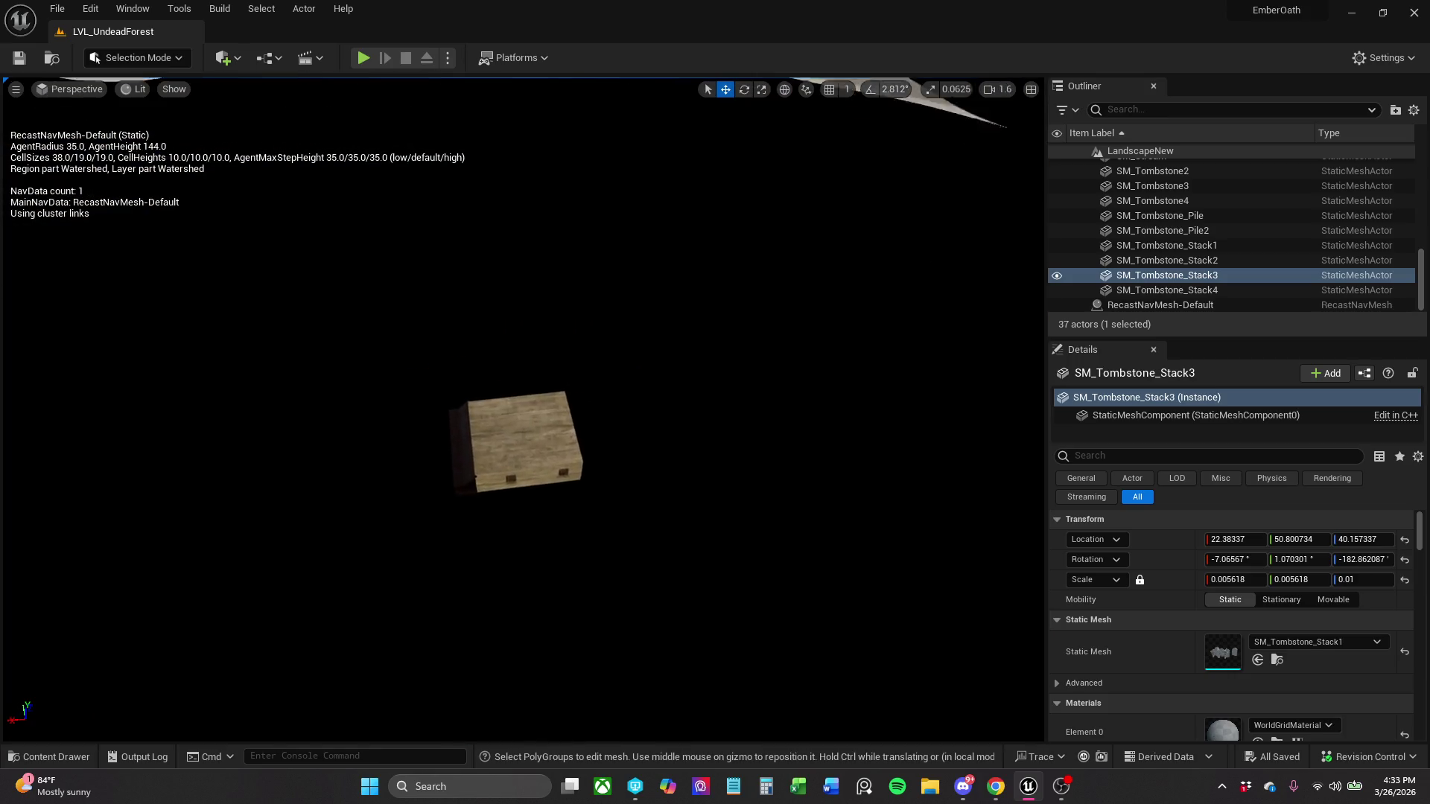
{"action": "left_click", "coordinate": [537, 339]}
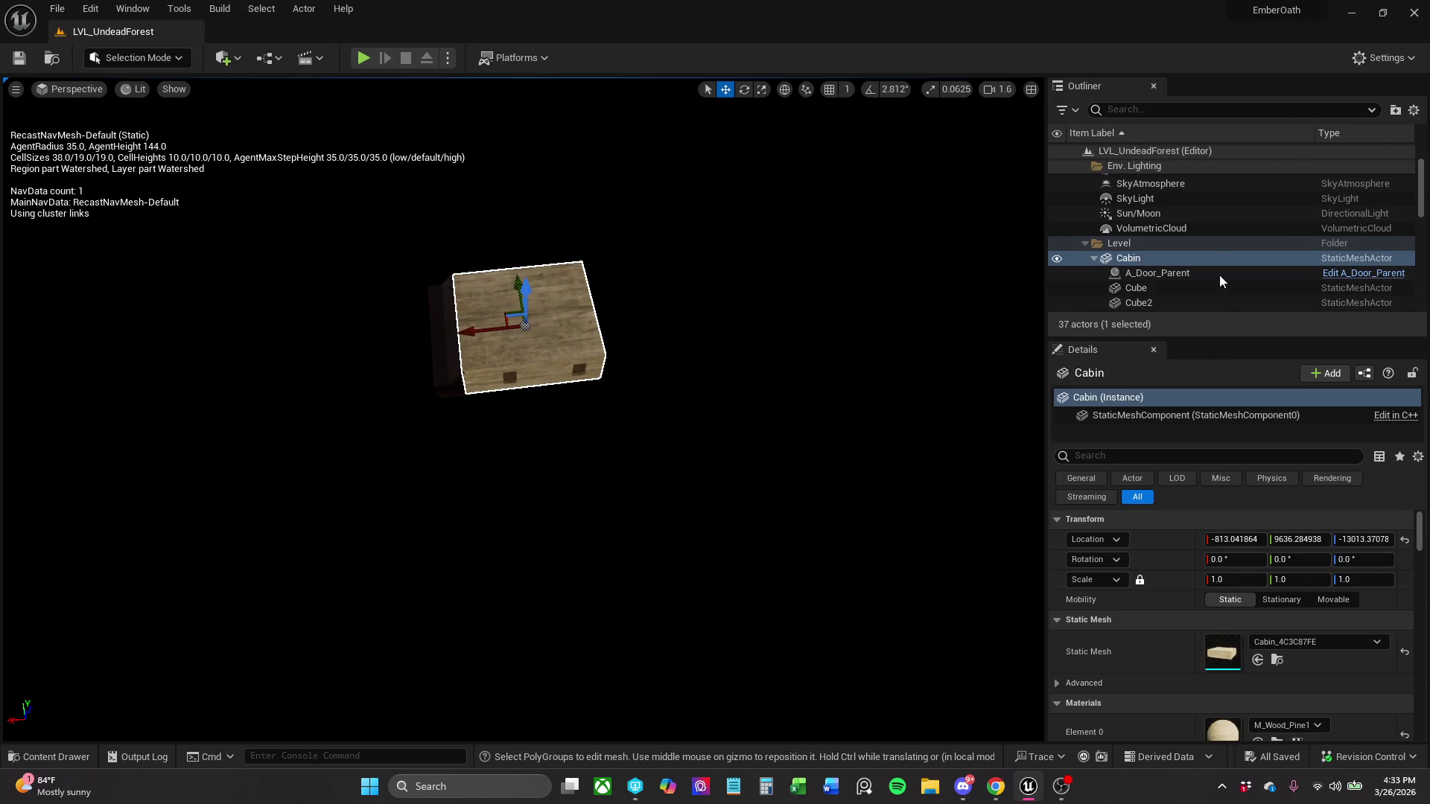
{"action": "scroll", "coordinate": [1222, 266], "scroll_direction": "down", "scroll_amount": 4}
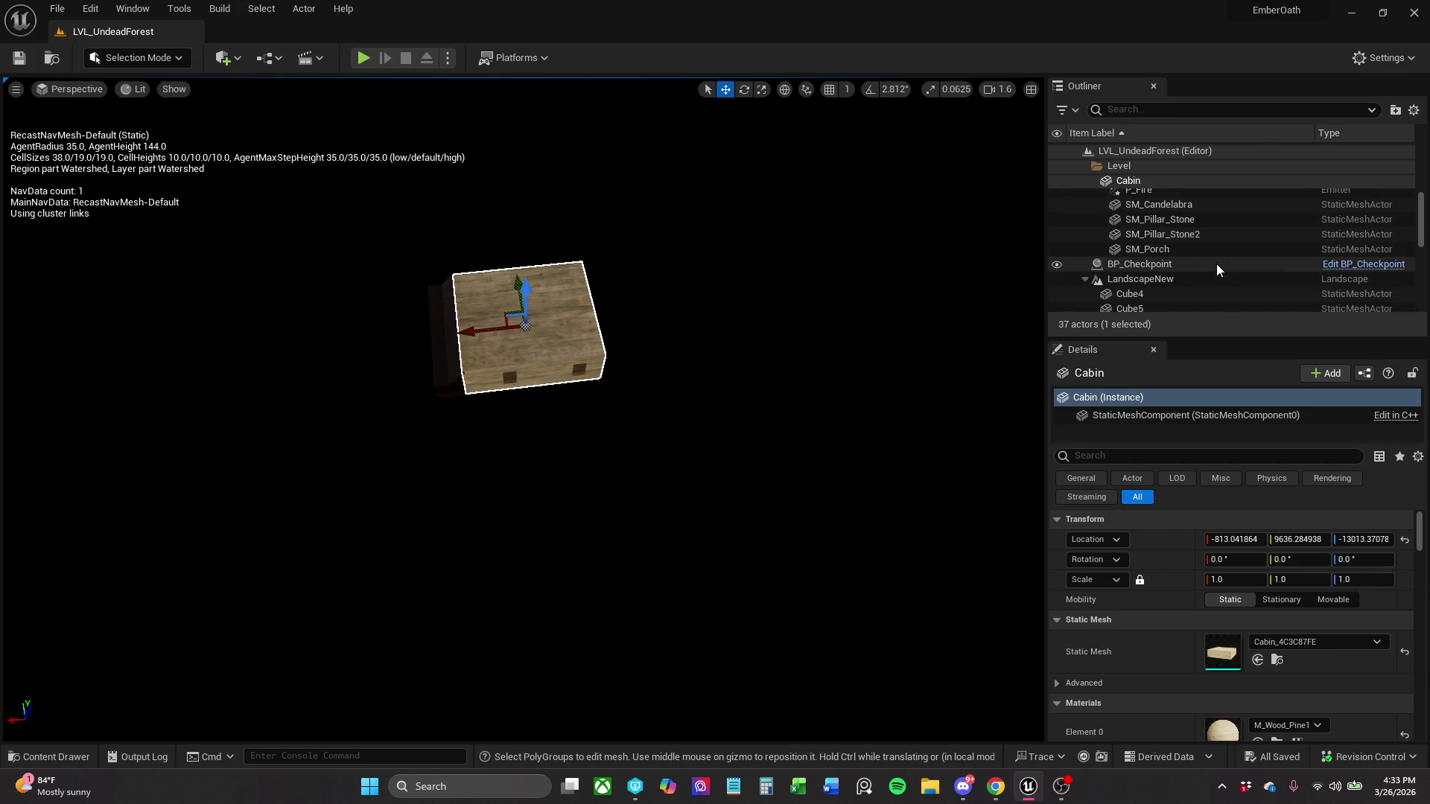
{"action": "scroll", "coordinate": [1217, 264], "scroll_direction": "down", "scroll_amount": 3}
{"action": "scroll", "coordinate": [1166, 226], "scroll_direction": "down", "scroll_amount": 3}
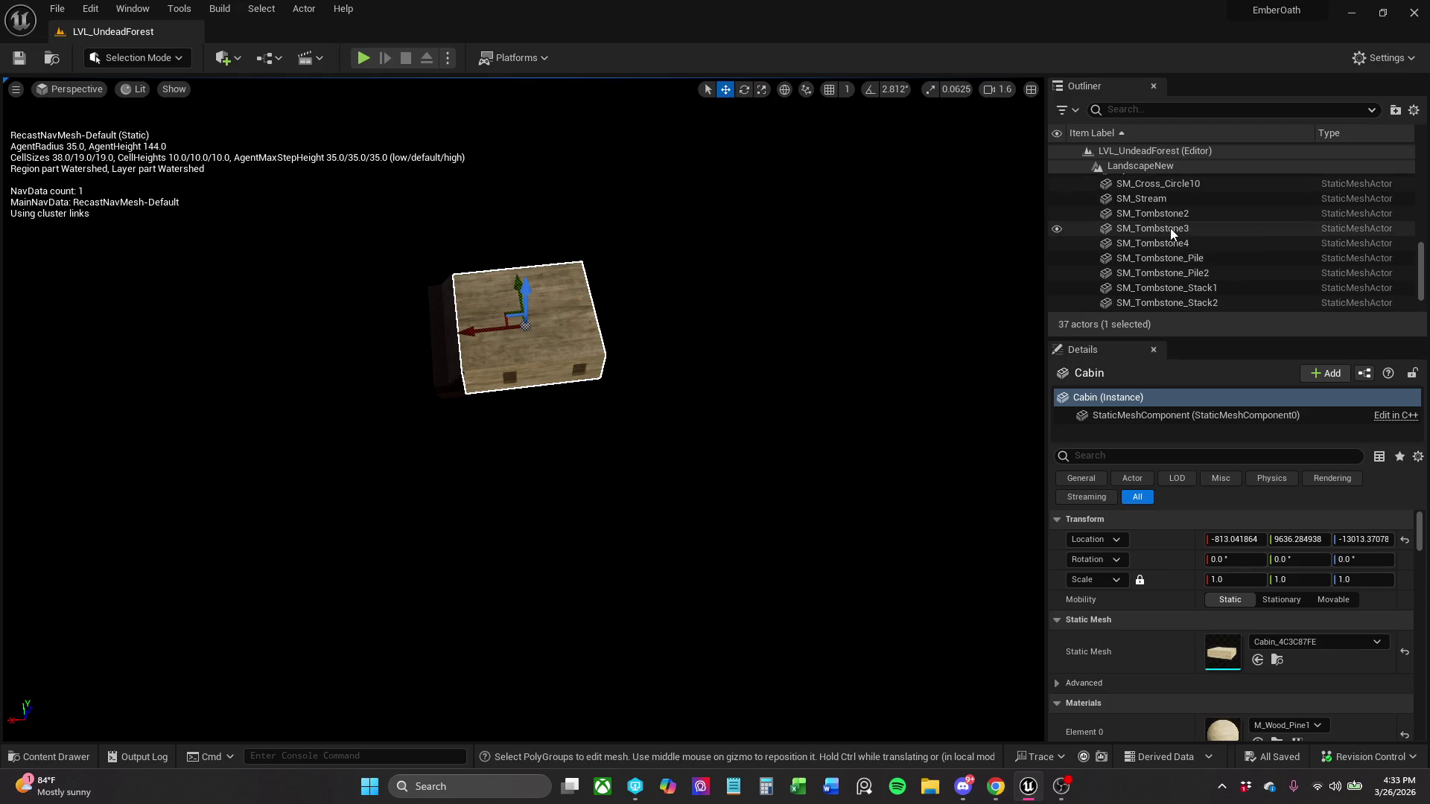
{"action": "scroll", "coordinate": [1266, 266], "scroll_direction": "up", "scroll_amount": 10}
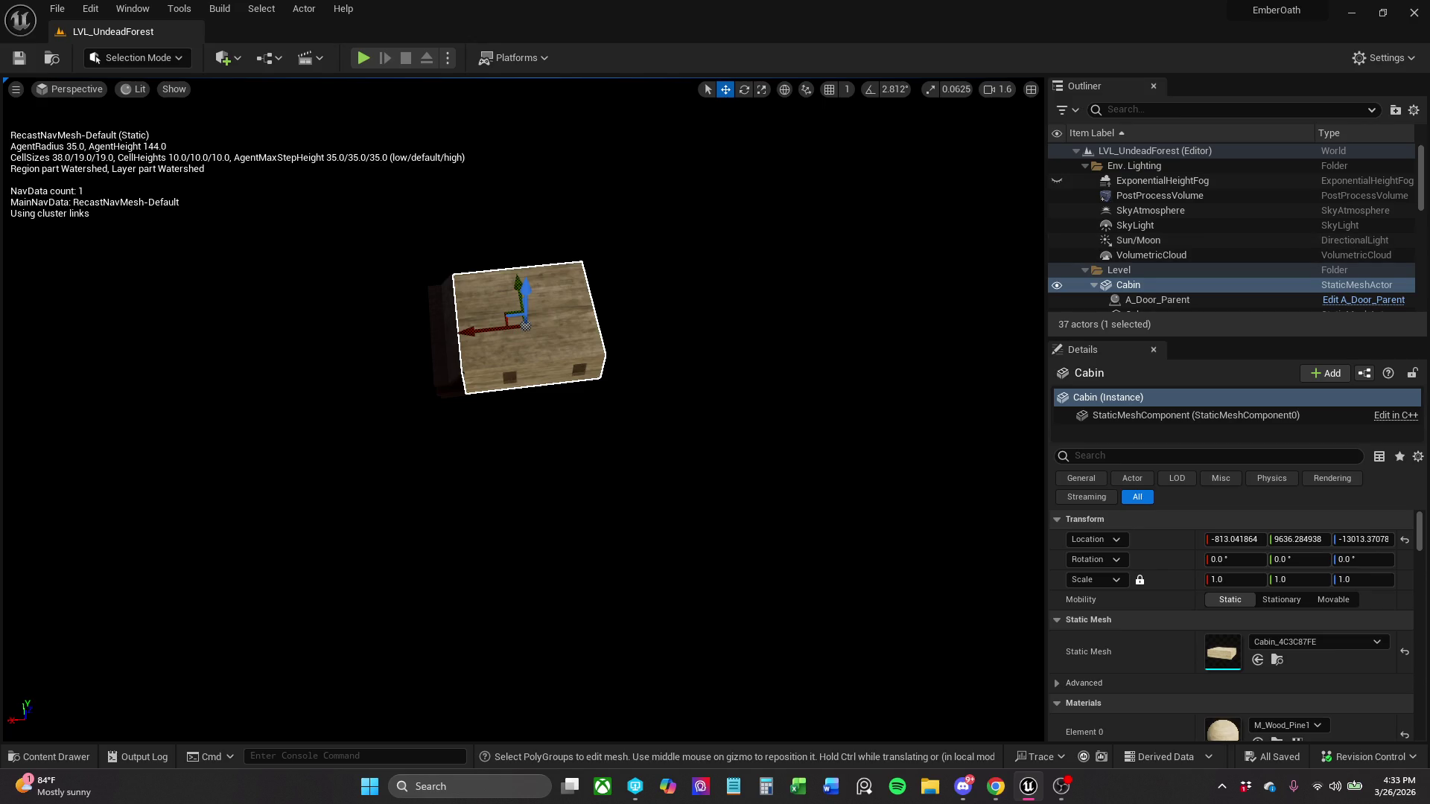
{"action": "mouse_move", "coordinate": [521, 336]}
{"action": "left_mouse_down"}
{"action": "mouse_move", "coordinate": [537, 522]}
{"action": "mouse_move", "coordinate": [536, 417]}
{"action": "mouse_move", "coordinate": [537, 454]}
{"action": "mouse_move", "coordinate": [510, 417]}
{"action": "mouse_move", "coordinate": [510, 454]}
{"action": "left_mouse_up"}
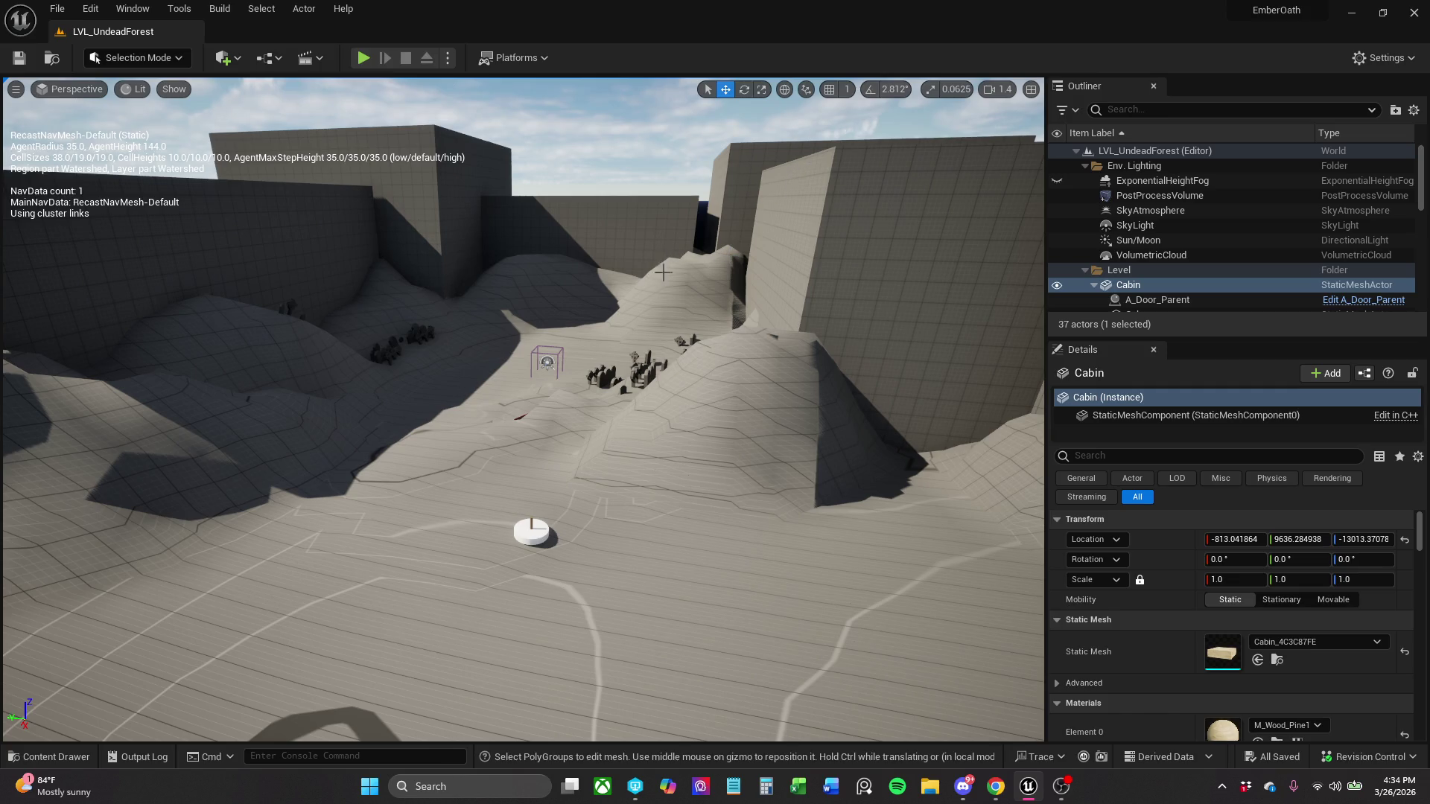
- Look over the terrain and cabin, then use File > Save All to save every change
{"action": "mouse_move", "coordinate": [663, 272]}
{"action": "left_mouse_down"}
{"action": "mouse_move", "coordinate": [730, 207]}
{"action": "mouse_move", "coordinate": [730, 171]}
{"action": "left_mouse_up"}
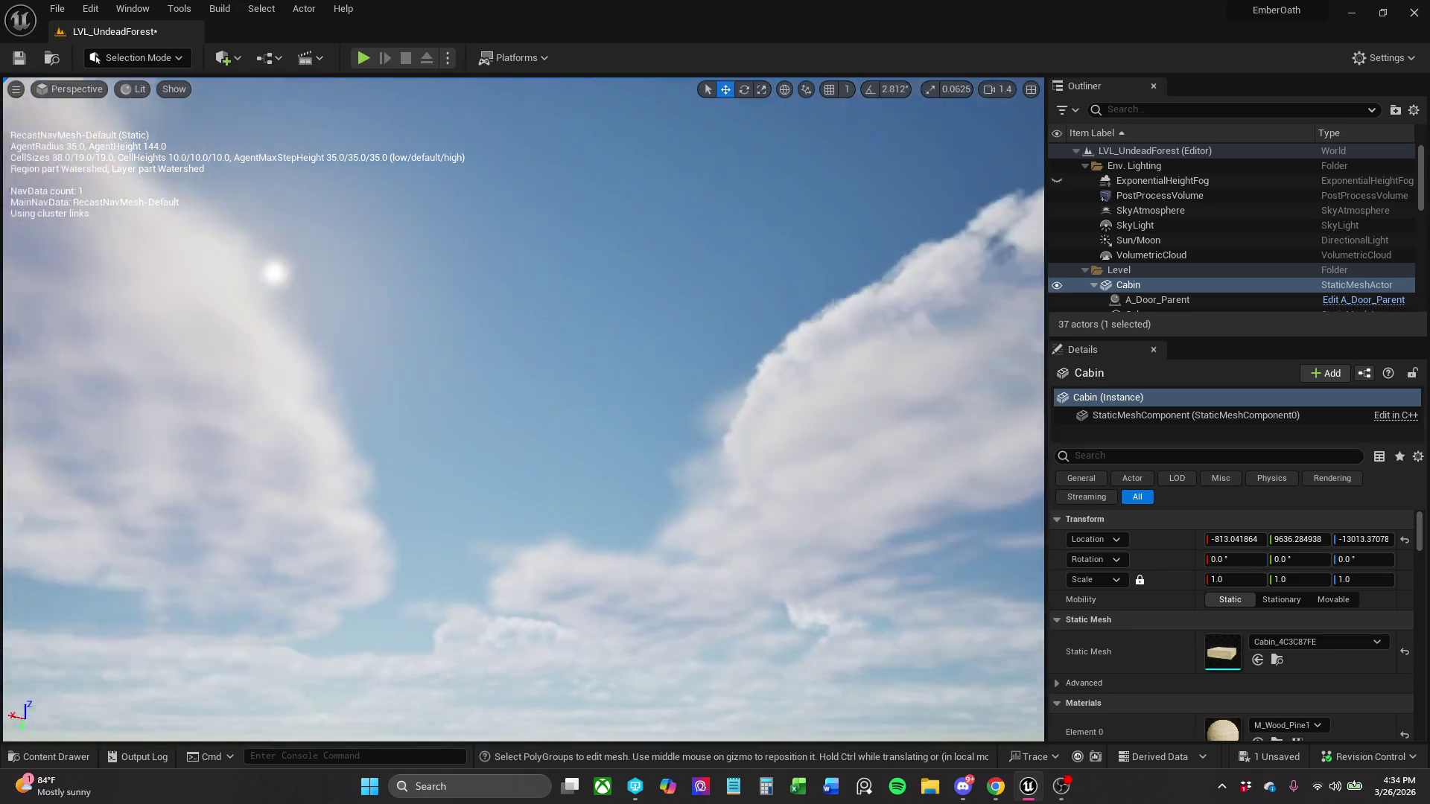
{"action": "mouse_move", "coordinate": [779, 296]}
{"action": "left_mouse_down"}
{"action": "mouse_move", "coordinate": [775, 335]}
{"action": "mouse_move", "coordinate": [767, 289]}
{"action": "mouse_move", "coordinate": [844, 273]}
{"action": "mouse_move", "coordinate": [829, 284]}
{"action": "left_mouse_up"}
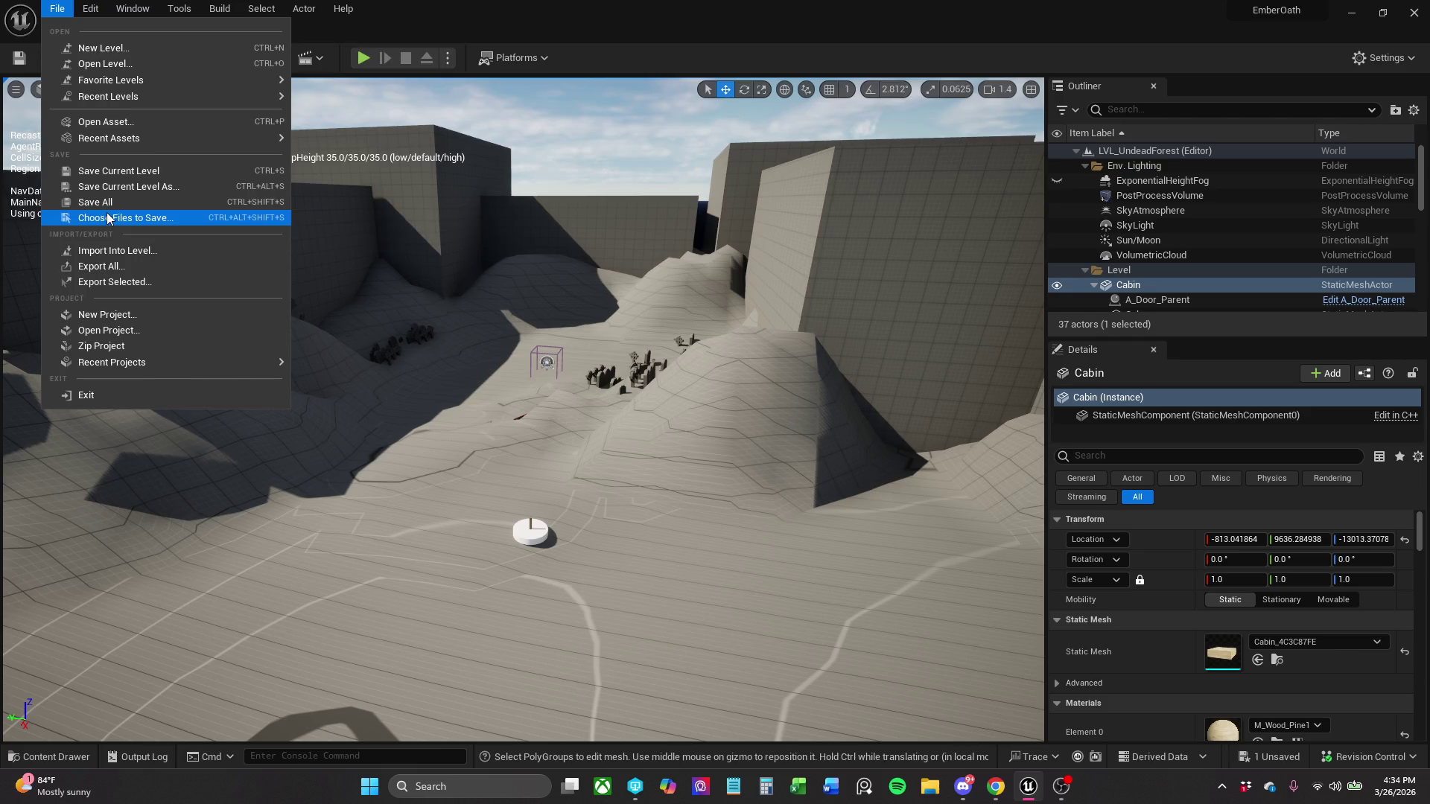
{"action": "left_click", "coordinate": [109, 207]}
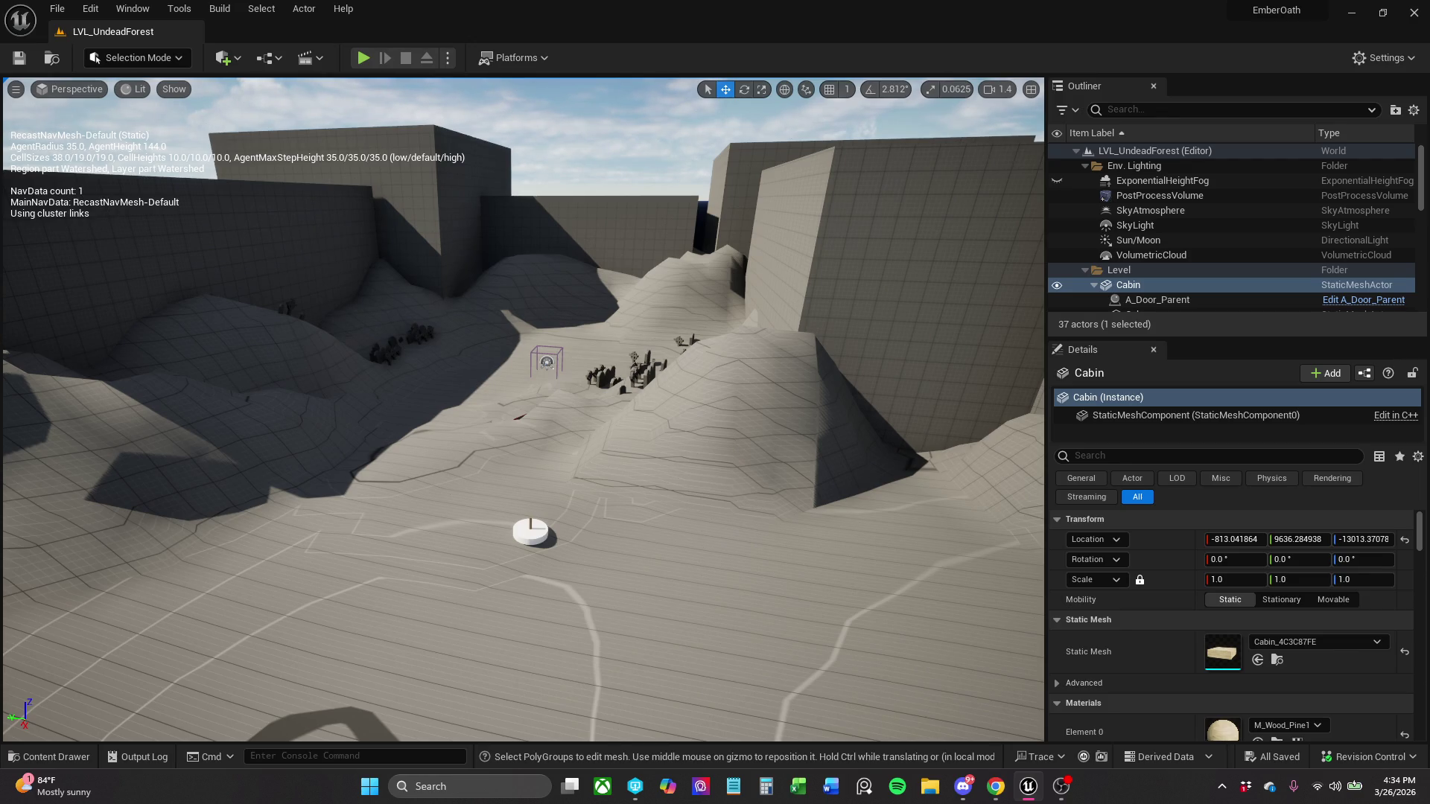
{"action": "scroll", "coordinate": [1214, 267], "scroll_direction": "down", "scroll_amount": 1}
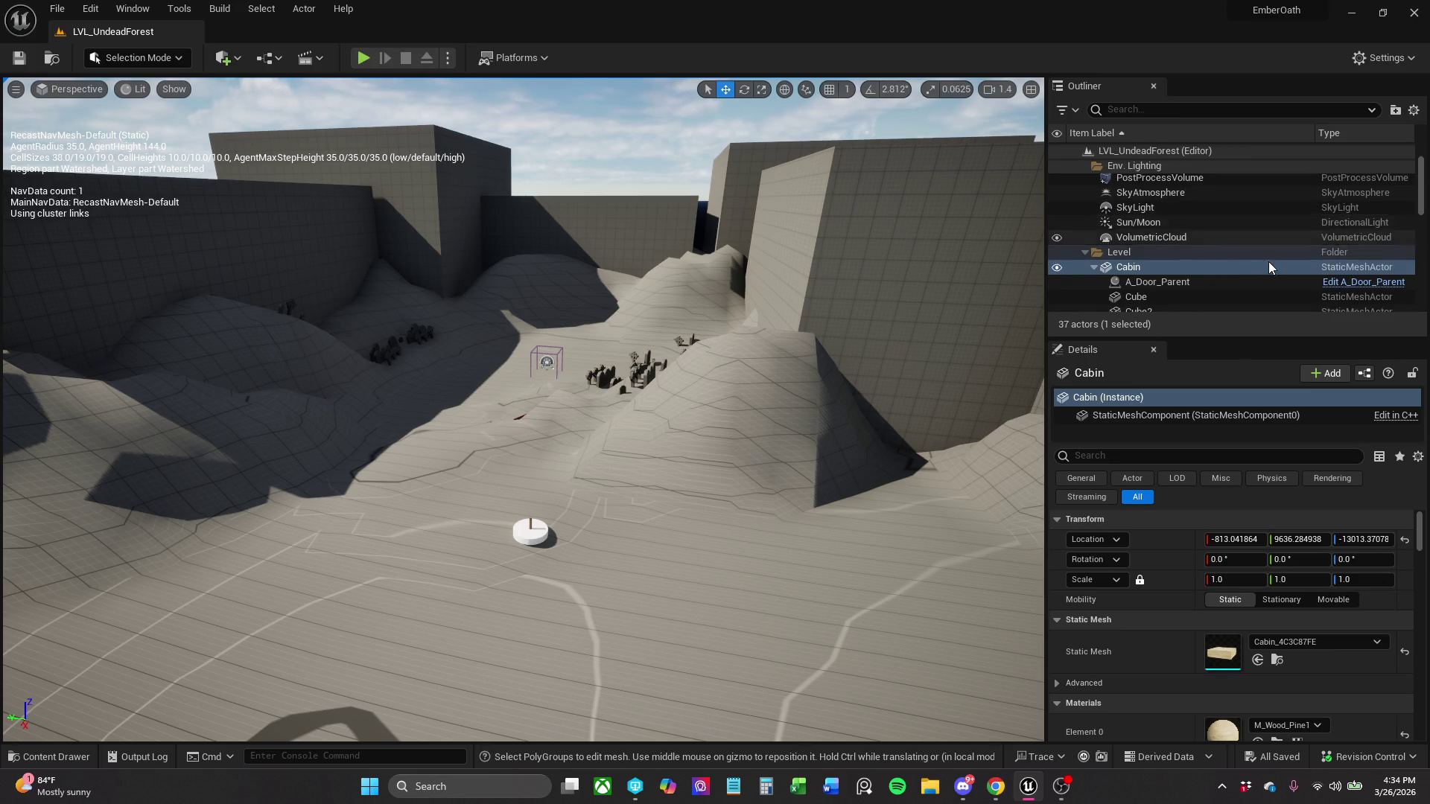
- Open the Content Drawer on the _MyContent/Actors/Checkpoint folder showing BP_Checkpoint
{"action": "scroll", "coordinate": [1205, 236], "scroll_direction": "down", "scroll_amount": 3}
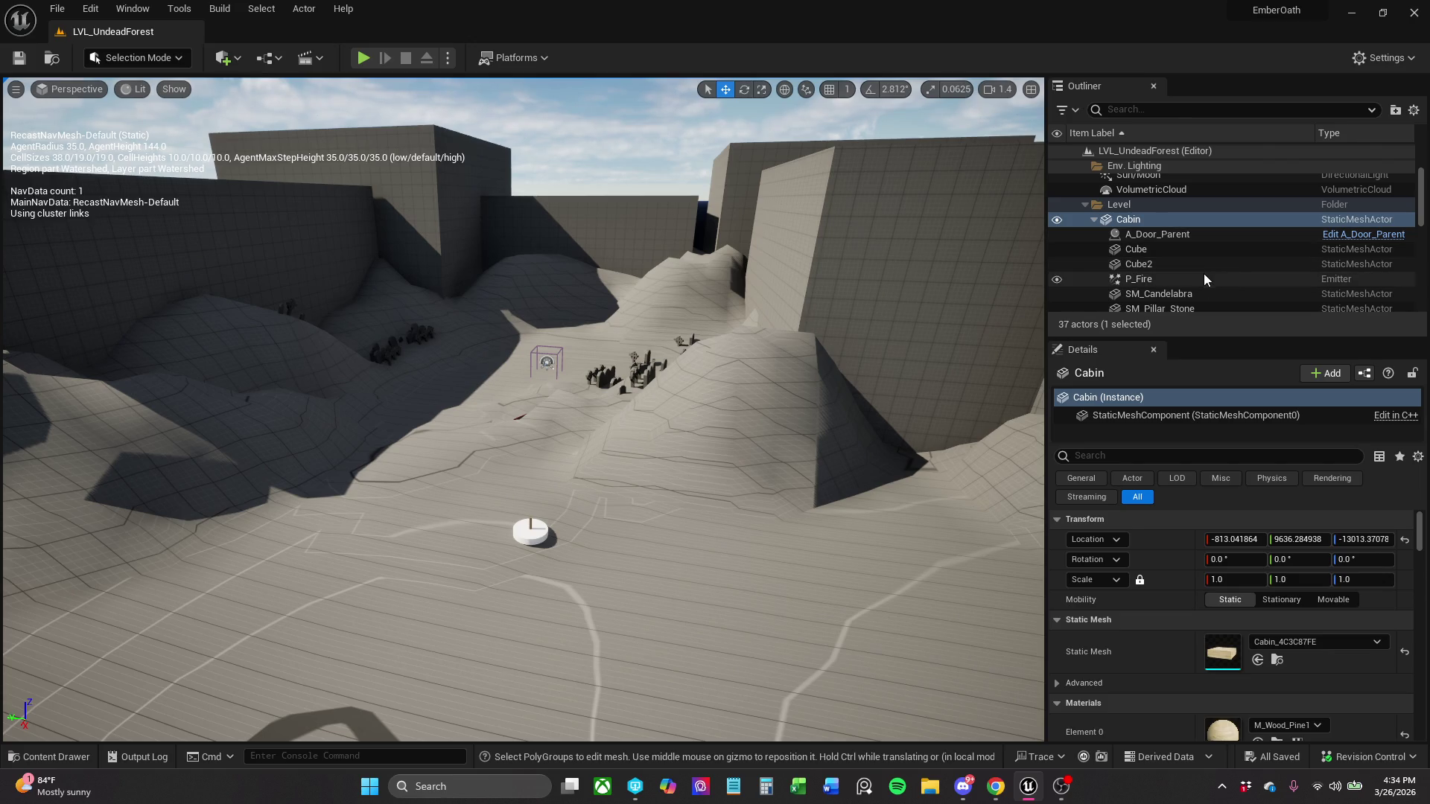
{"action": "scroll", "coordinate": [1199, 274], "scroll_direction": "down", "scroll_amount": 2}
{"action": "scroll", "coordinate": [1191, 274], "scroll_direction": "down", "scroll_amount": 1}
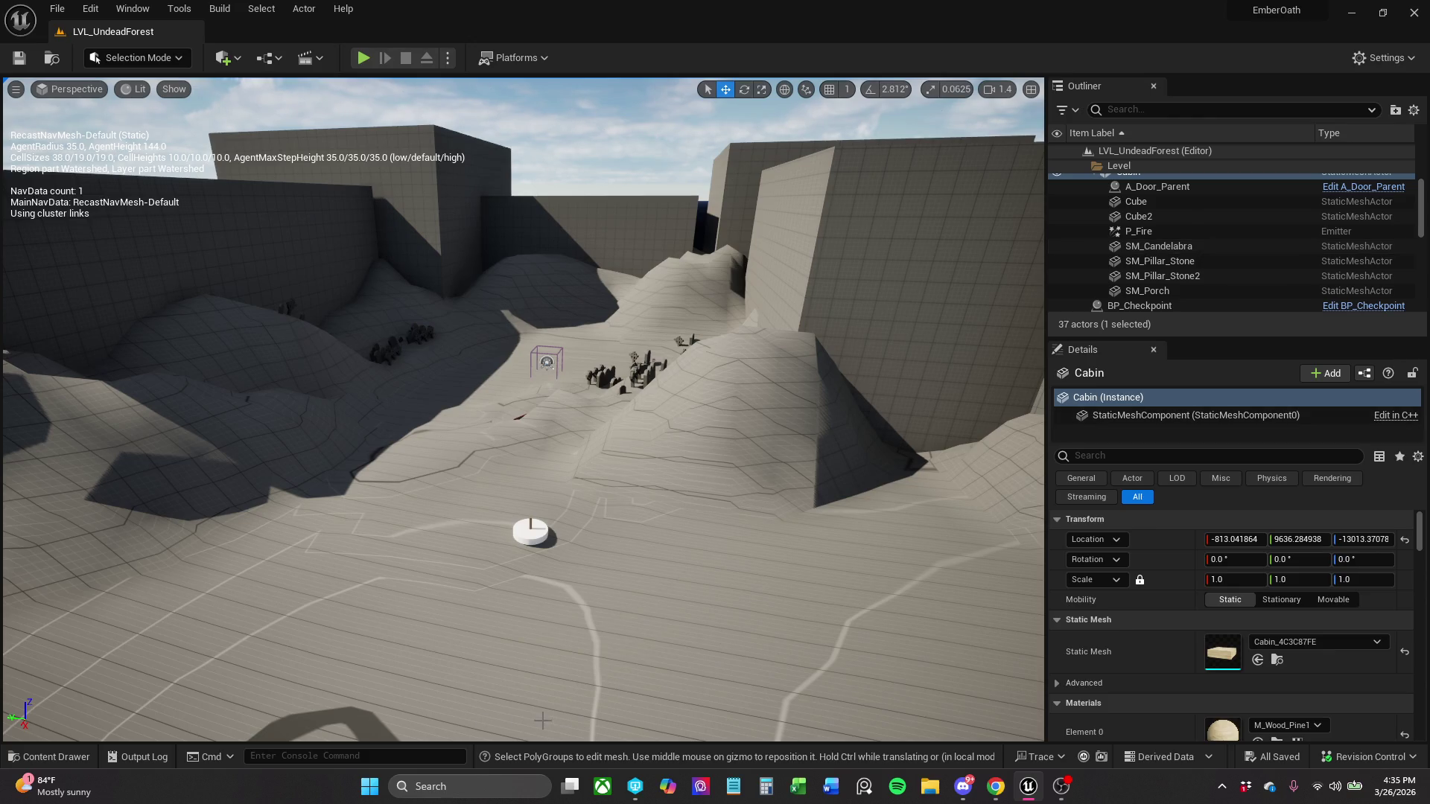
{"action": "left_click", "coordinate": [84, 758]}
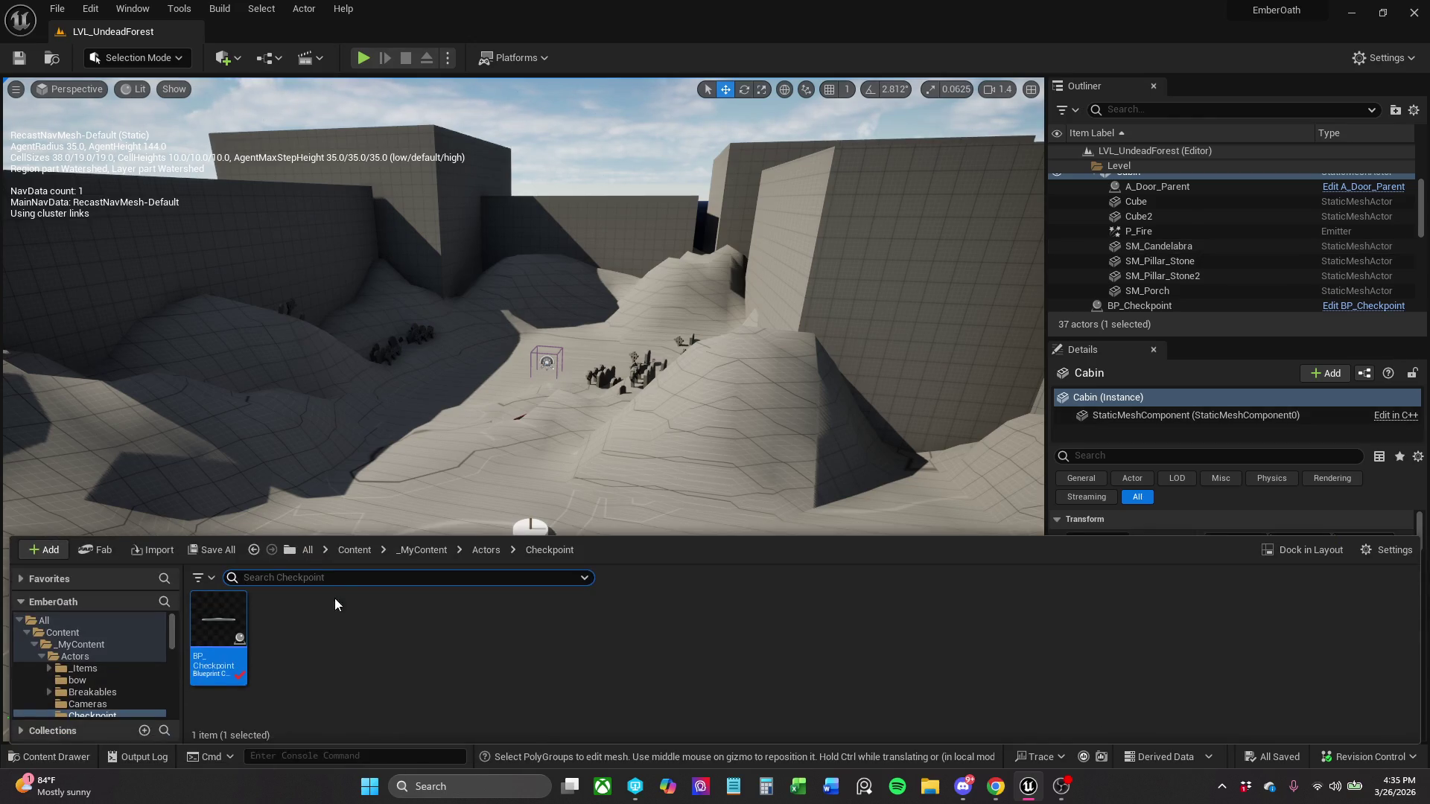
- Browse from the Actors folder to _MyContent/Blockout/Lights with the candle, candelabra and torch meshes
{"action": "key", "text": "alt+Left"}
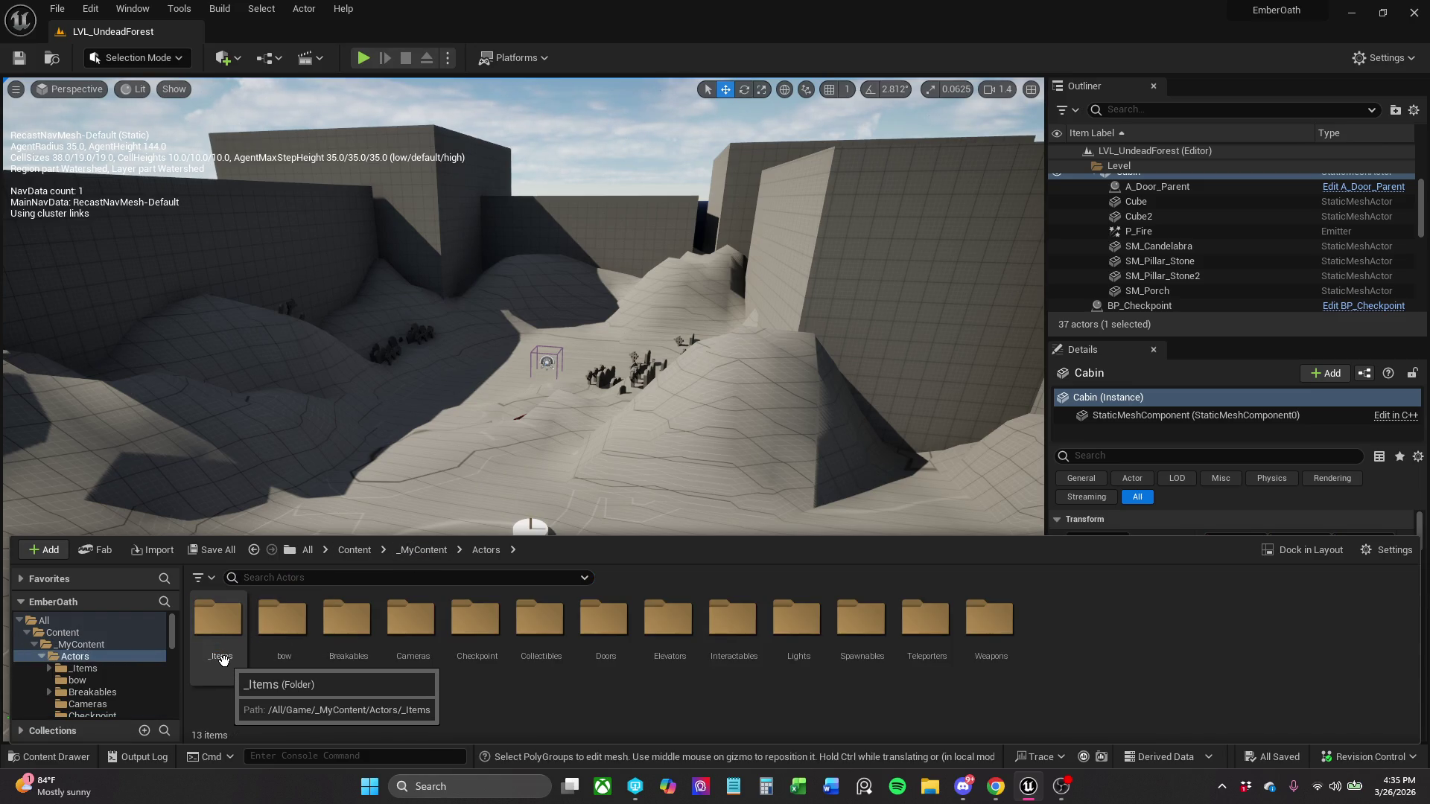
{"action": "left_click", "coordinate": [232, 659]}
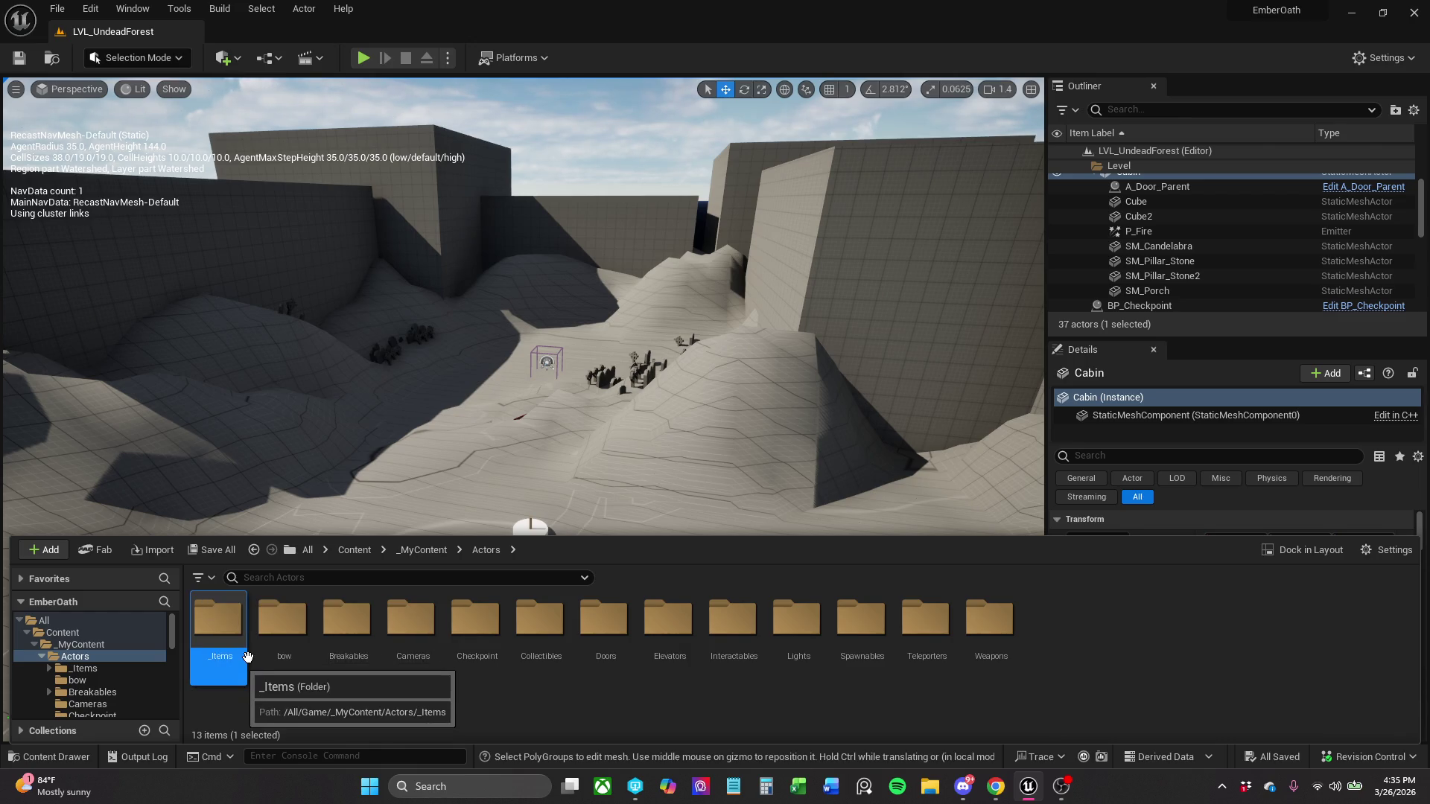
{"action": "key", "text": "Return"}
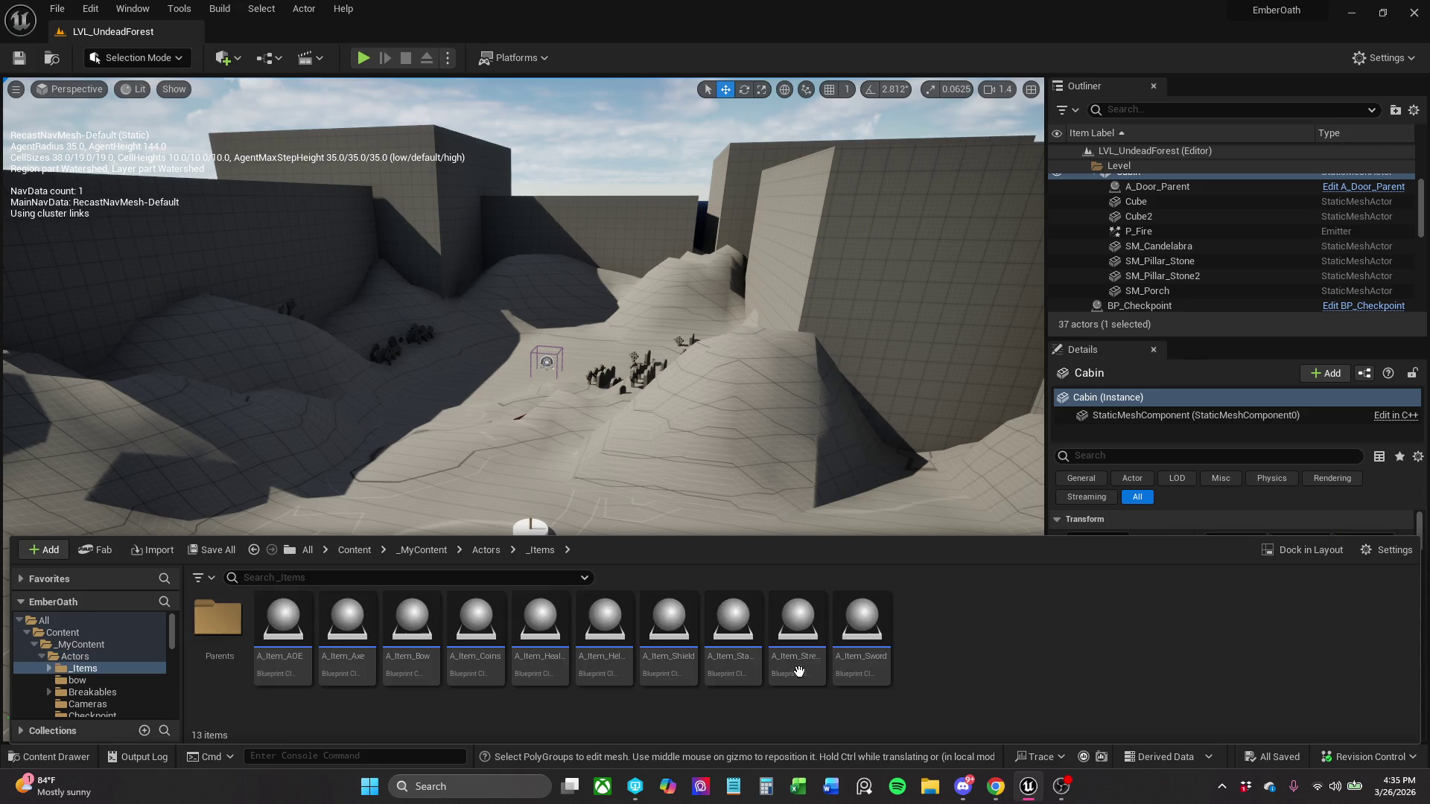
{"action": "left_click", "coordinate": [484, 550]}
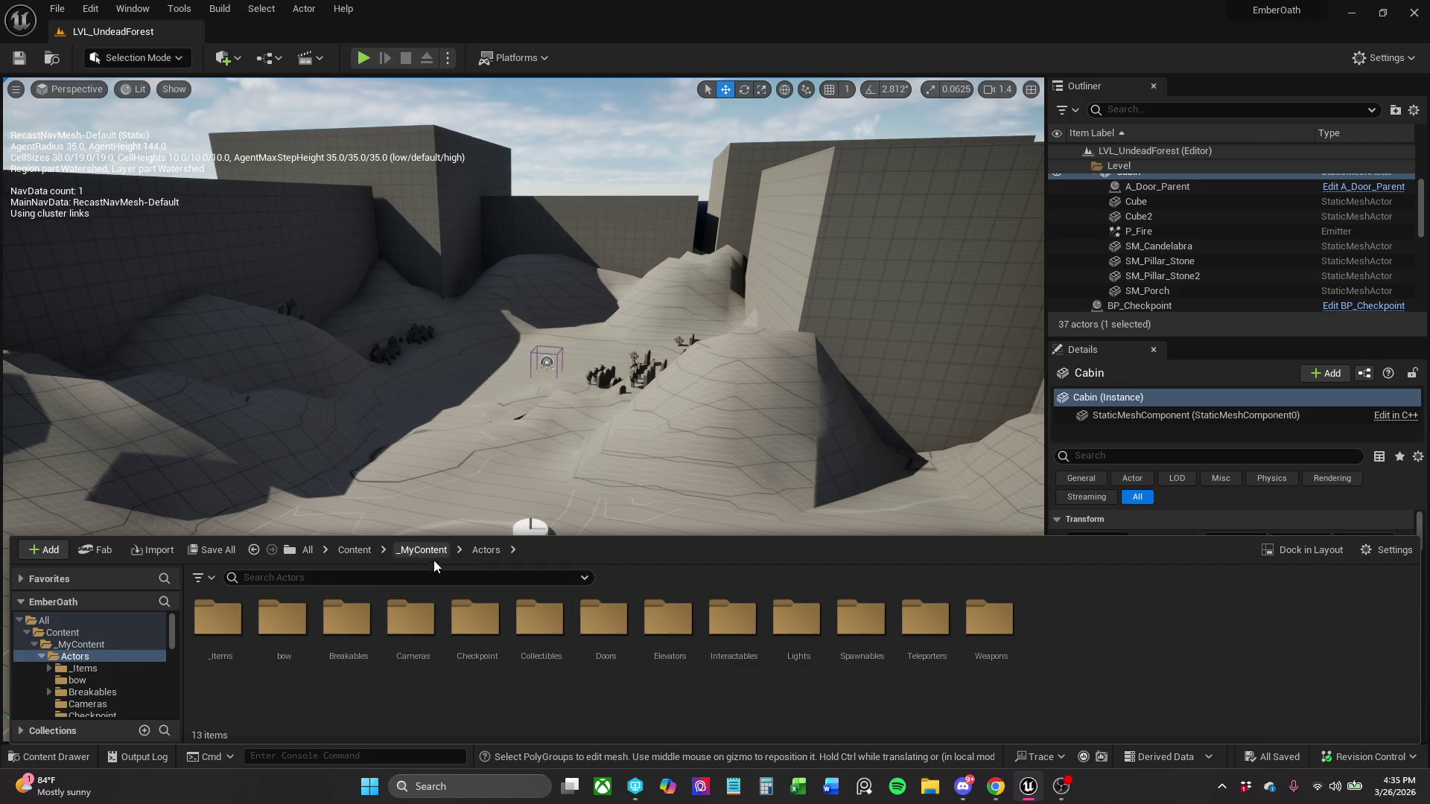
{"action": "left_click", "coordinate": [434, 558]}
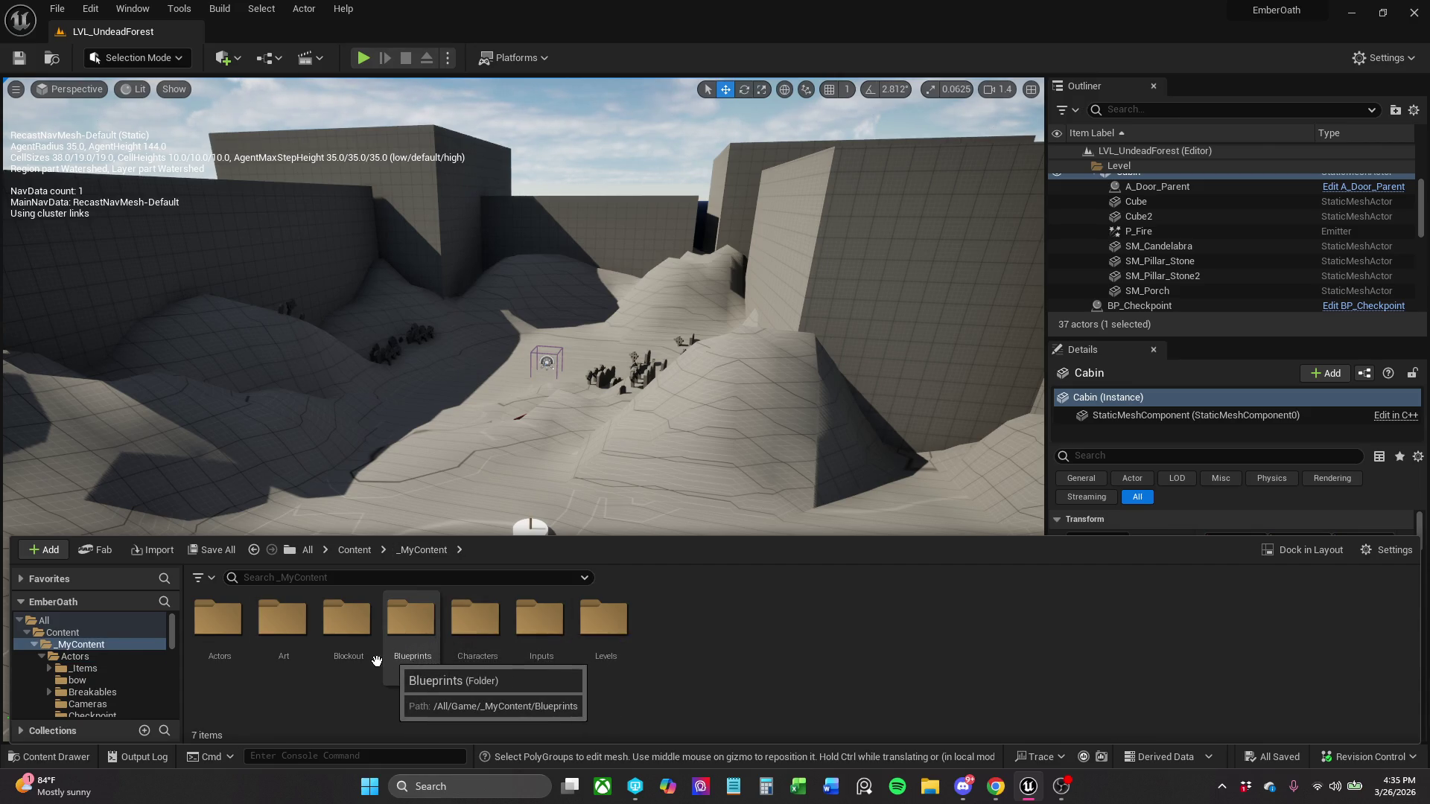
{"action": "double_click", "coordinate": [348, 641]}
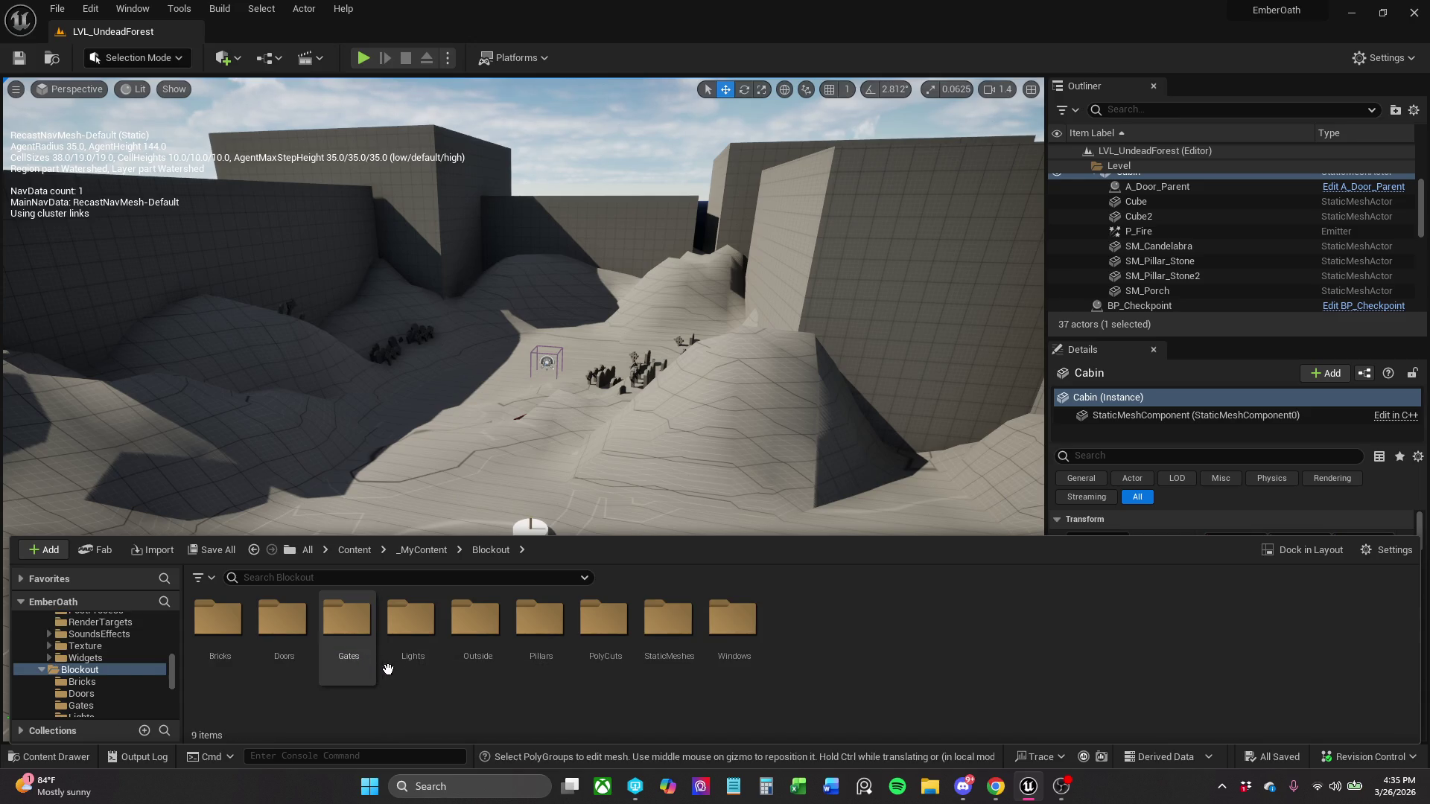
{"action": "double_click", "coordinate": [681, 672]}
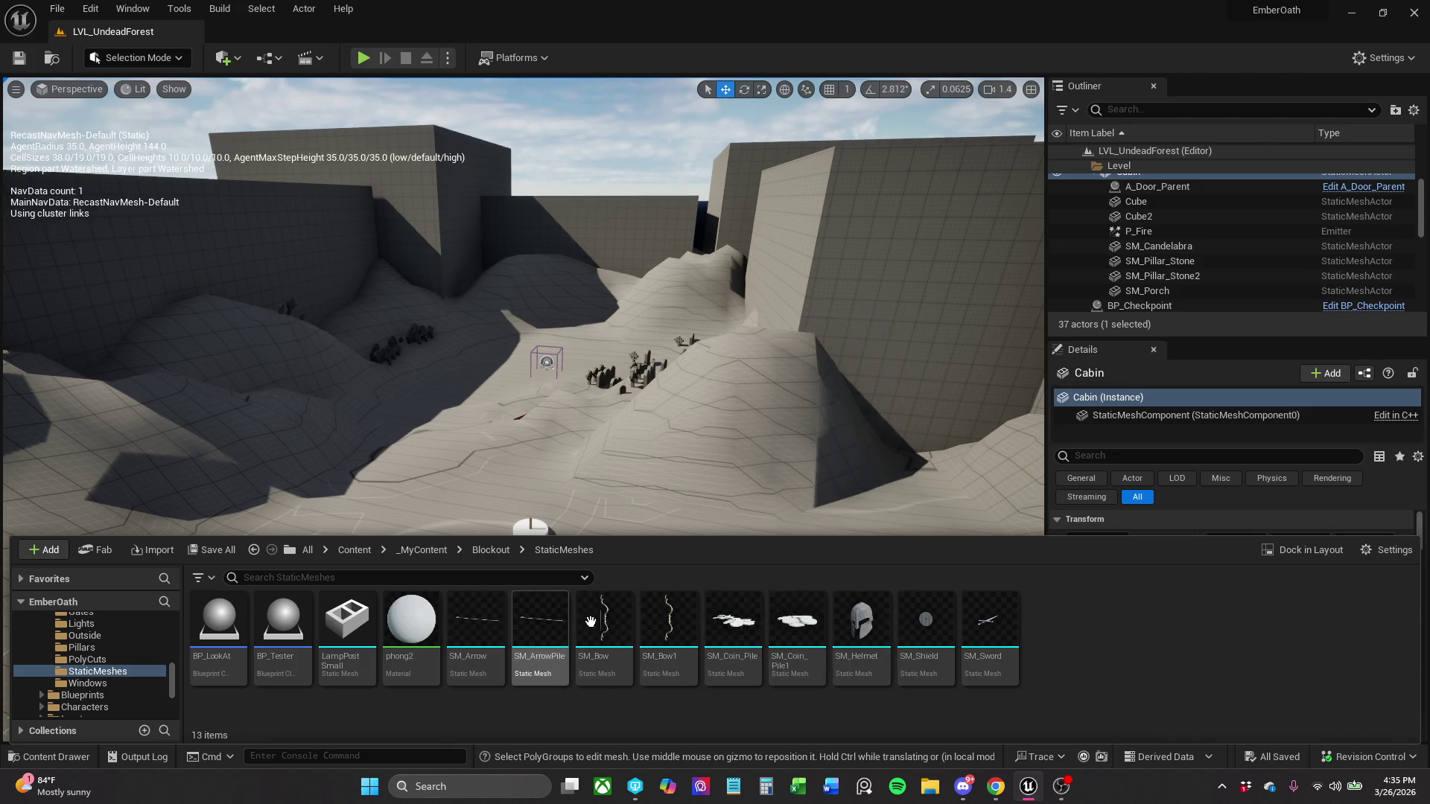
{"action": "left_click", "coordinate": [491, 551]}
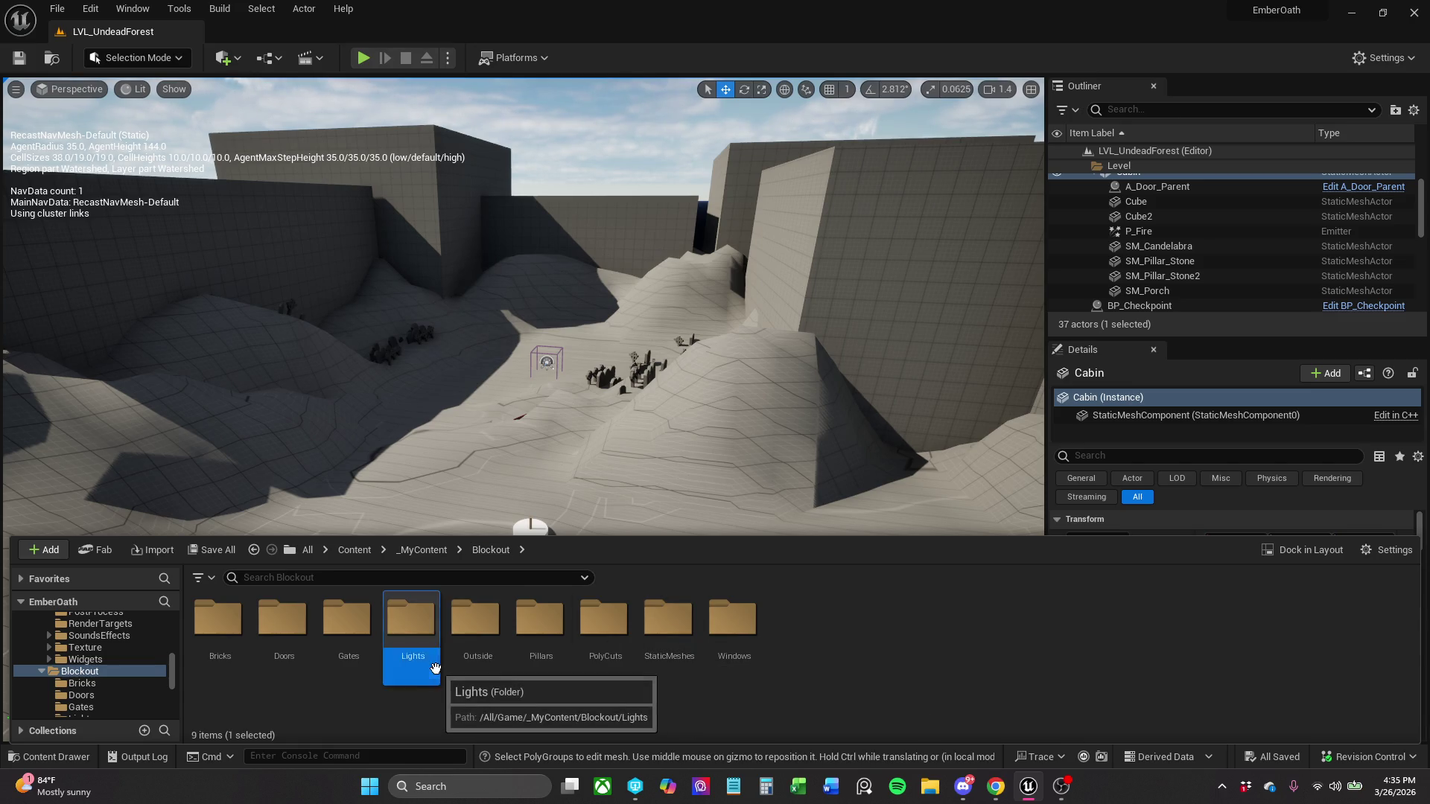
{"action": "double_click", "coordinate": [411, 645]}
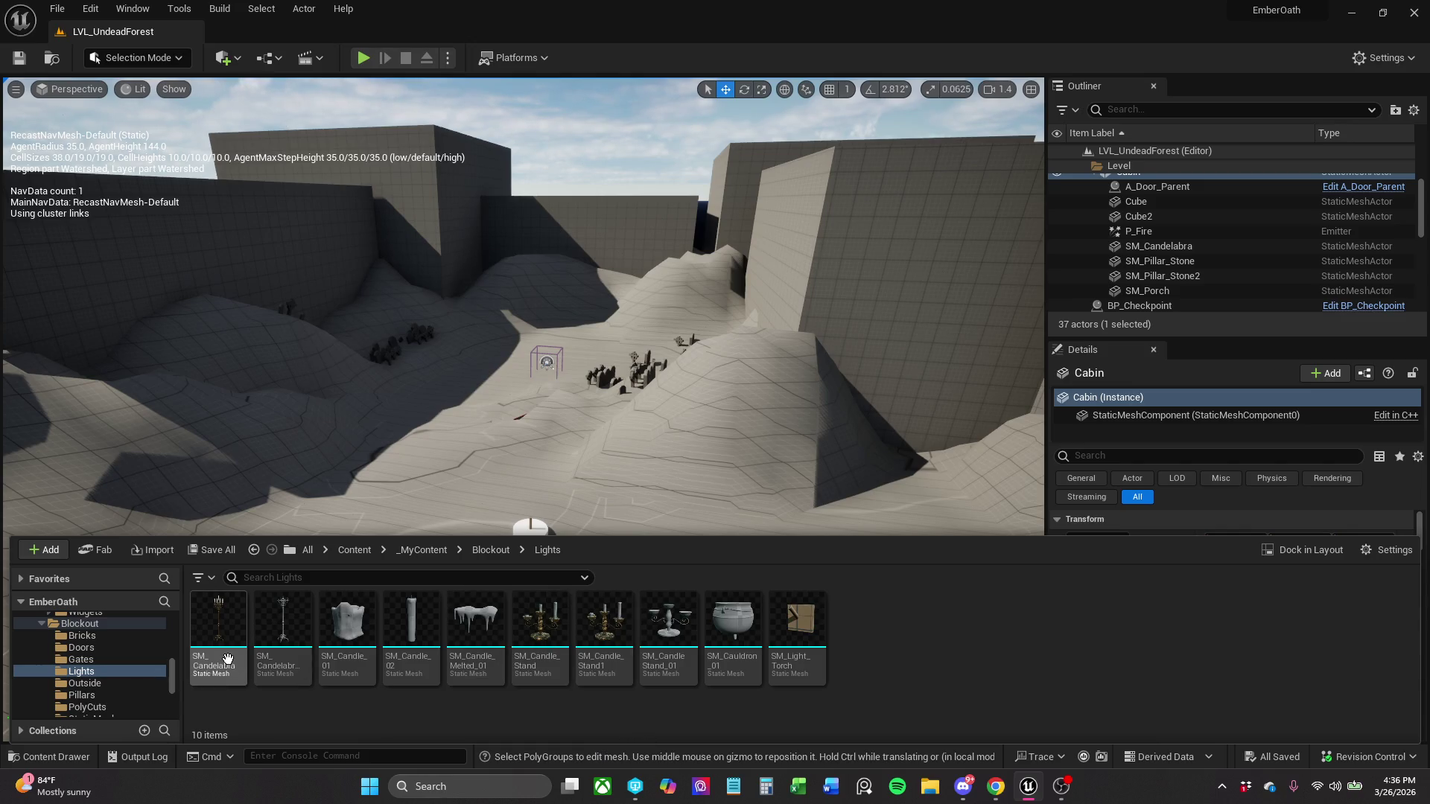
- Place SM_Candelabra and two SM_Candle_Stand meshes on the level floor
{"action": "mouse_move", "coordinate": [227, 659]}
{"action": "left_mouse_down"}
{"action": "mouse_move", "coordinate": [362, 512]}
{"action": "mouse_move", "coordinate": [497, 501]}
{"action": "mouse_move", "coordinate": [479, 510]}
{"action": "left_mouse_up"}
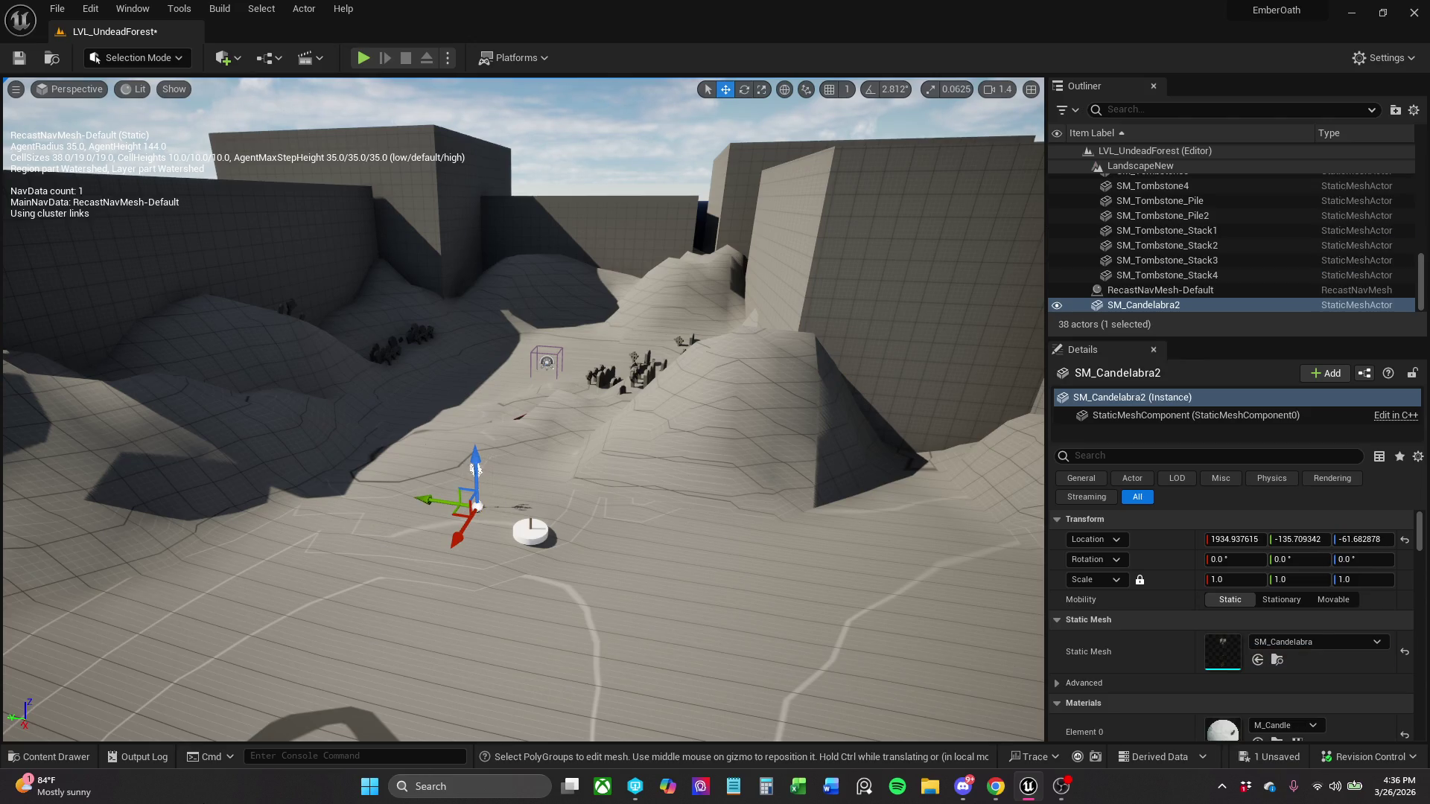
{"action": "left_click", "coordinate": [59, 756]}
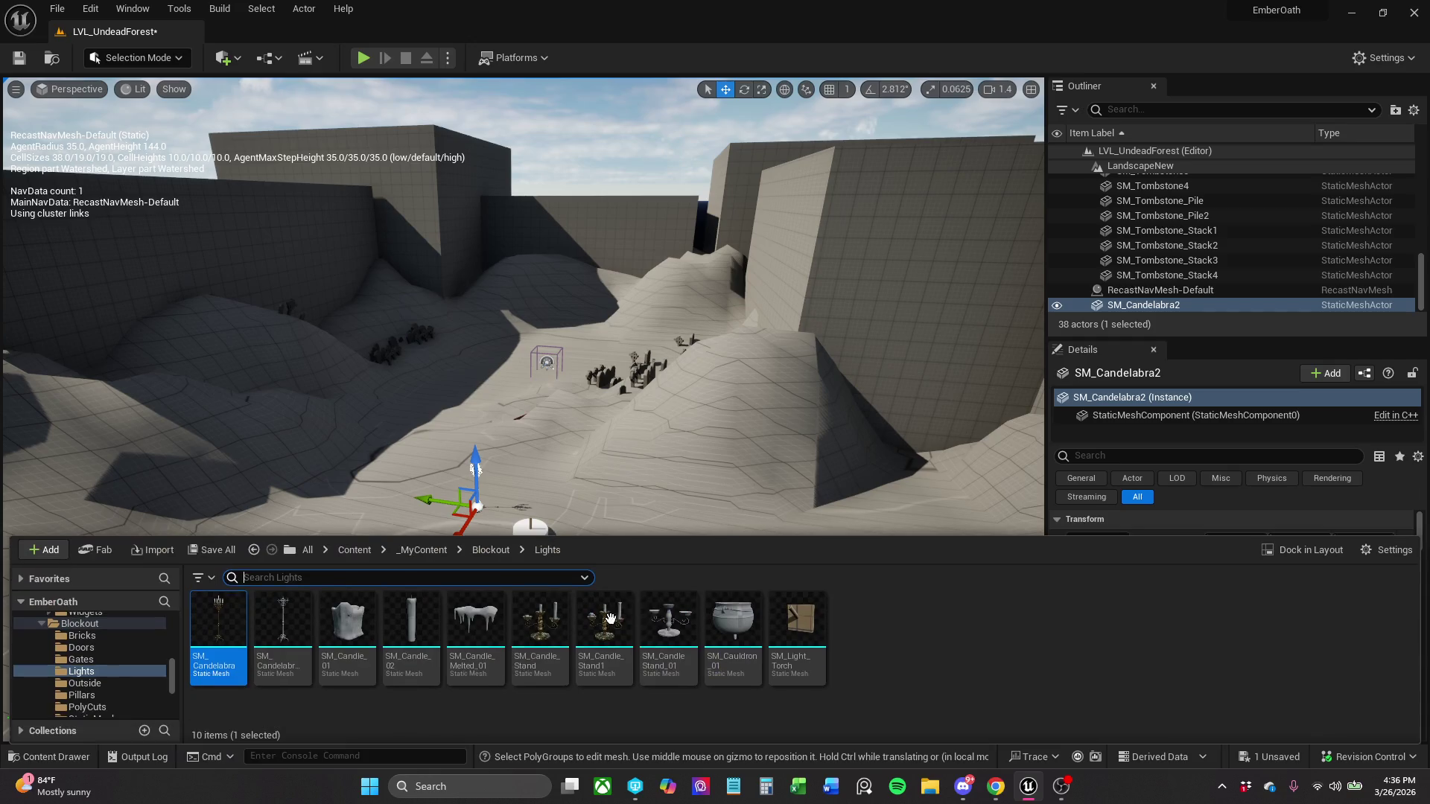
{"action": "mouse_move", "coordinate": [605, 626]}
{"action": "left_mouse_down"}
{"action": "mouse_move", "coordinate": [387, 521]}
{"action": "mouse_move", "coordinate": [159, 500]}
{"action": "mouse_move", "coordinate": [181, 496]}
{"action": "left_mouse_up"}
{"action": "left_click_drag", "start_coordinate": [272, 520], "coordinate": [372, 532]}
- Delete the first, extra candle stand
{"action": "double_click", "coordinate": [1255, 305]}
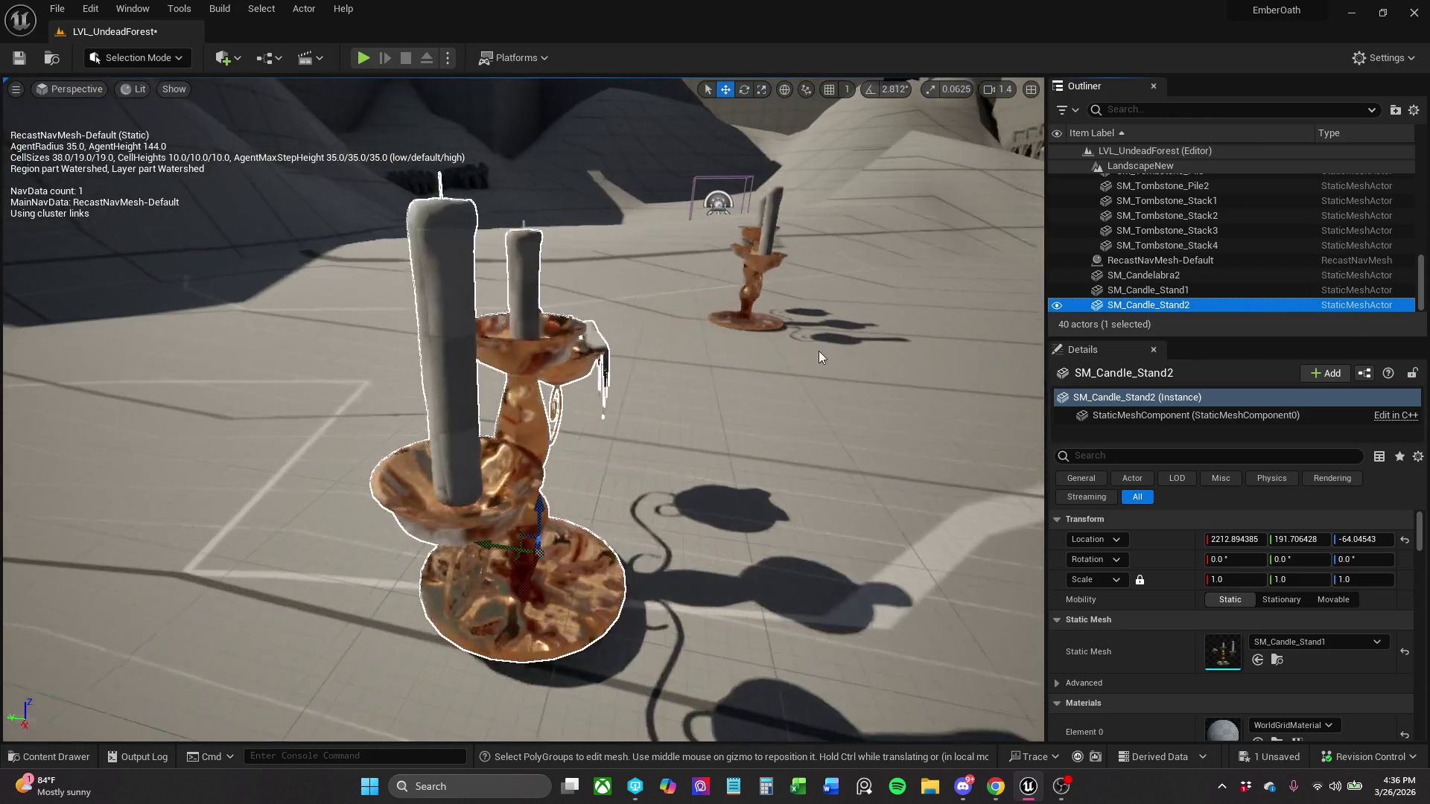
{"action": "scroll", "coordinate": [714, 360], "scroll_direction": "down", "scroll_amount": 3}
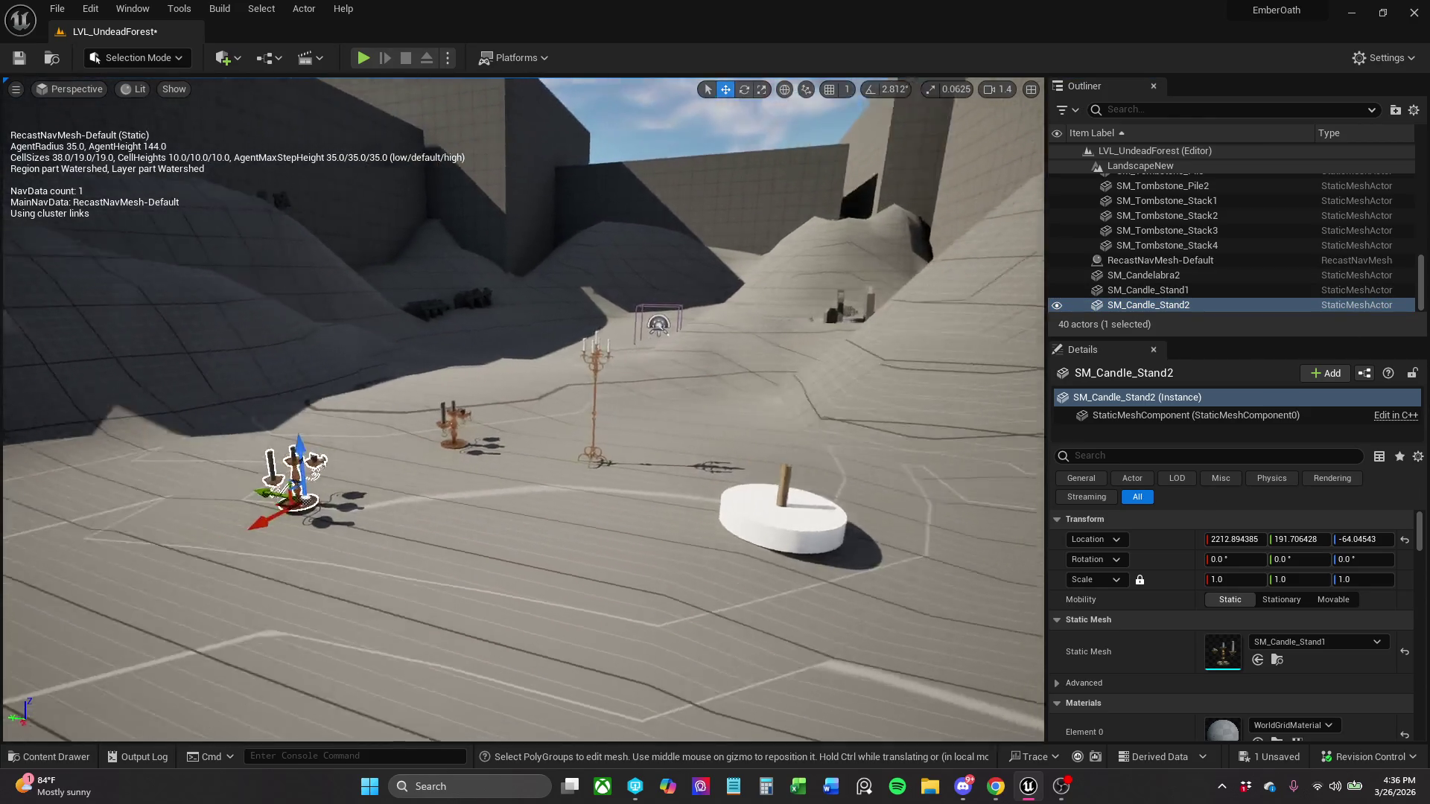
{"action": "scroll", "coordinate": [521, 409], "scroll_direction": "down", "scroll_amount": 3}
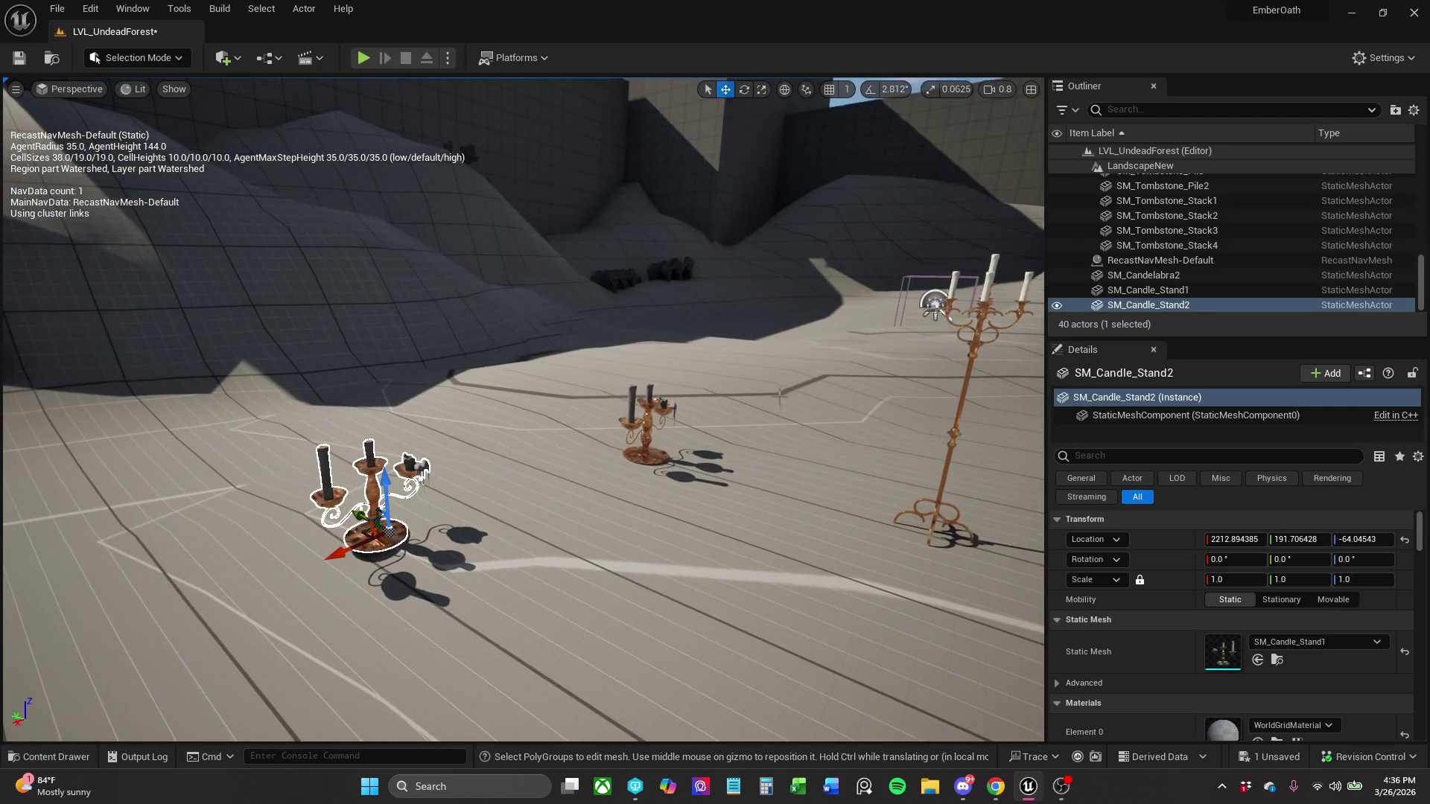
{"action": "left_click", "coordinate": [648, 434]}
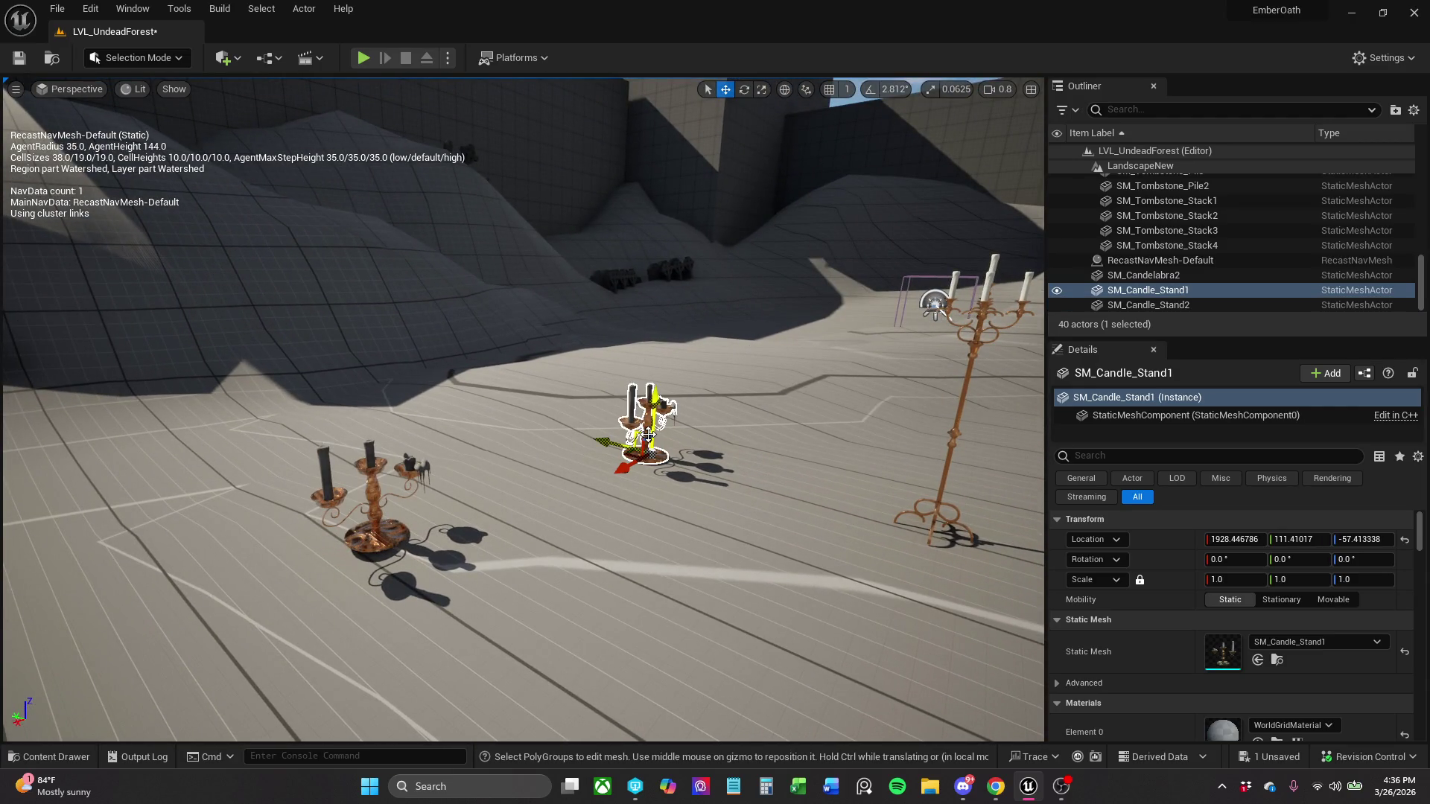
{"action": "key", "text": "Delete"}
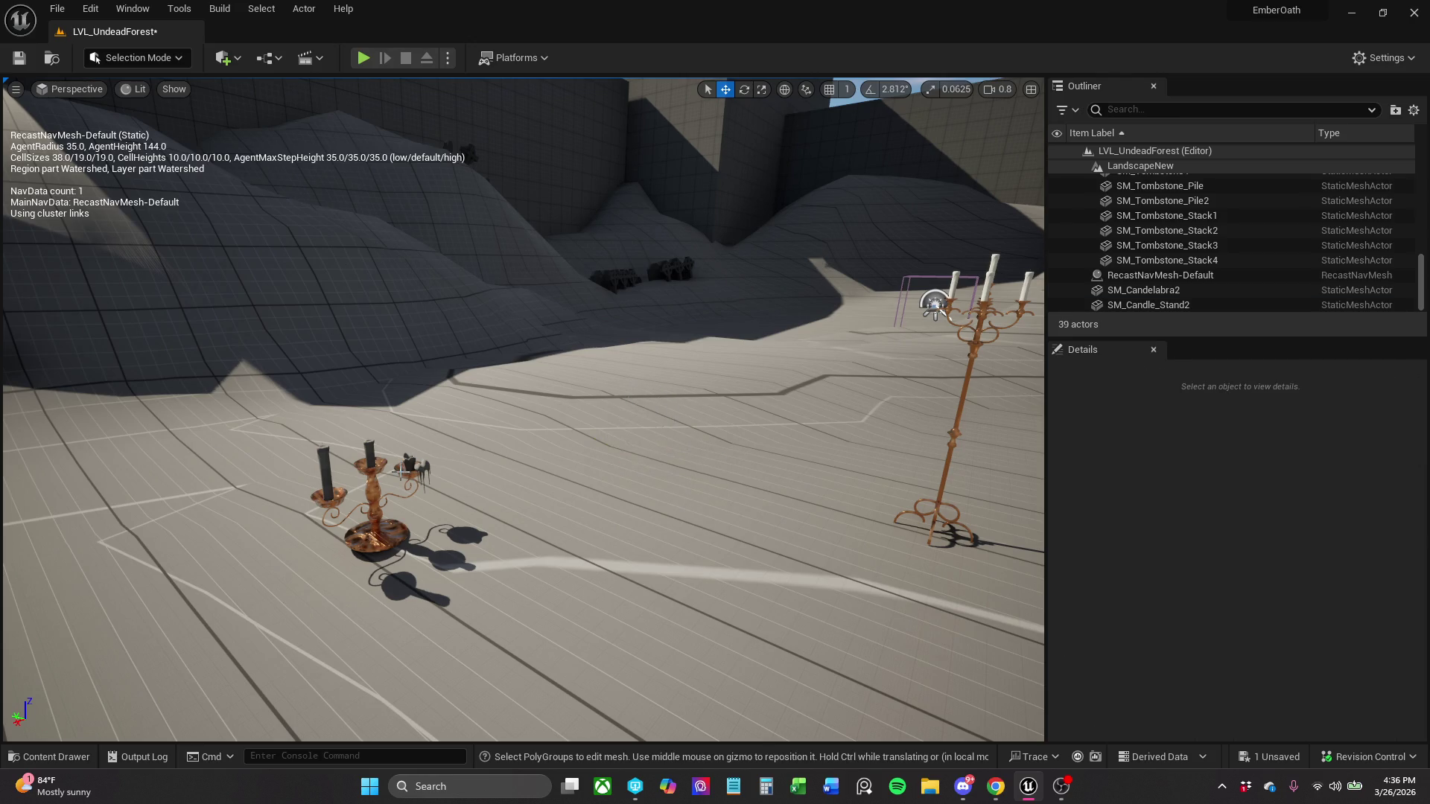
- Turn the remaining candle stand about 74° and move it beside the candelabra
{"action": "left_click", "coordinate": [380, 477]}
{"action": "key", "text": "e"}
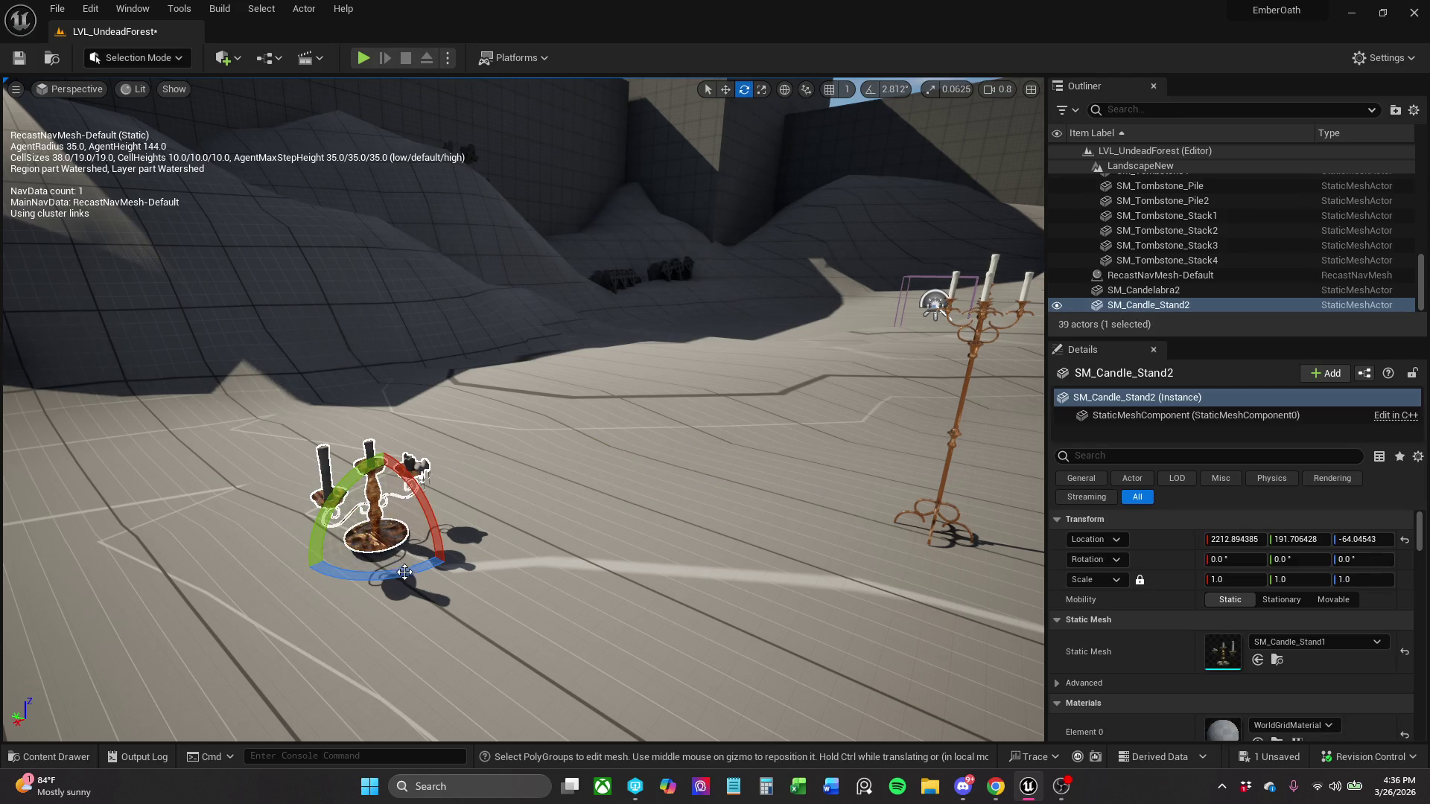
{"action": "left_click_drag", "start_coordinate": [403, 574], "coordinate": [351, 588]}
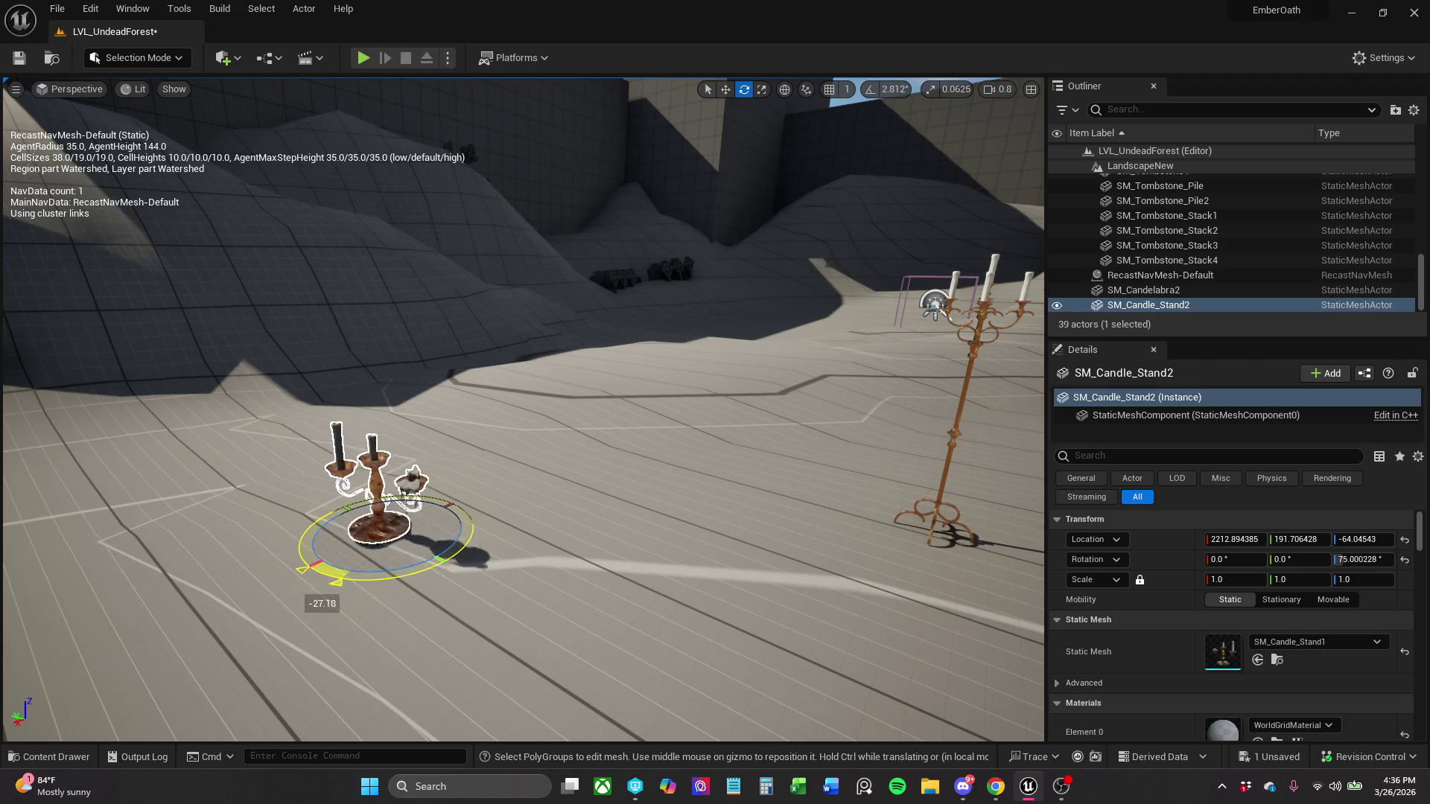
{"action": "key", "text": "w"}
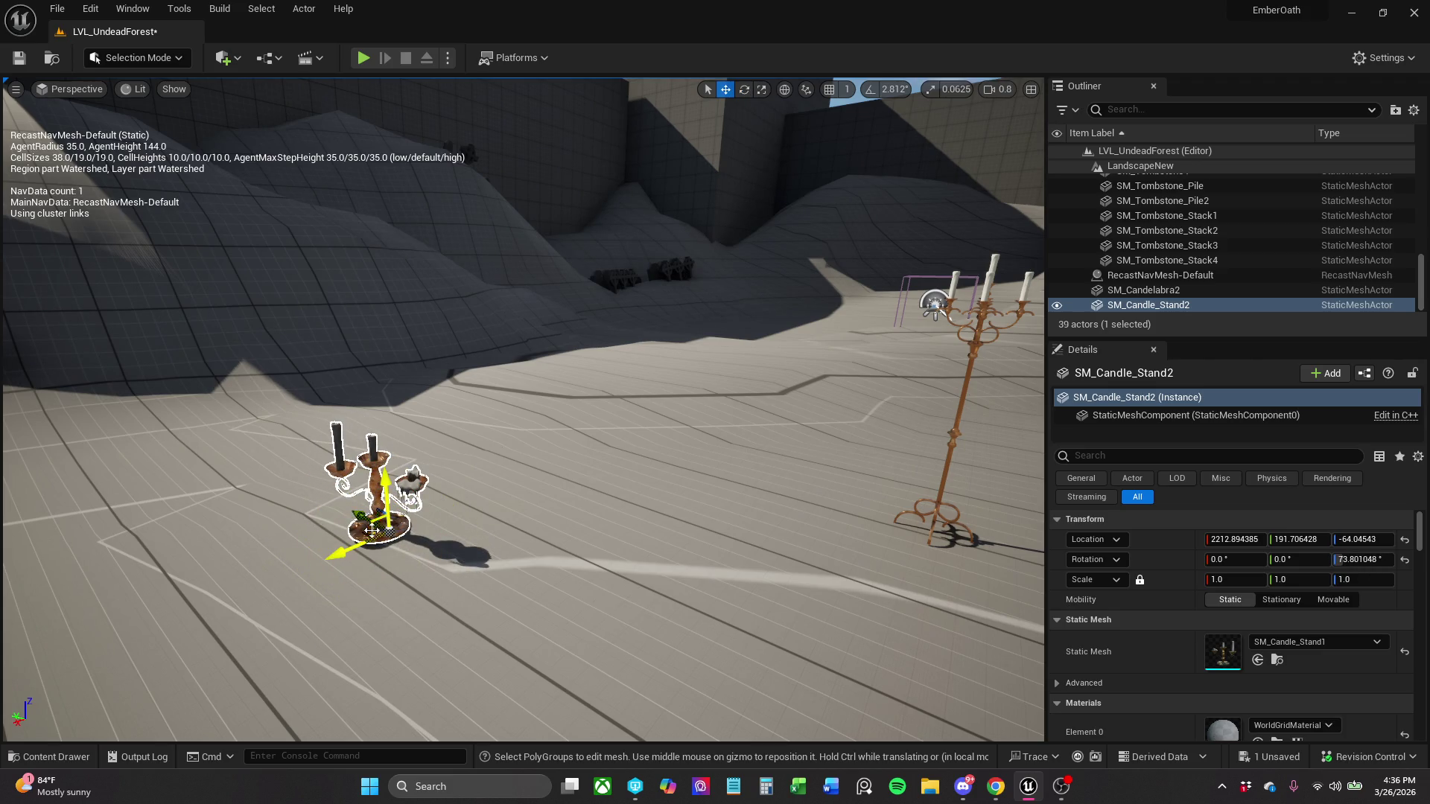
{"action": "left_click", "coordinate": [361, 530]}
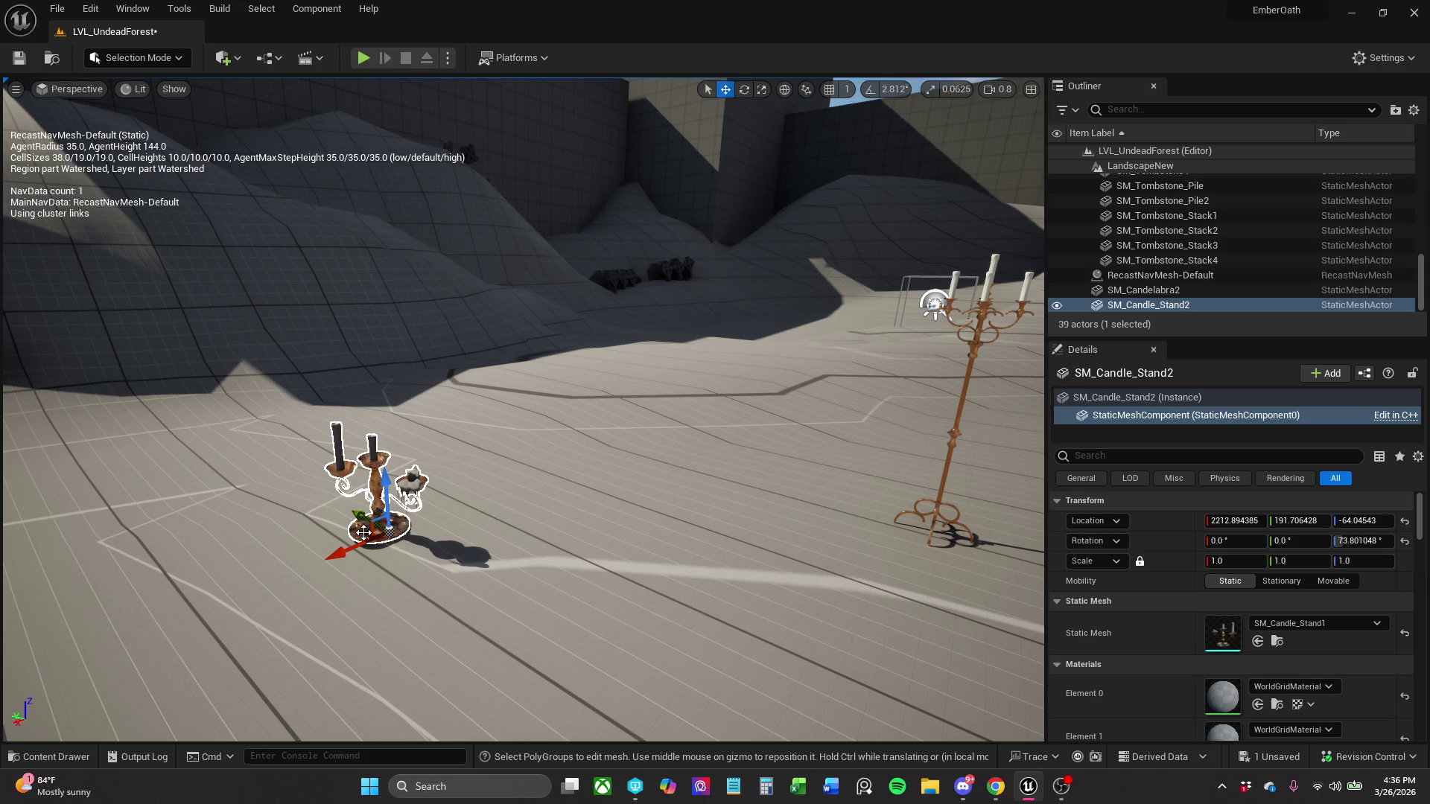
{"action": "mouse_move", "coordinate": [363, 532]}
{"action": "left_mouse_down"}
{"action": "mouse_move", "coordinate": [369, 596]}
{"action": "mouse_move", "coordinate": [392, 447]}
{"action": "left_mouse_up"}
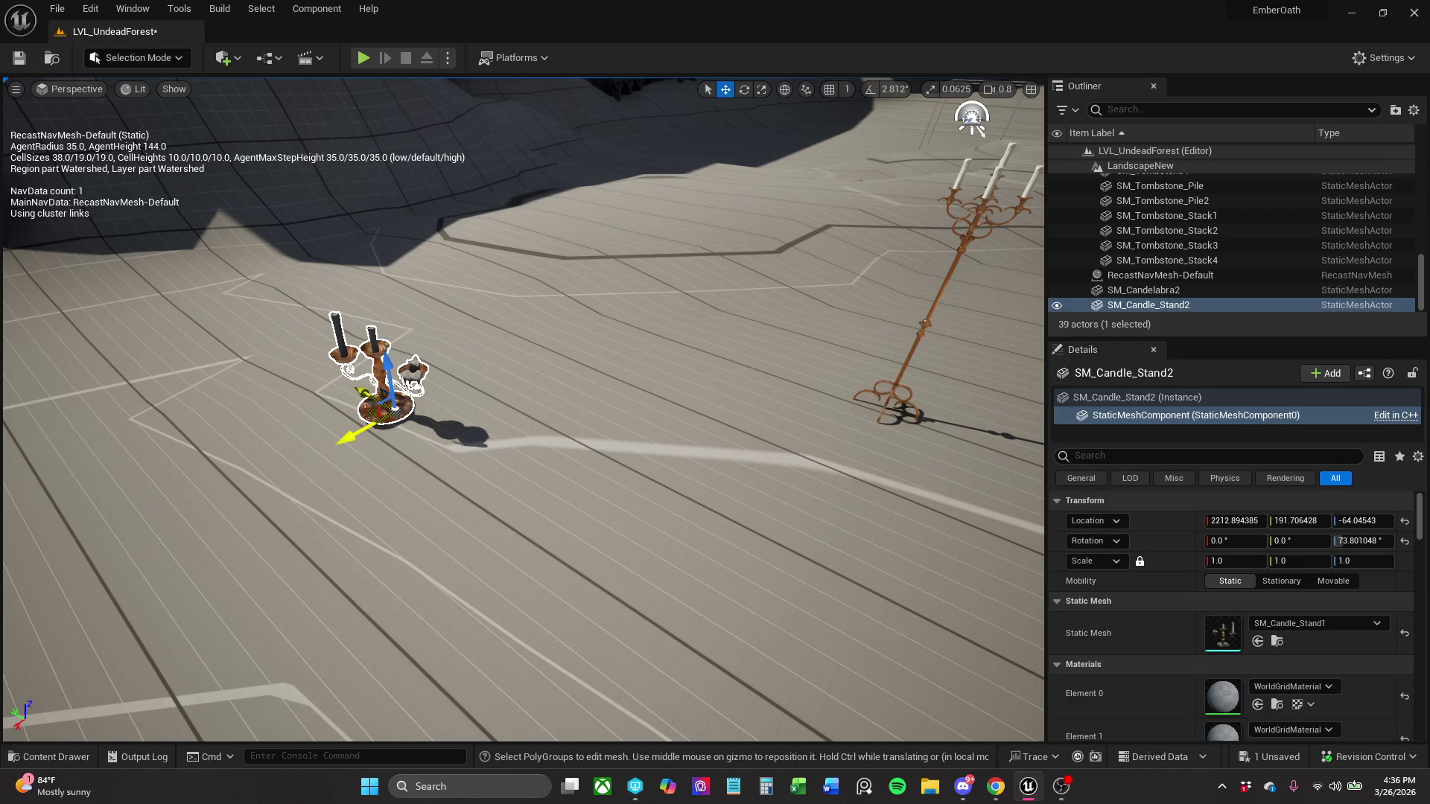
{"action": "left_click_drag", "start_coordinate": [358, 428], "coordinate": [687, 333]}
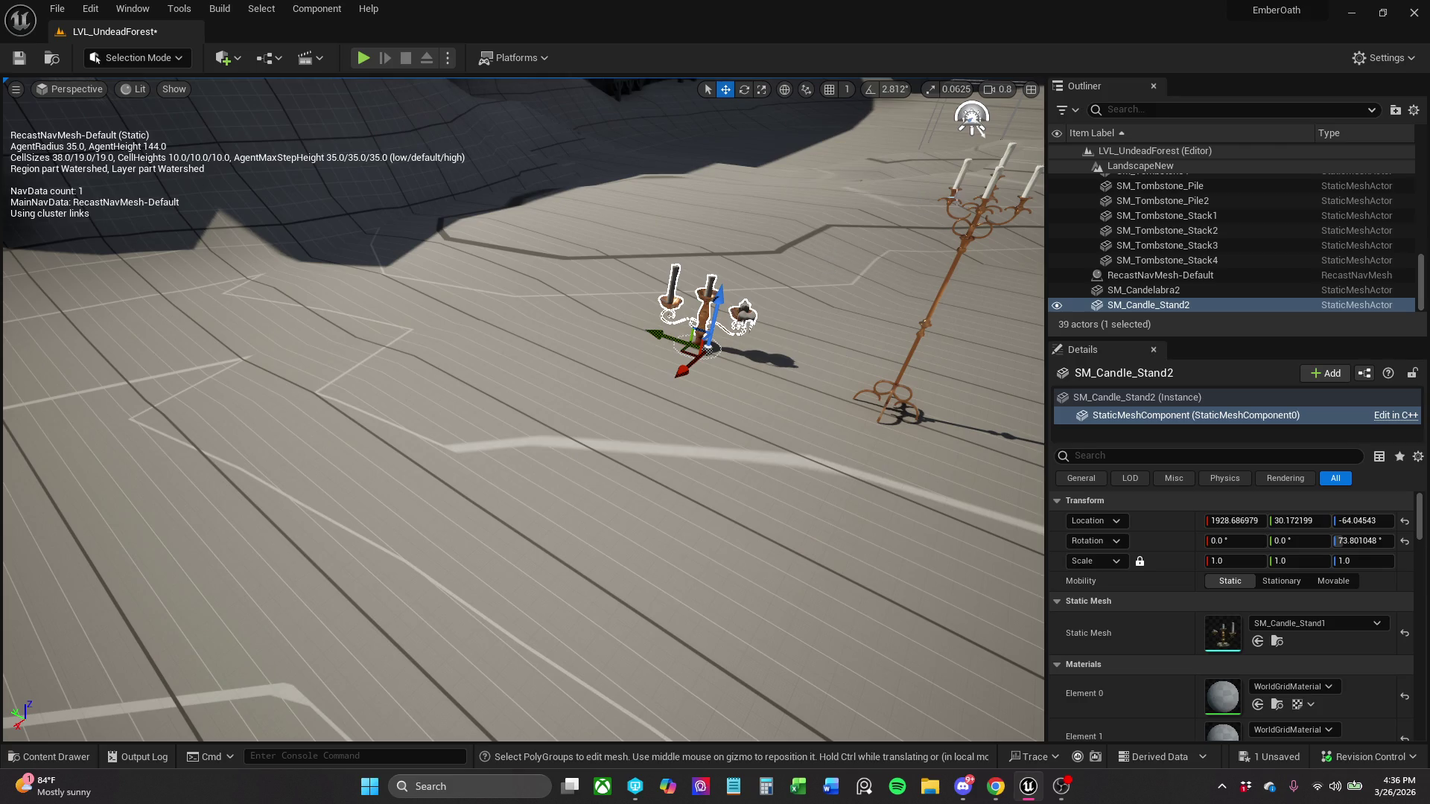
{"action": "left_click", "coordinate": [753, 373]}
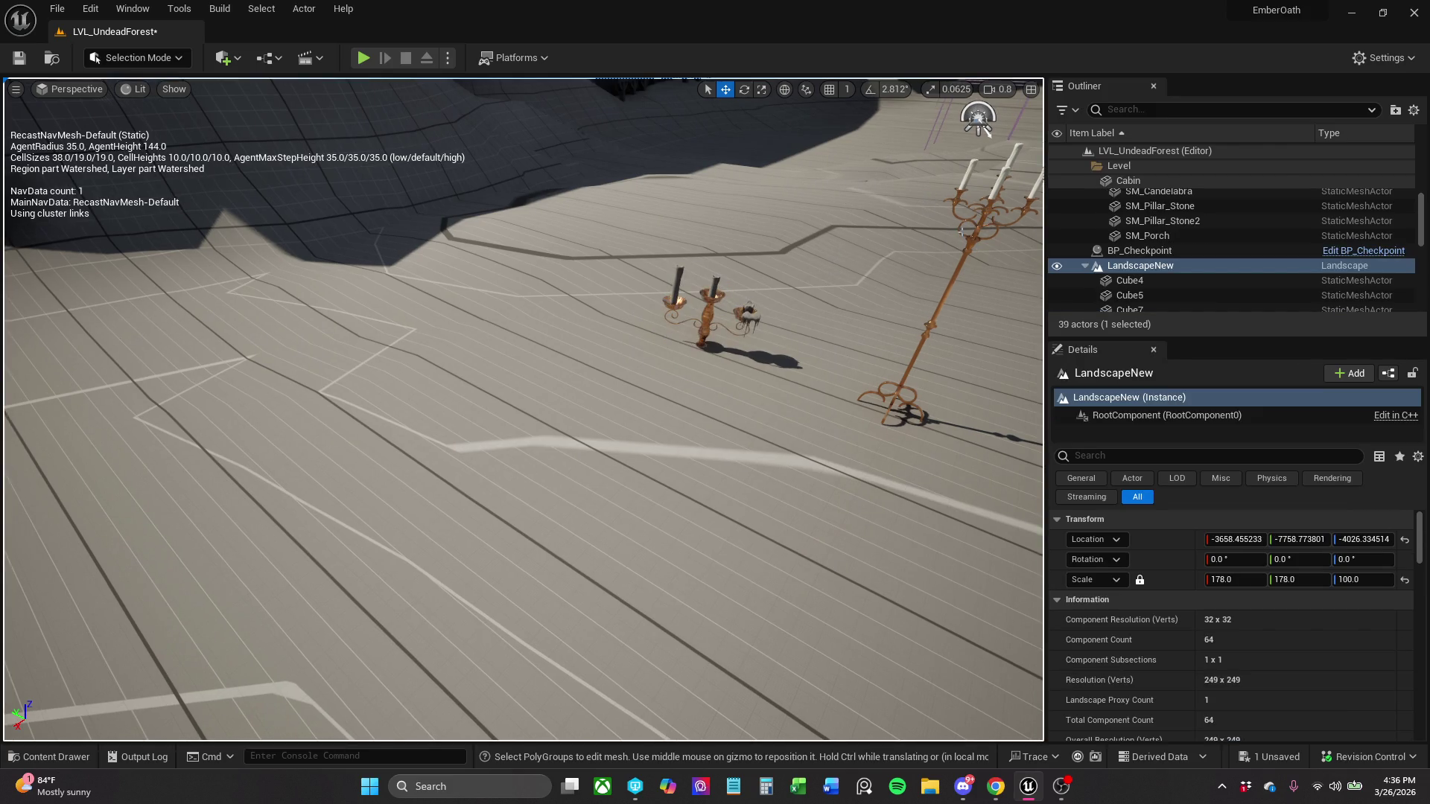
- Raise SM_Candle_Stand2 to Z -61.057 so its base clears the floor
{"action": "scroll", "coordinate": [524, 410], "scroll_direction": "down", "scroll_amount": 3}
{"action": "left_click", "coordinate": [923, 242]}
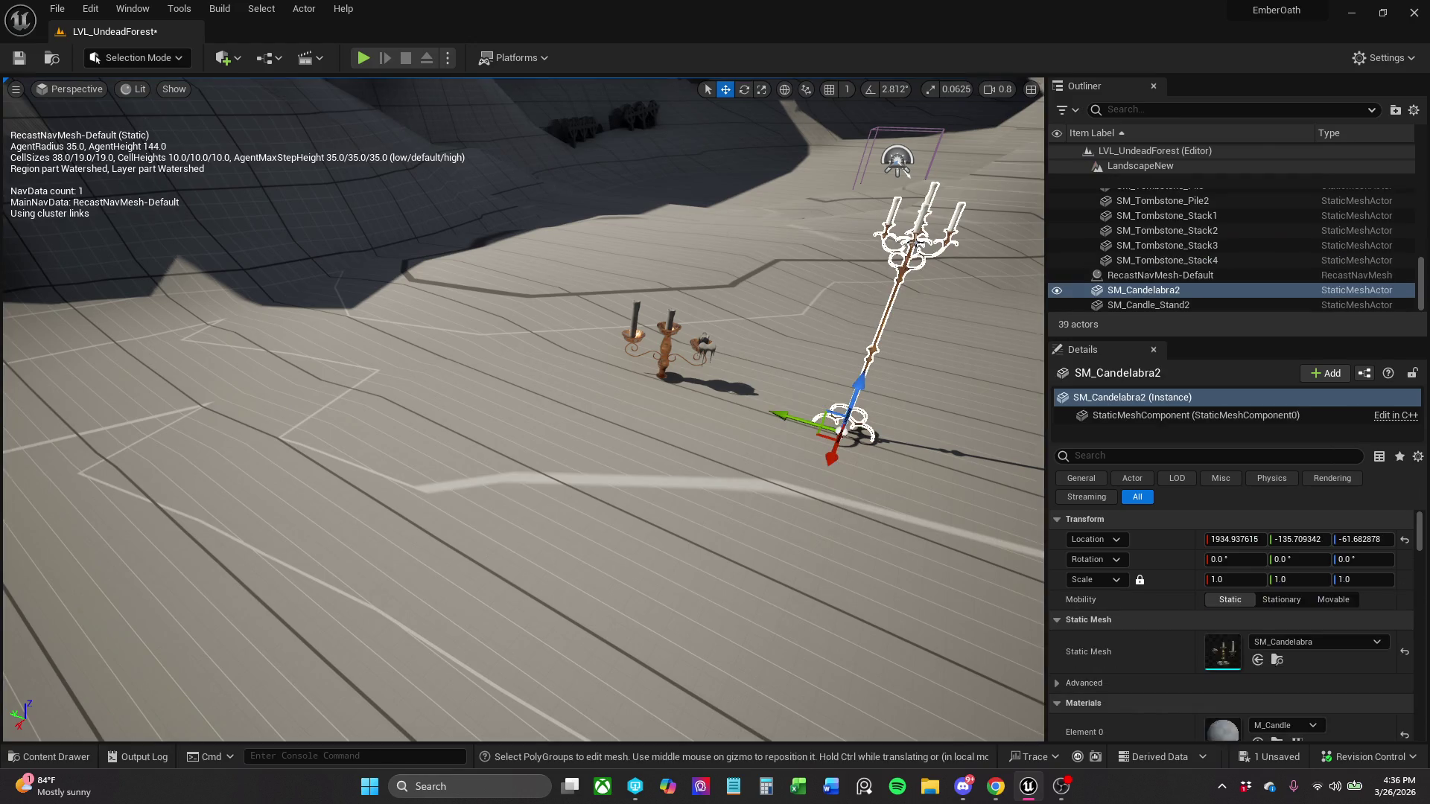
{"action": "left_click_drag", "start_coordinate": [924, 242], "coordinate": [924, 179]}
{"action": "left_click_drag", "start_coordinate": [379, 693], "coordinate": [778, 320]}
{"action": "mouse_move", "coordinate": [524, 409]}
{"action": "left_mouse_down"}
{"action": "mouse_move", "coordinate": [524, 372]}
{"action": "mouse_move", "coordinate": [524, 417]}
{"action": "mouse_move", "coordinate": [476, 417]}
{"action": "mouse_move", "coordinate": [514, 403]}
{"action": "mouse_move", "coordinate": [523, 462]}
{"action": "mouse_move", "coordinate": [566, 447]}
{"action": "mouse_move", "coordinate": [551, 418]}
{"action": "mouse_move", "coordinate": [524, 447]}
{"action": "left_mouse_up"}
{"action": "scroll", "coordinate": [566, 447], "scroll_direction": "down", "scroll_amount": 2}
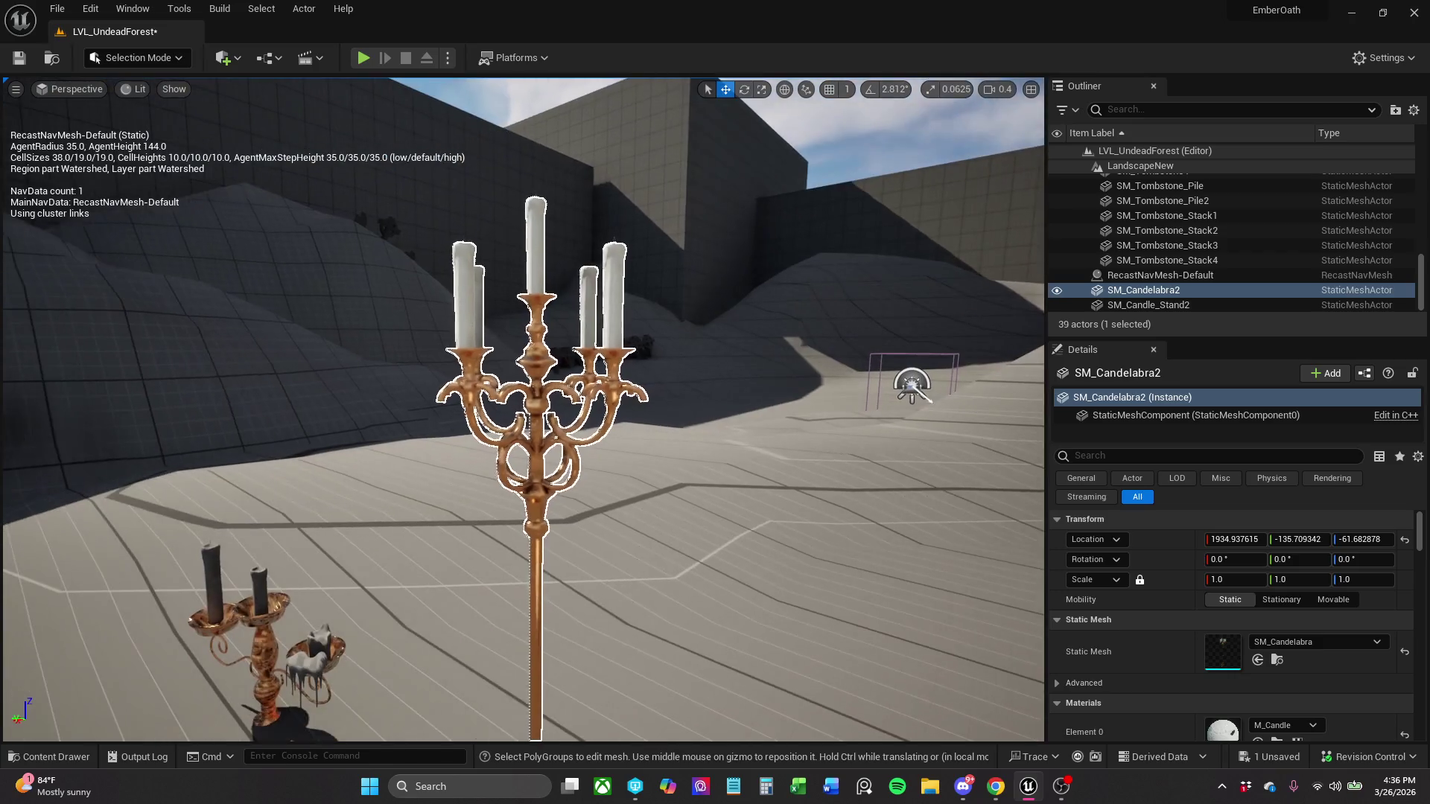
{"action": "left_click", "coordinate": [830, 271]}
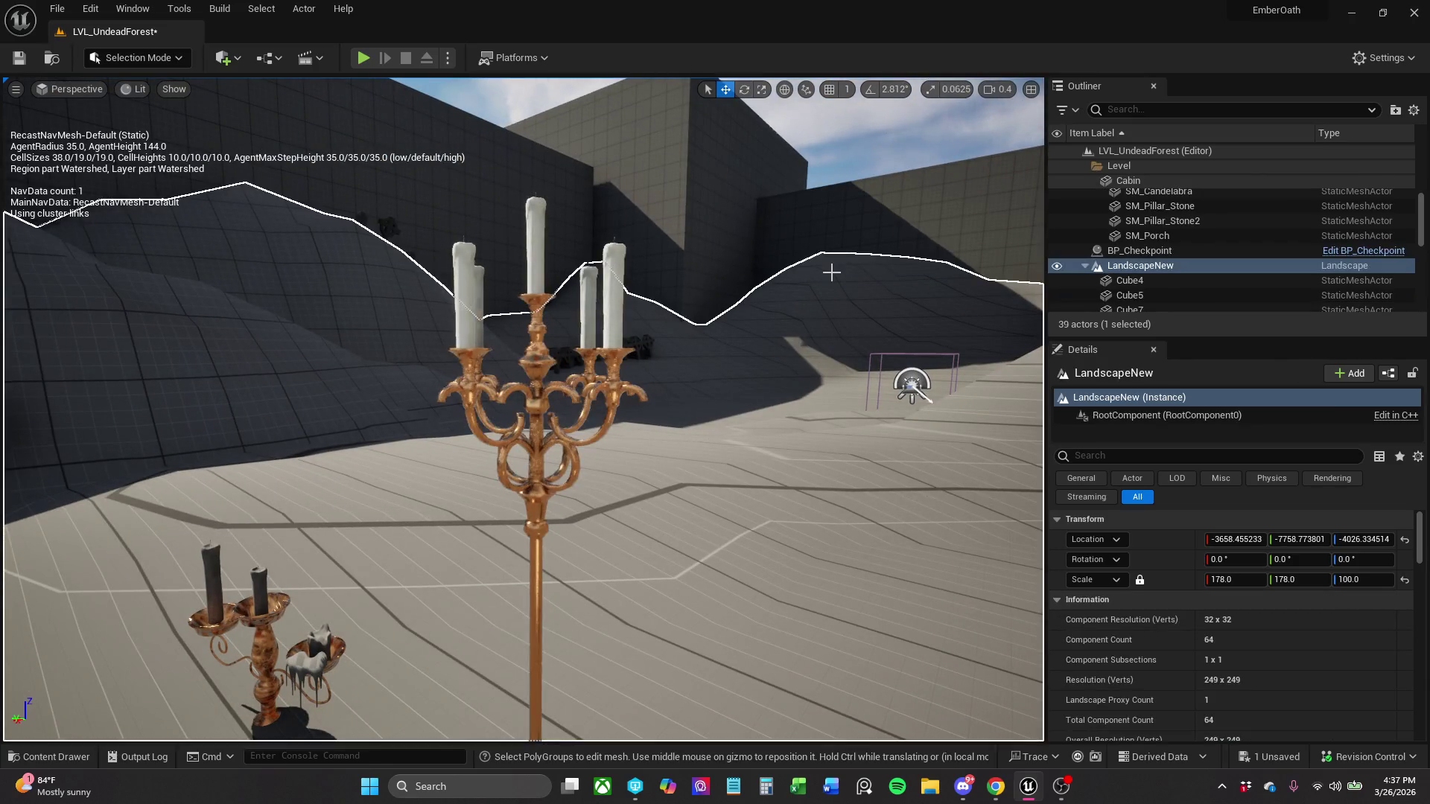
{"action": "mouse_move", "coordinate": [687, 361]}
{"action": "left_mouse_down"}
{"action": "mouse_move", "coordinate": [687, 402]}
{"action": "mouse_move", "coordinate": [686, 305]}
{"action": "left_mouse_up"}
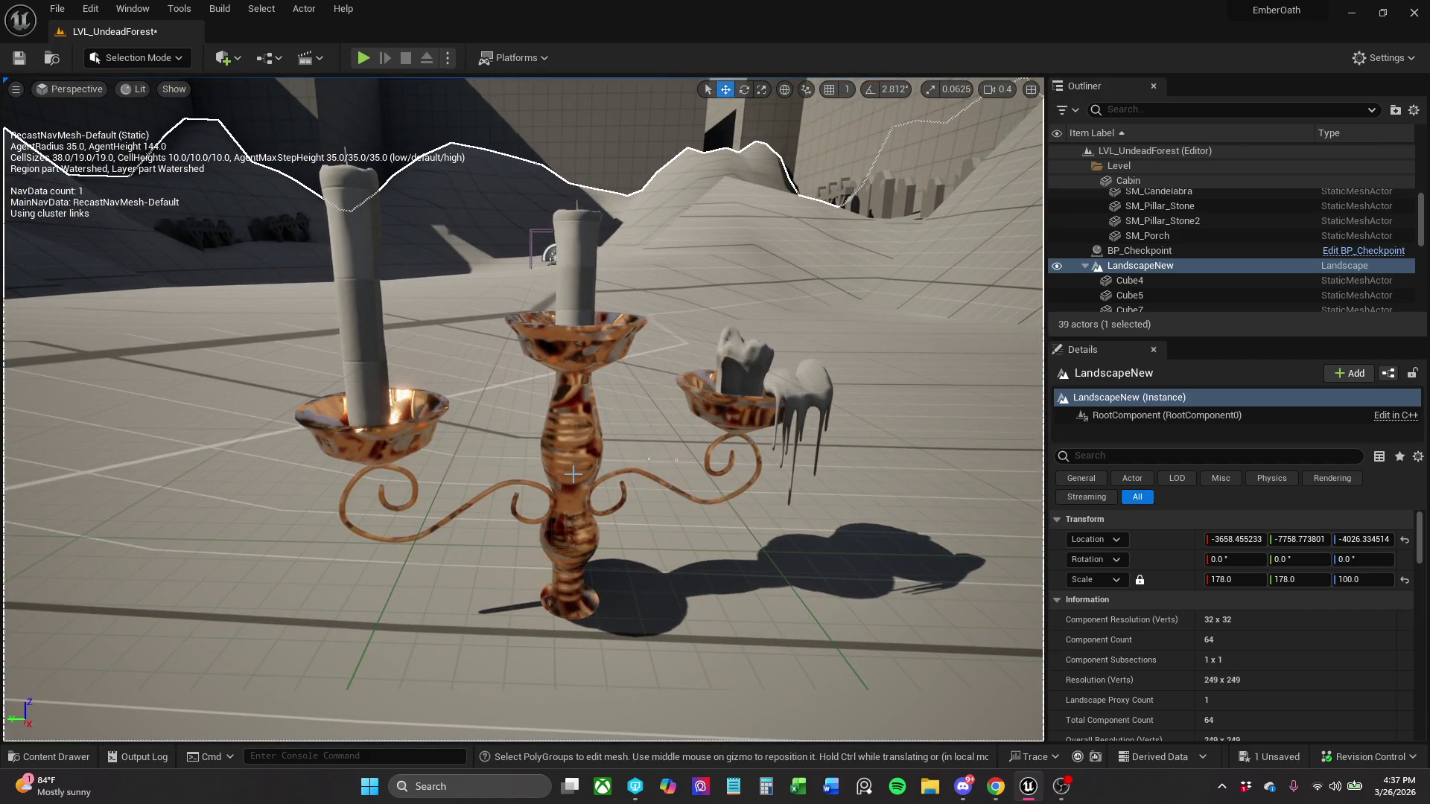
{"action": "left_click", "coordinate": [686, 402]}
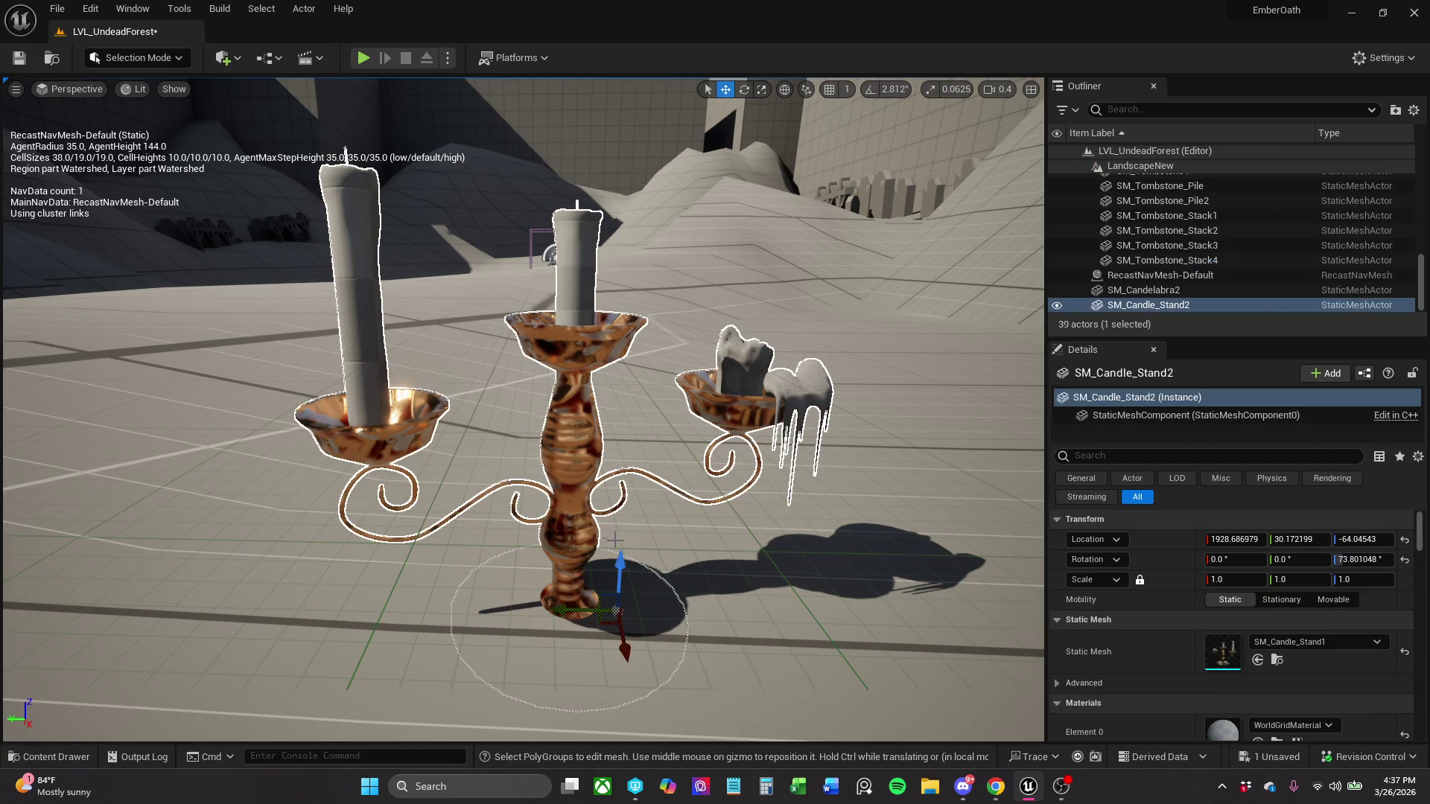
{"action": "left_click_drag", "start_coordinate": [622, 574], "coordinate": [627, 558]}
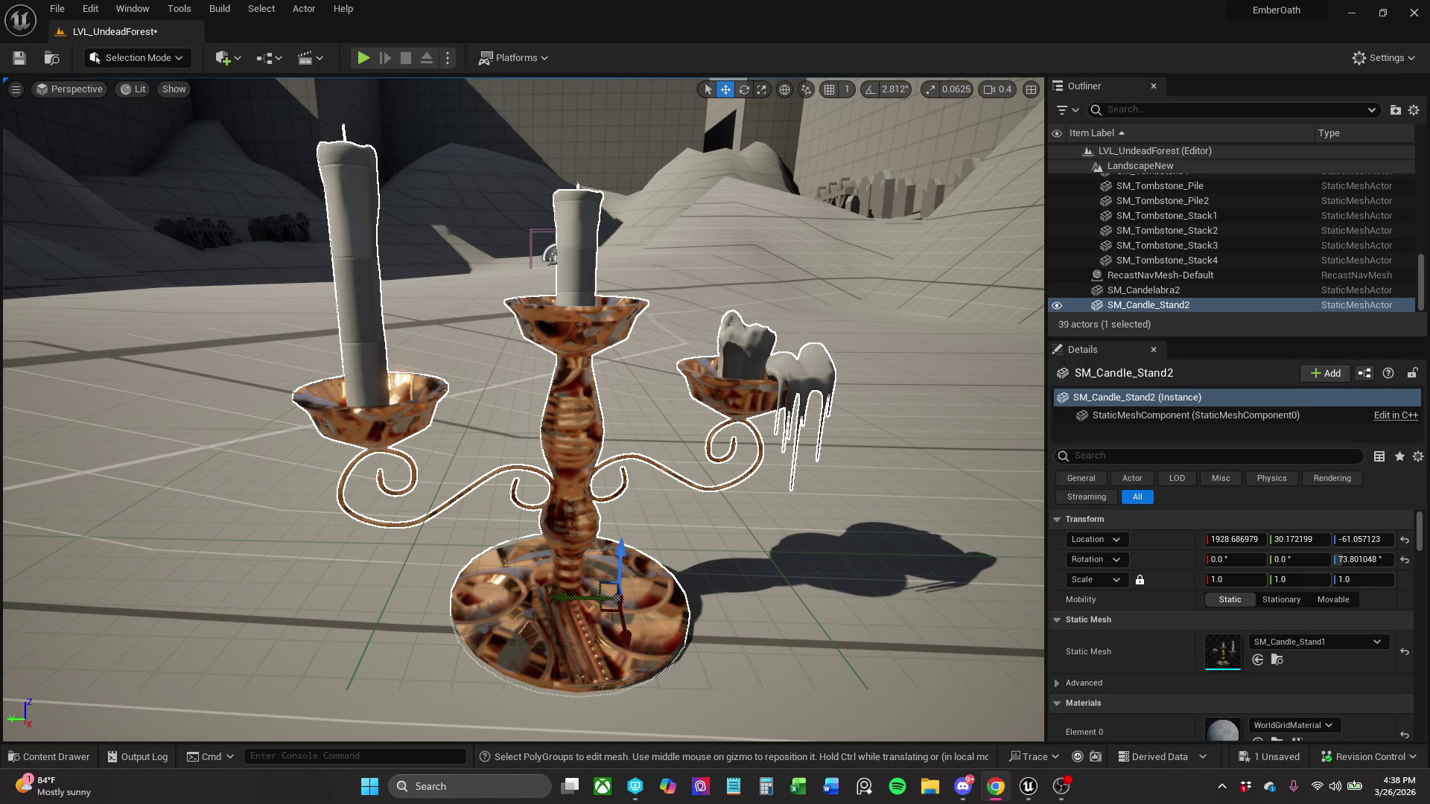
{"action": "key", "text": "alt+Tab"}
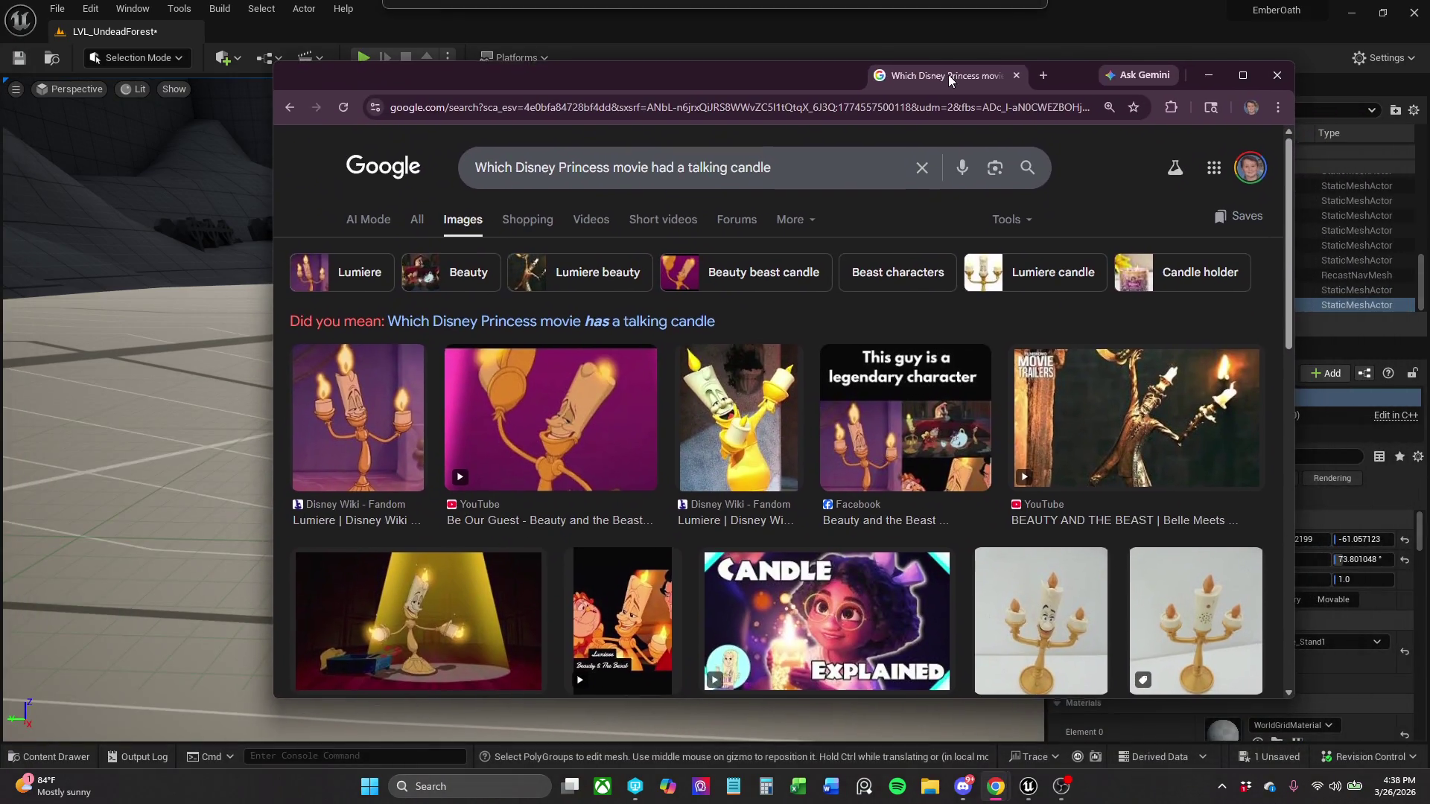
- Maximize Chrome, view the first Lumiere image enlarged, then close the browser
{"action": "left_click_drag", "start_coordinate": [949, 74], "coordinate": [949, 74]}
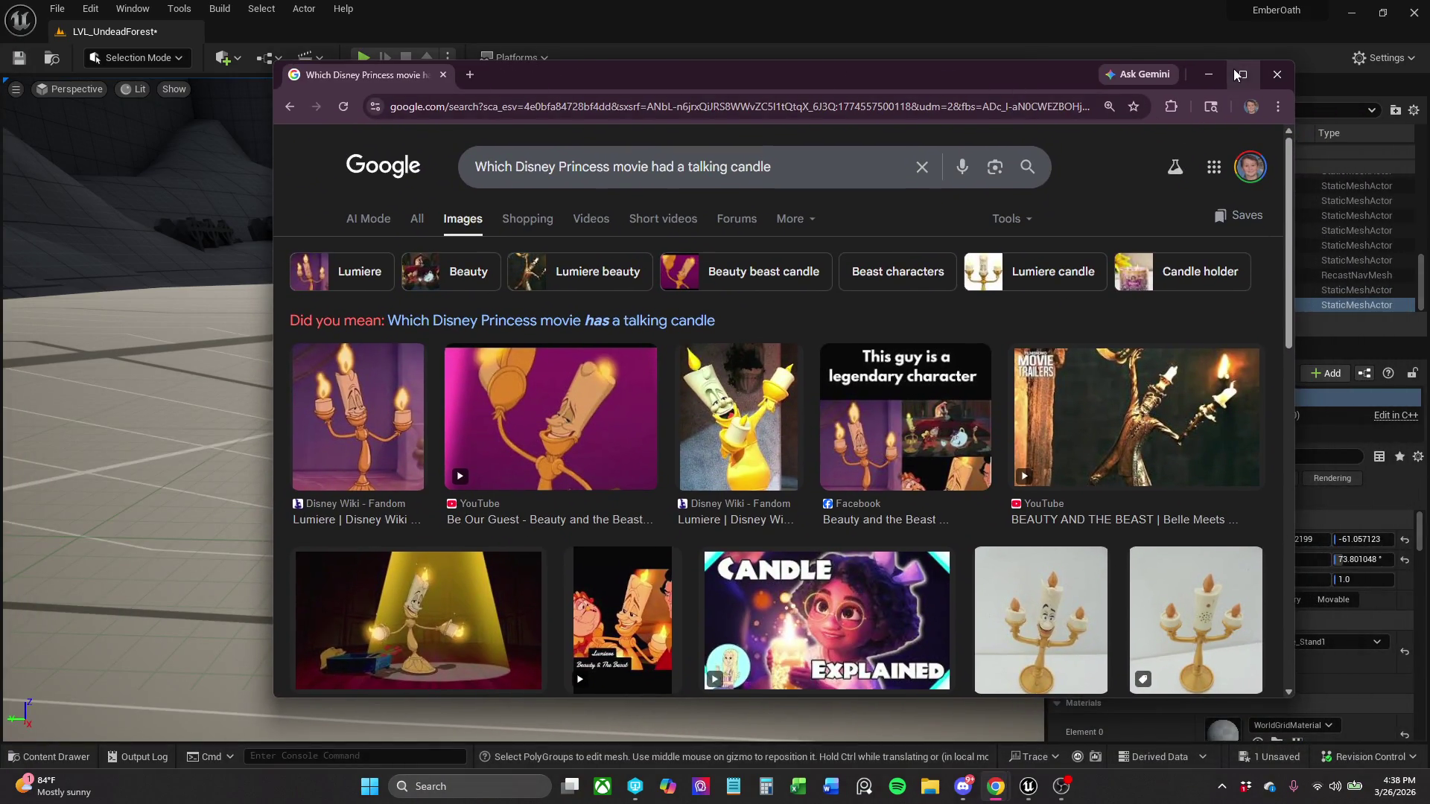
{"action": "left_click", "coordinate": [1238, 74]}
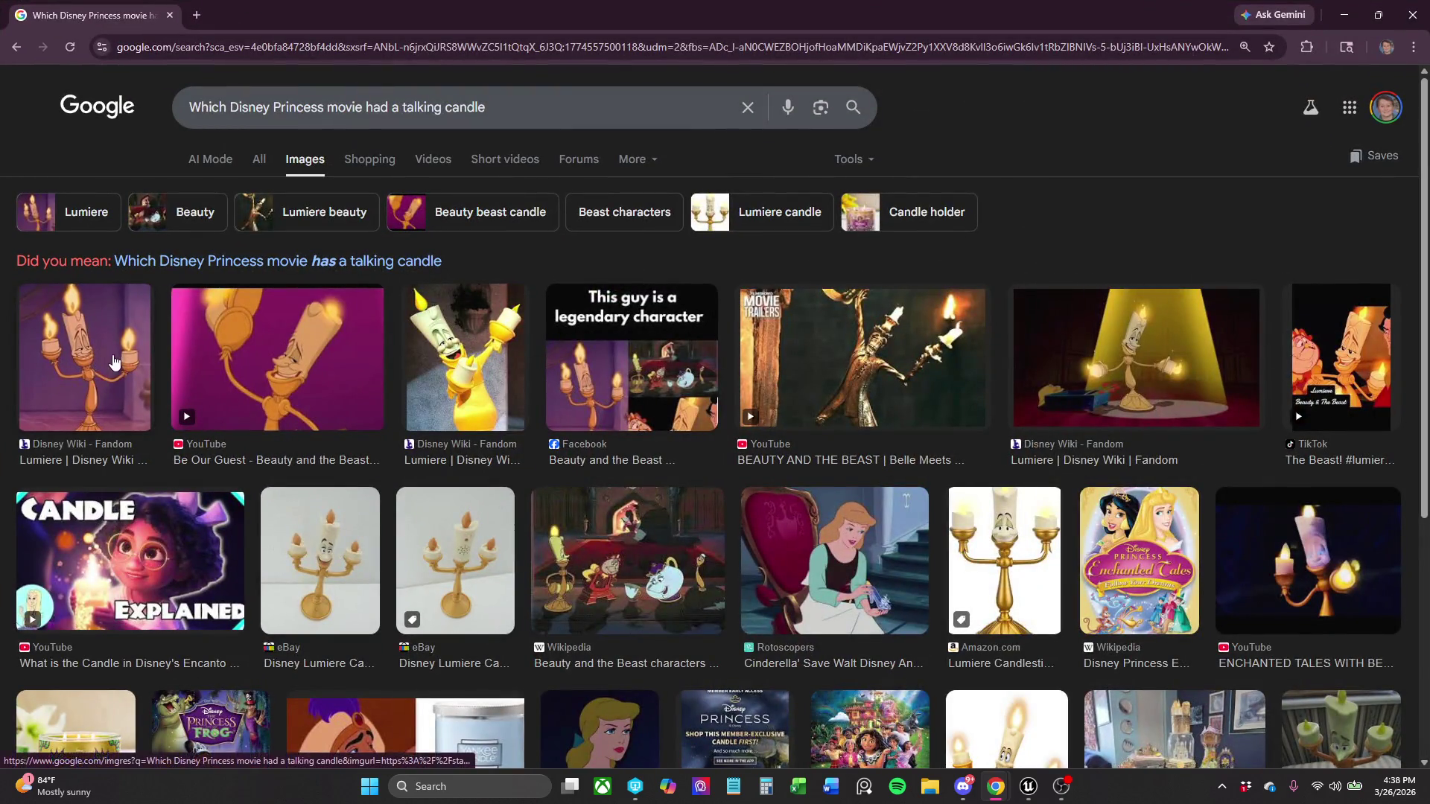
{"action": "left_click", "coordinate": [114, 363]}
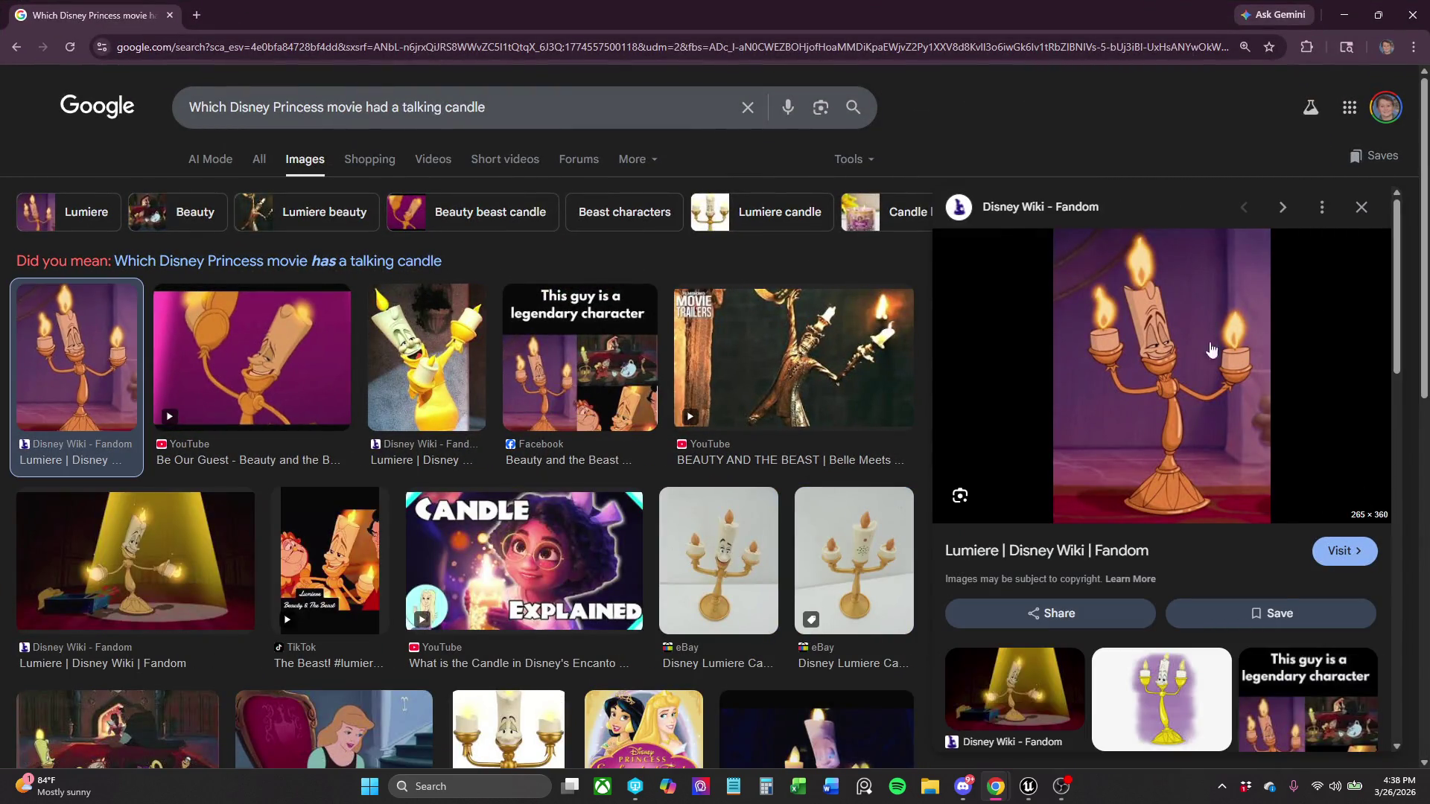
{"action": "left_click", "coordinate": [1421, 7]}
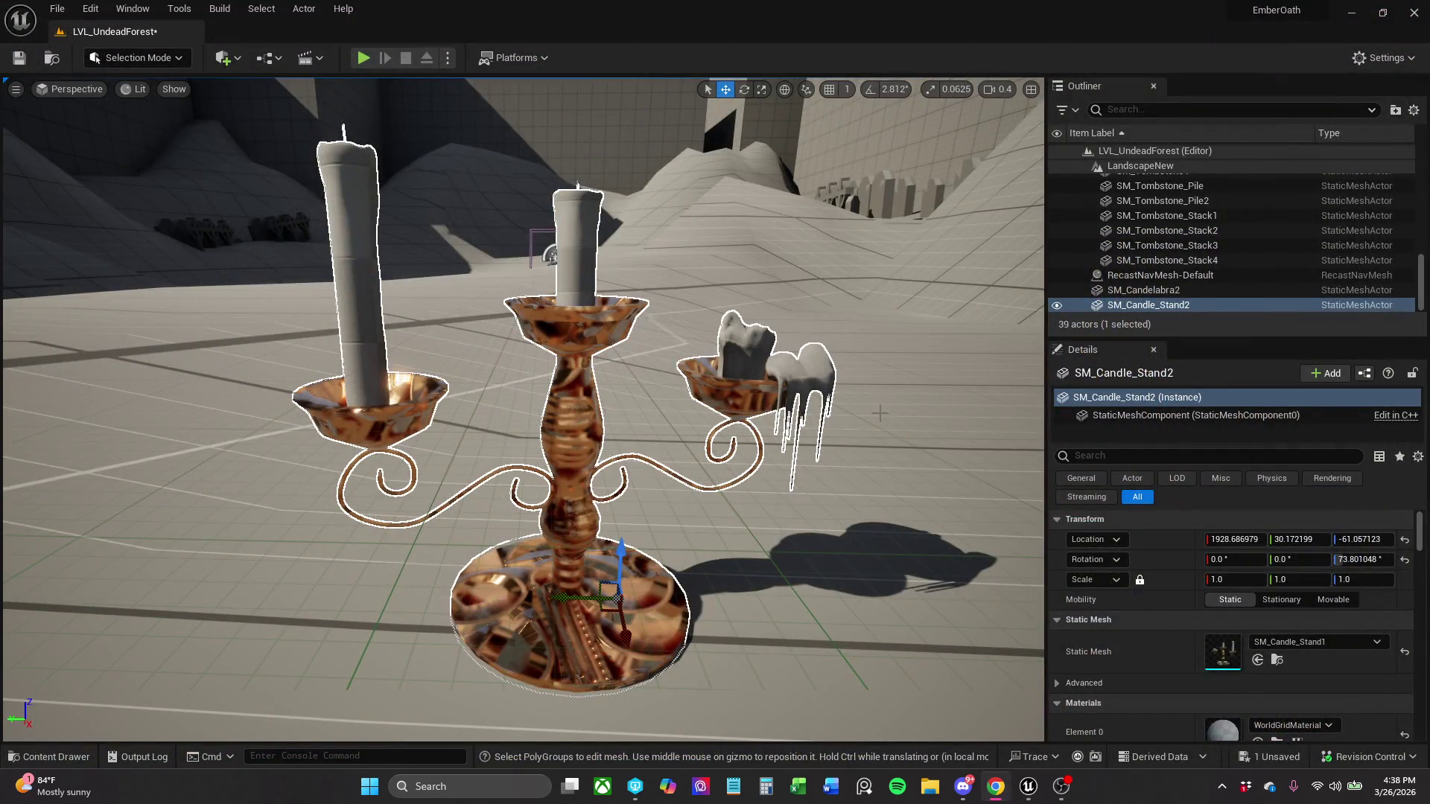
- Focus on SM_Candelabra2 and delete it, leaving 38 actors with just the candle stand
{"action": "key", "text": "p"}
{"action": "scroll", "coordinate": [376, 346], "scroll_direction": "down", "scroll_amount": 3}
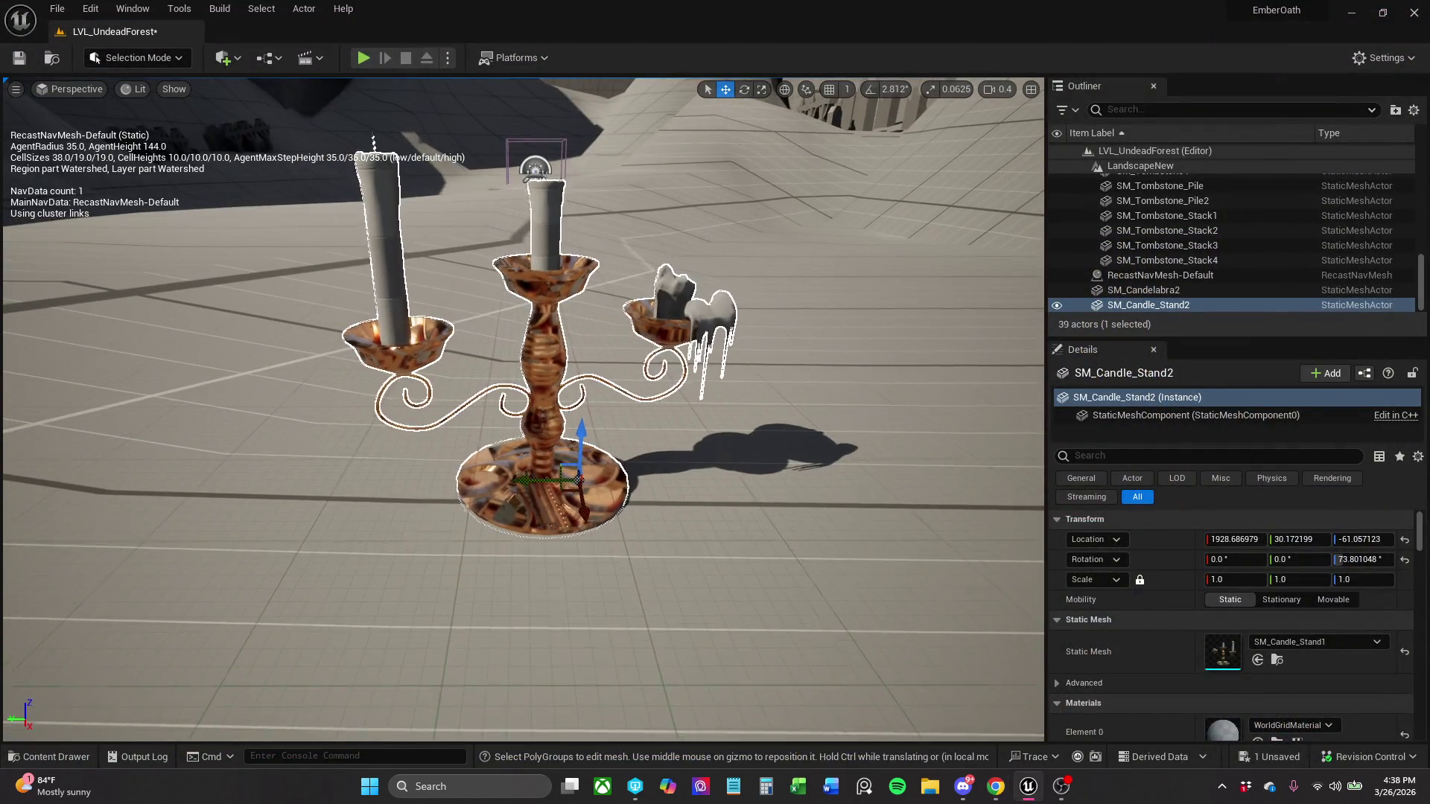
{"action": "left_click", "coordinate": [1185, 295]}
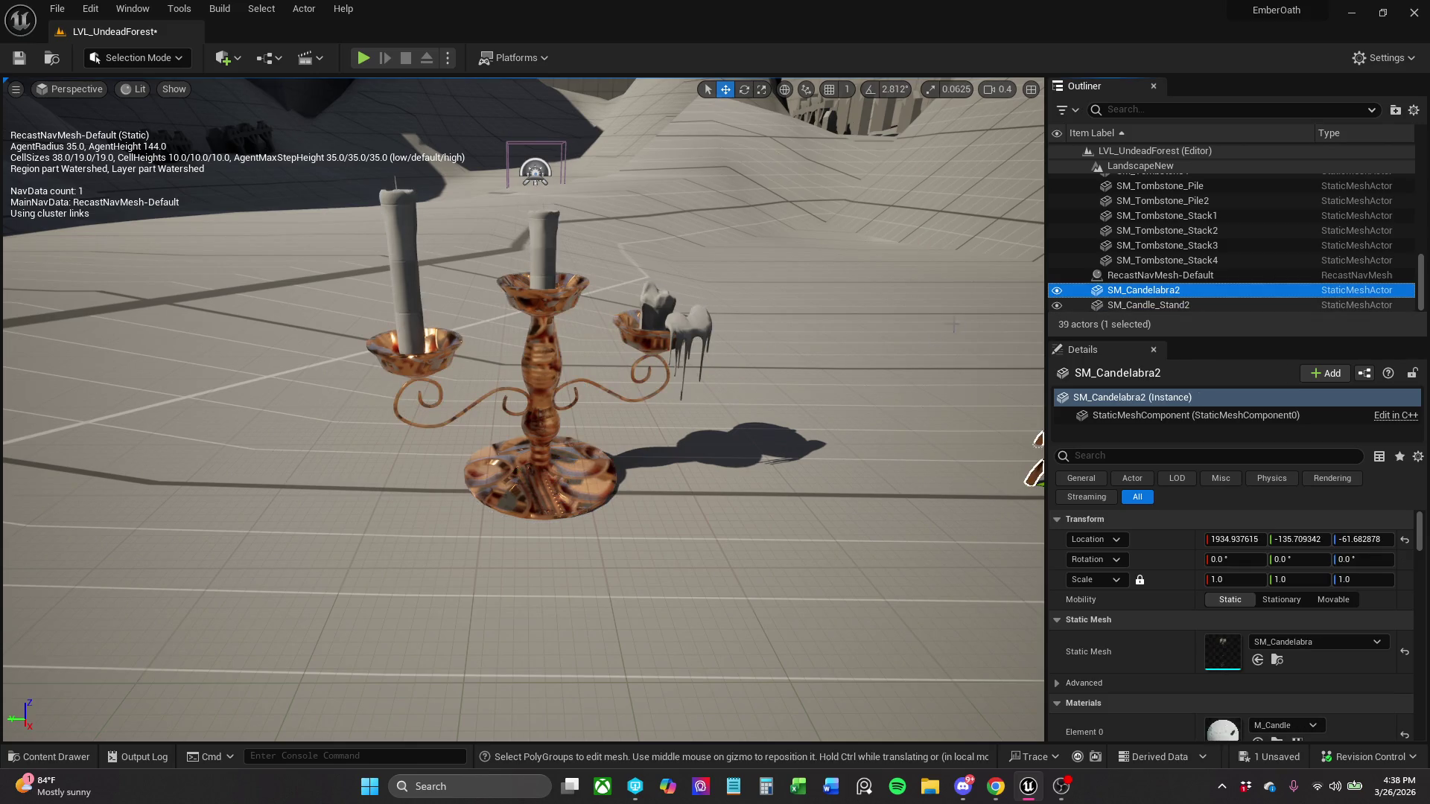
{"action": "scroll", "coordinate": [1184, 298], "scroll_direction": "up", "scroll_amount": 3}
{"action": "key", "text": "f"}
{"action": "mouse_move", "coordinate": [727, 361]}
{"action": "left_mouse_down"}
{"action": "mouse_move", "coordinate": [862, 326]}
{"action": "mouse_move", "coordinate": [726, 361]}
{"action": "left_mouse_up"}
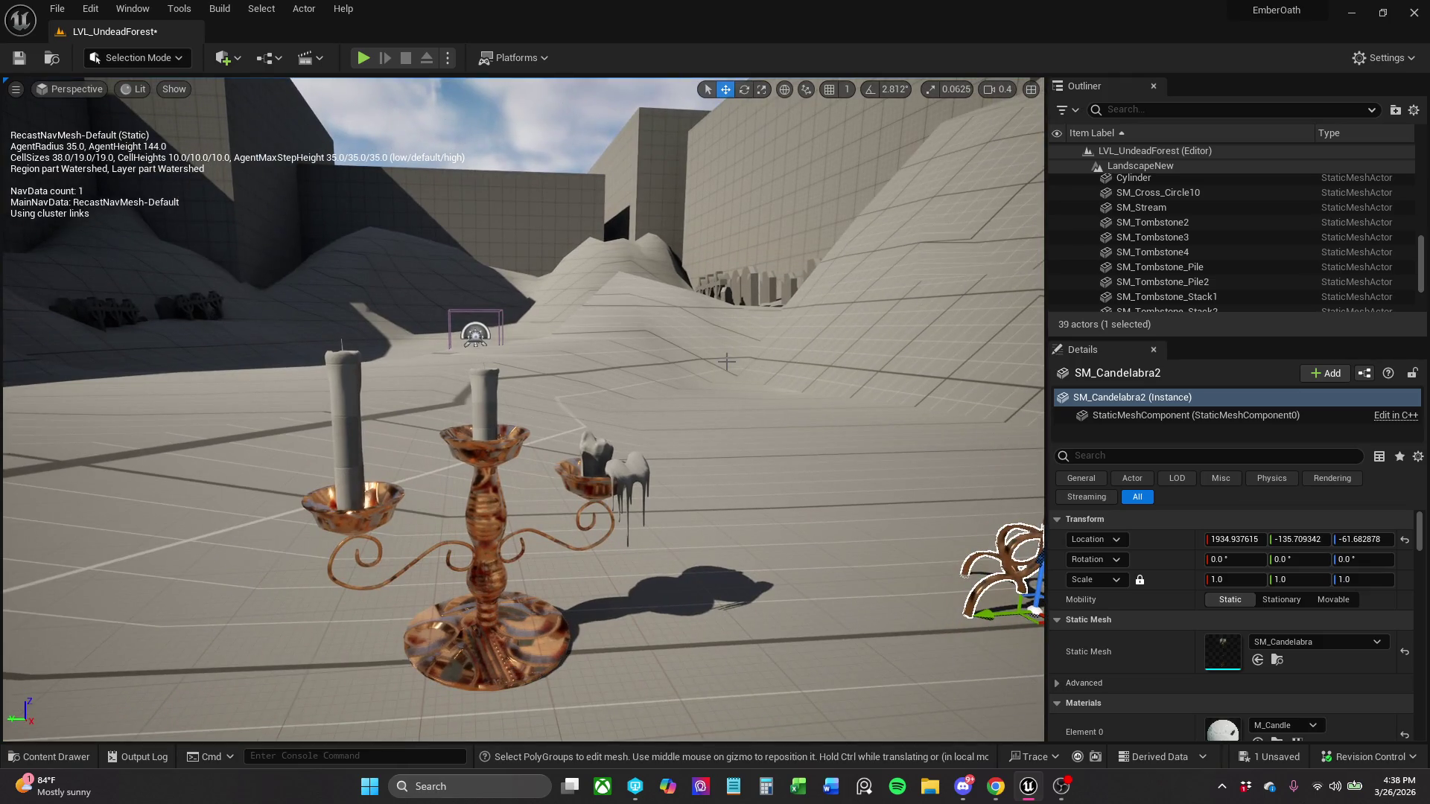
{"action": "key", "text": "Delete"}
{"action": "left_click", "coordinate": [489, 465]}
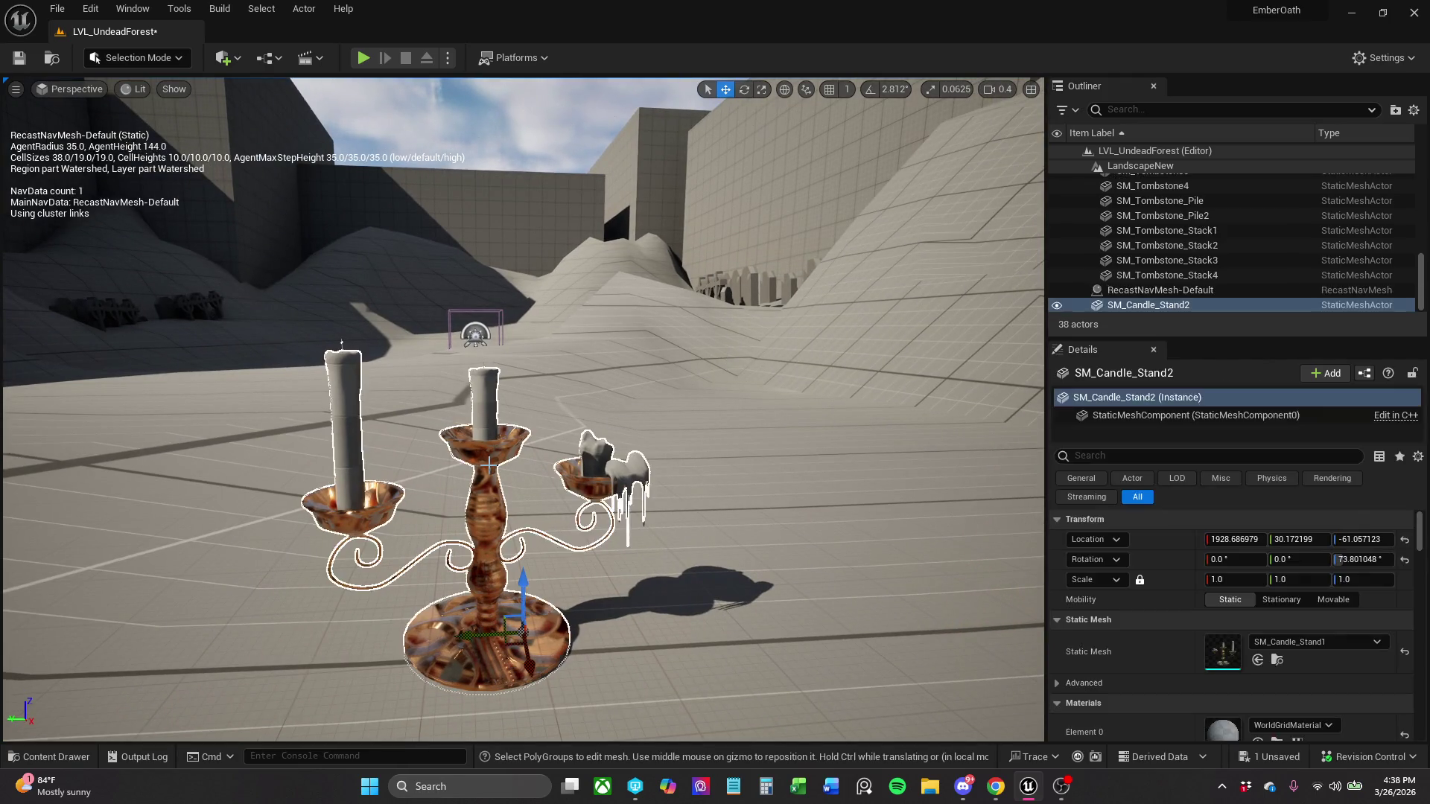
- Delete SM_Candle_Stand2 from the level and save all unsaved levels and assets
{"action": "key", "text": "Delete"}
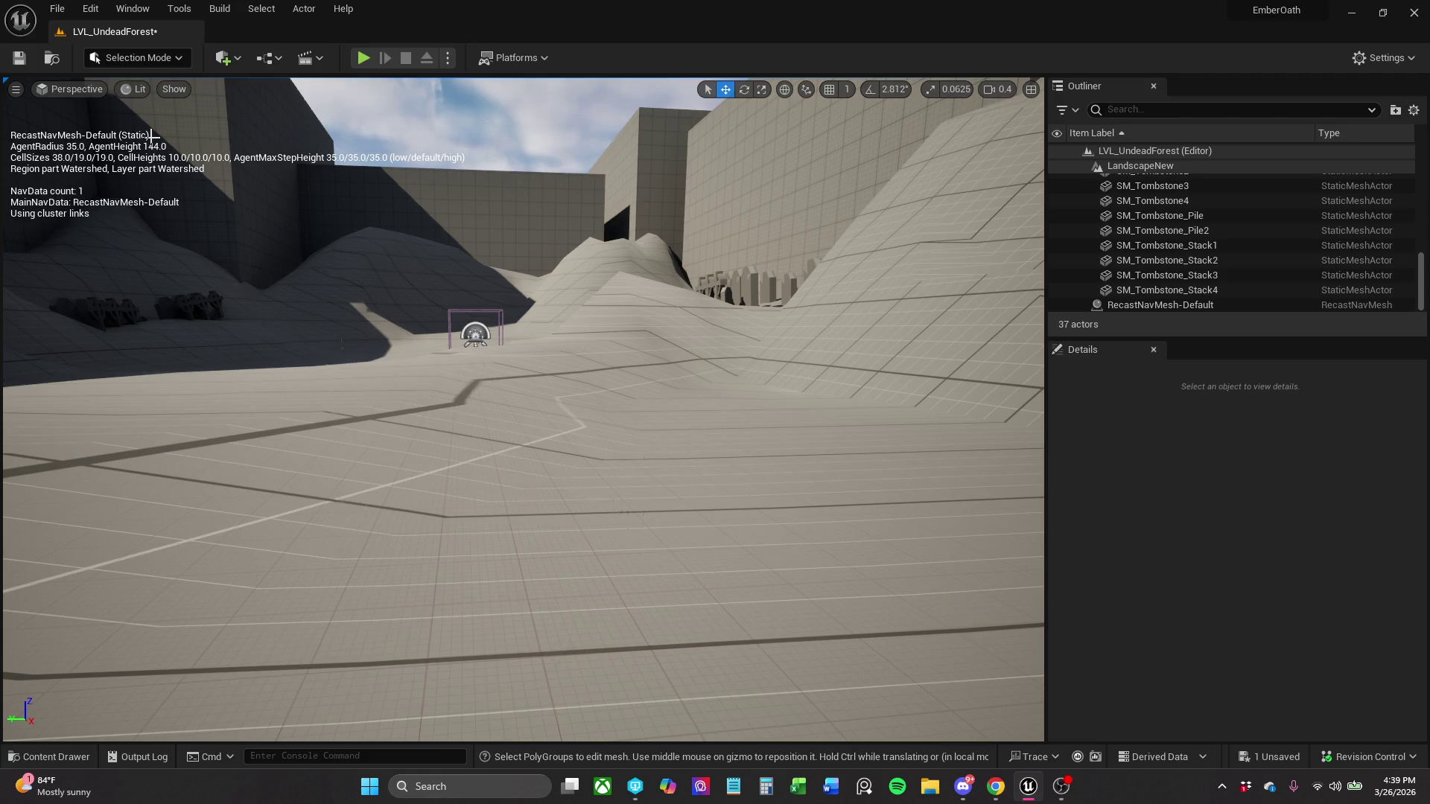
{"action": "left_click", "coordinate": [54, 9]}
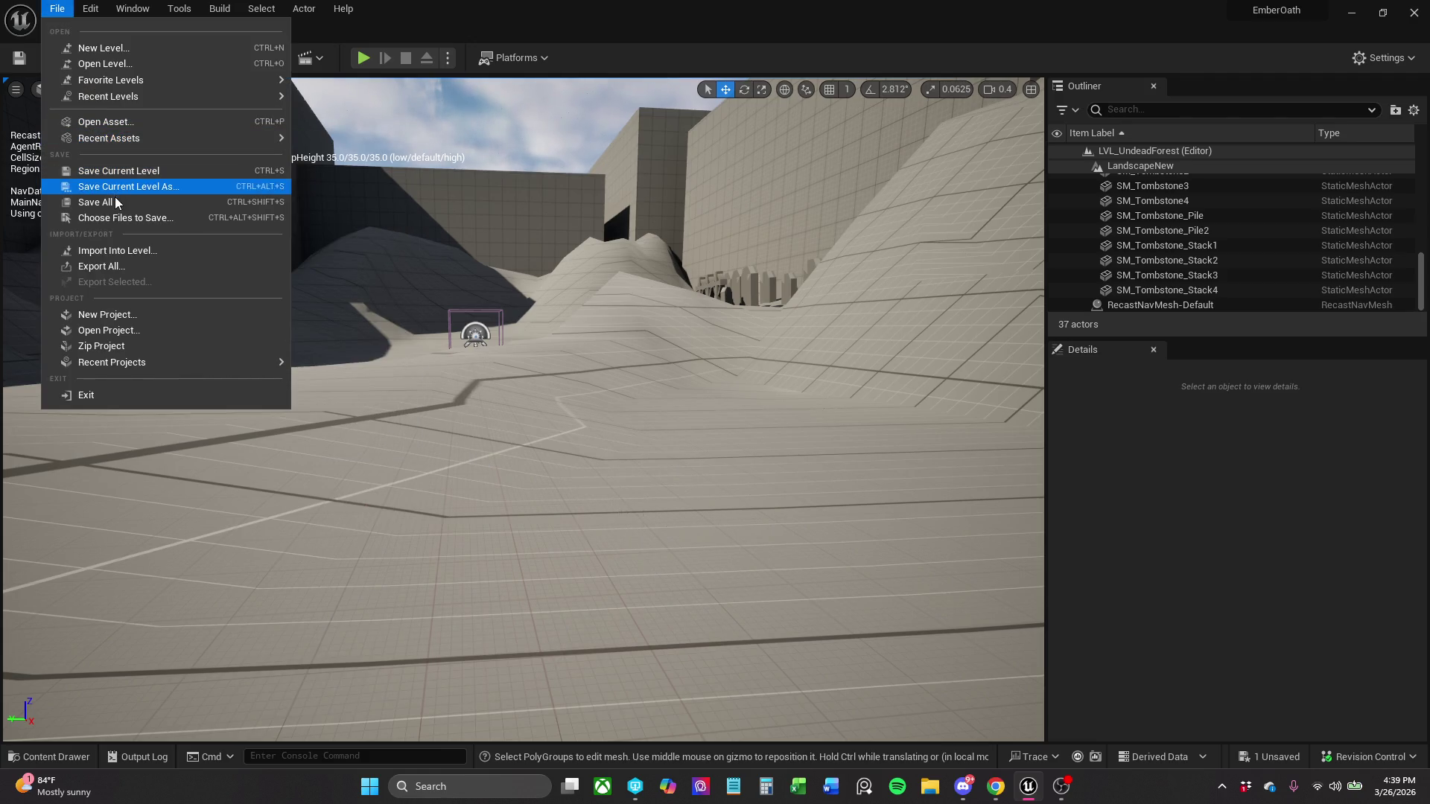
{"action": "left_click", "coordinate": [113, 202]}
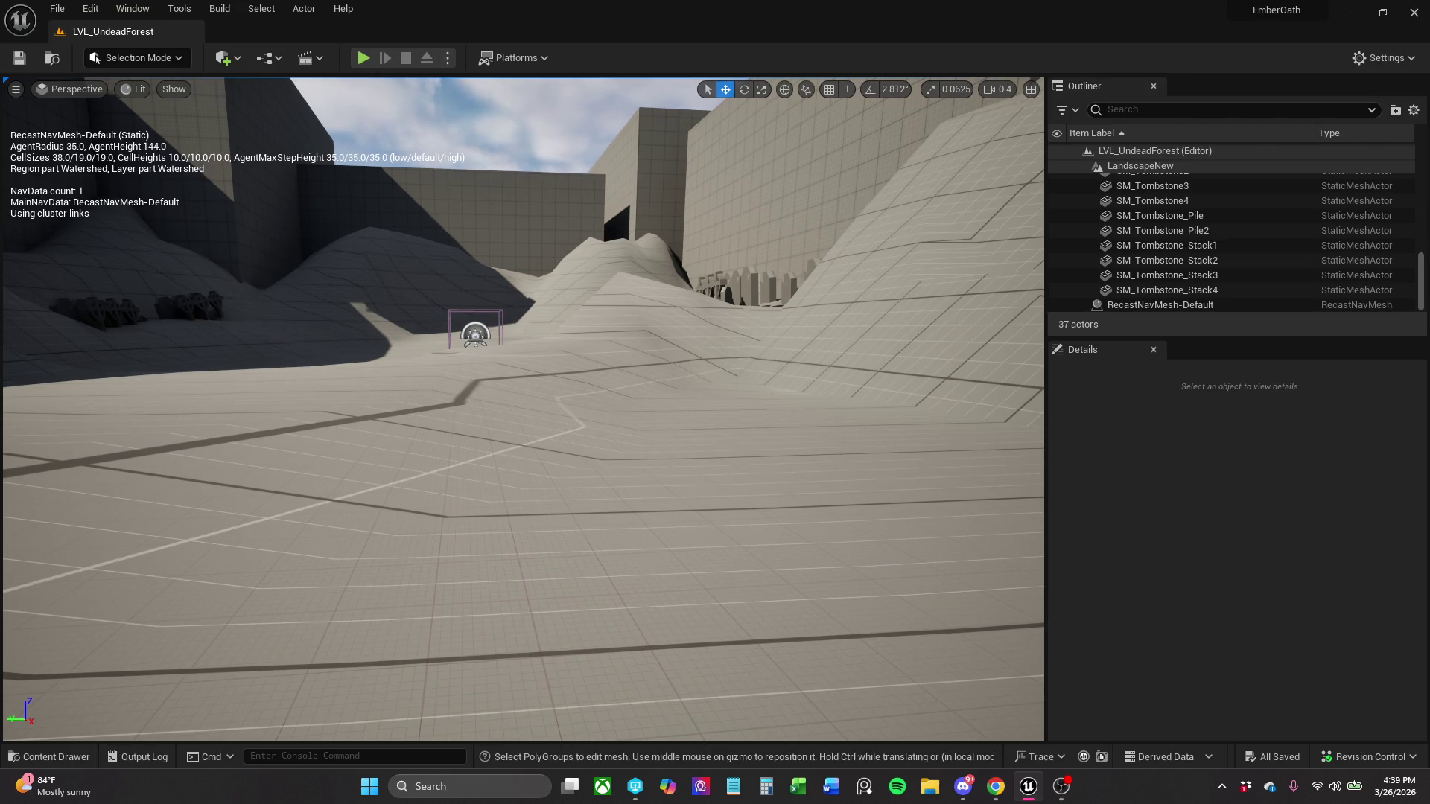
{"action": "left_click_drag", "start_coordinate": [524, 409], "coordinate": [524, 409]}
{"action": "left_click", "coordinate": [54, 763]}
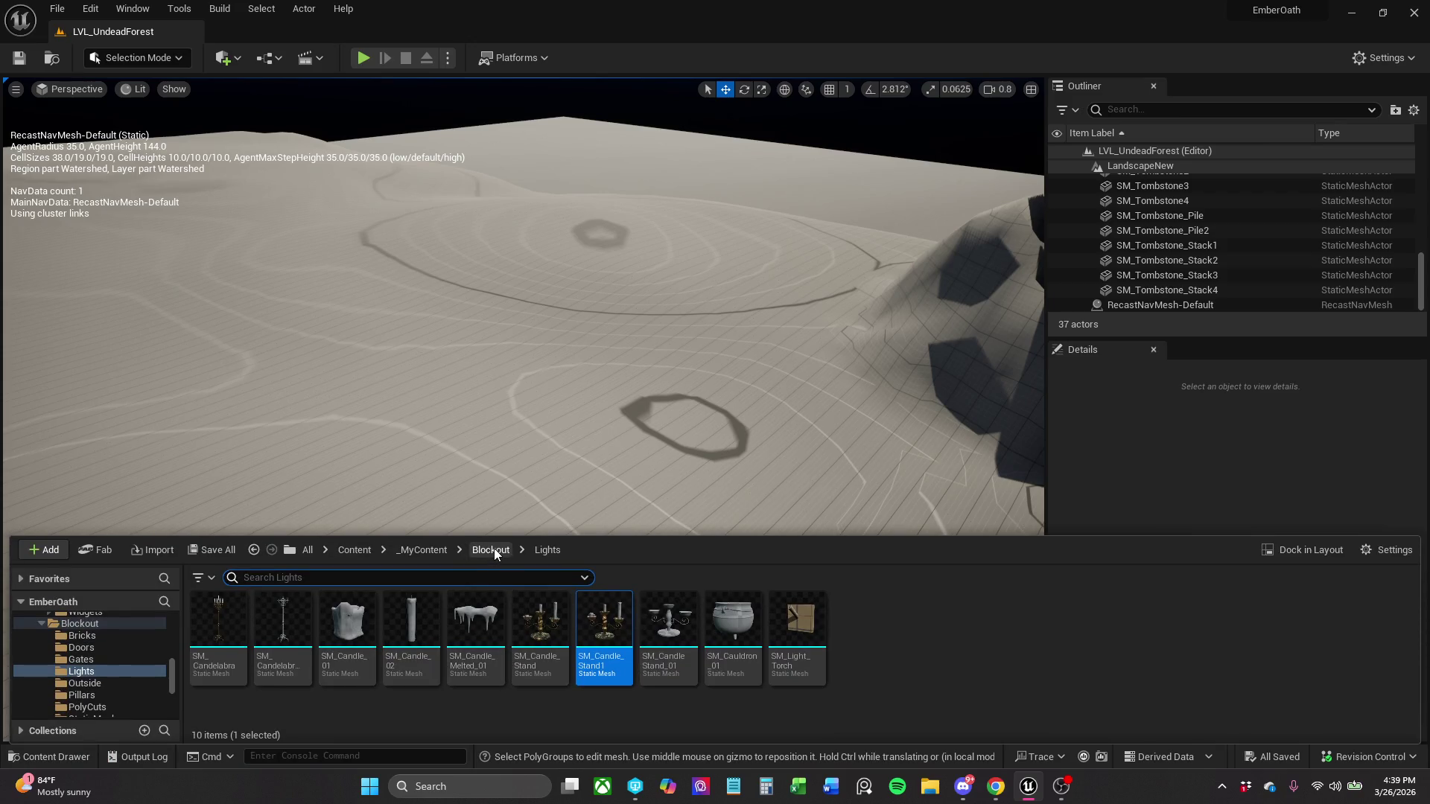
- Place a Char_Enemy_Goblin from _MyContent/Characters/Enemy onto the landscape
{"action": "left_click", "coordinate": [494, 552]}
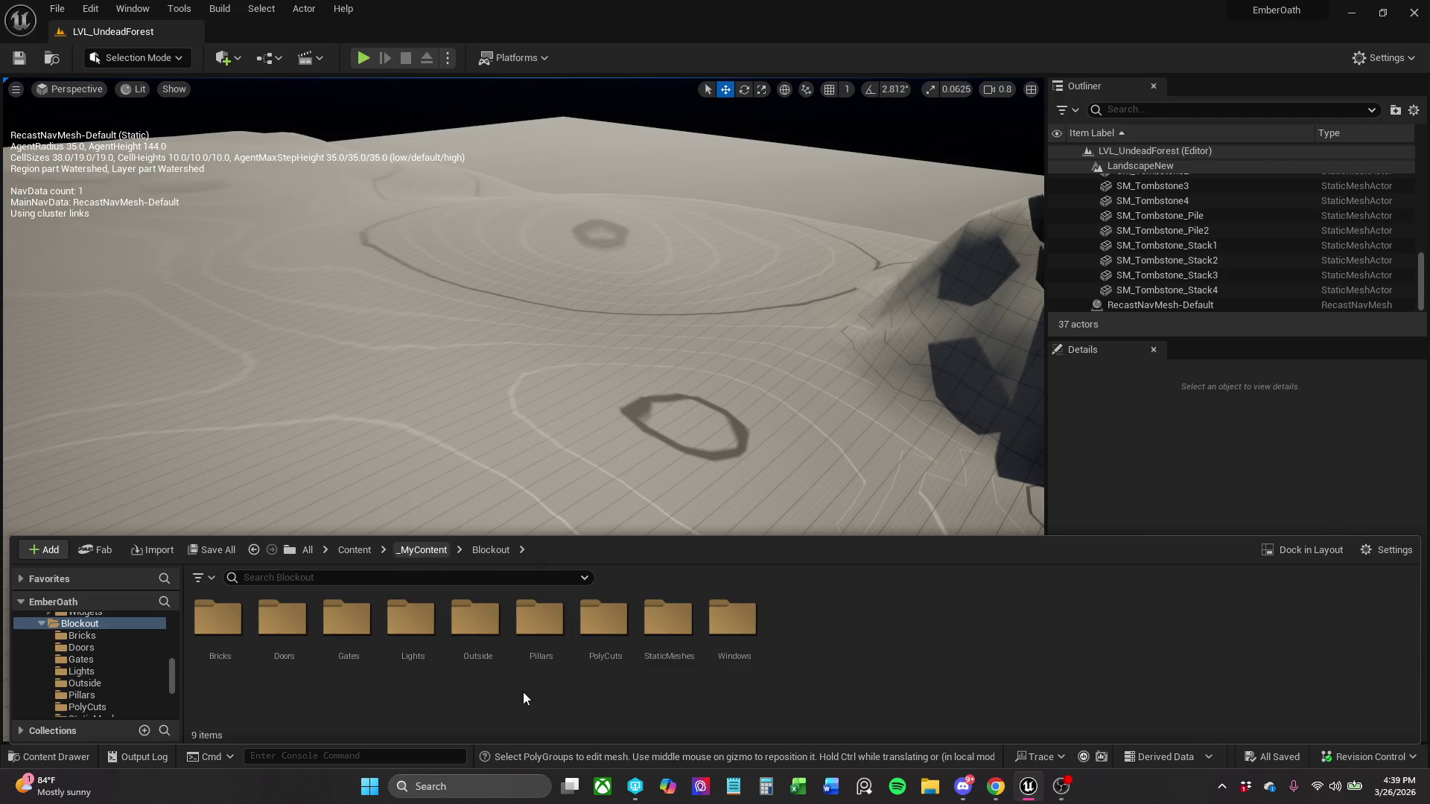
{"action": "left_click", "coordinate": [427, 550]}
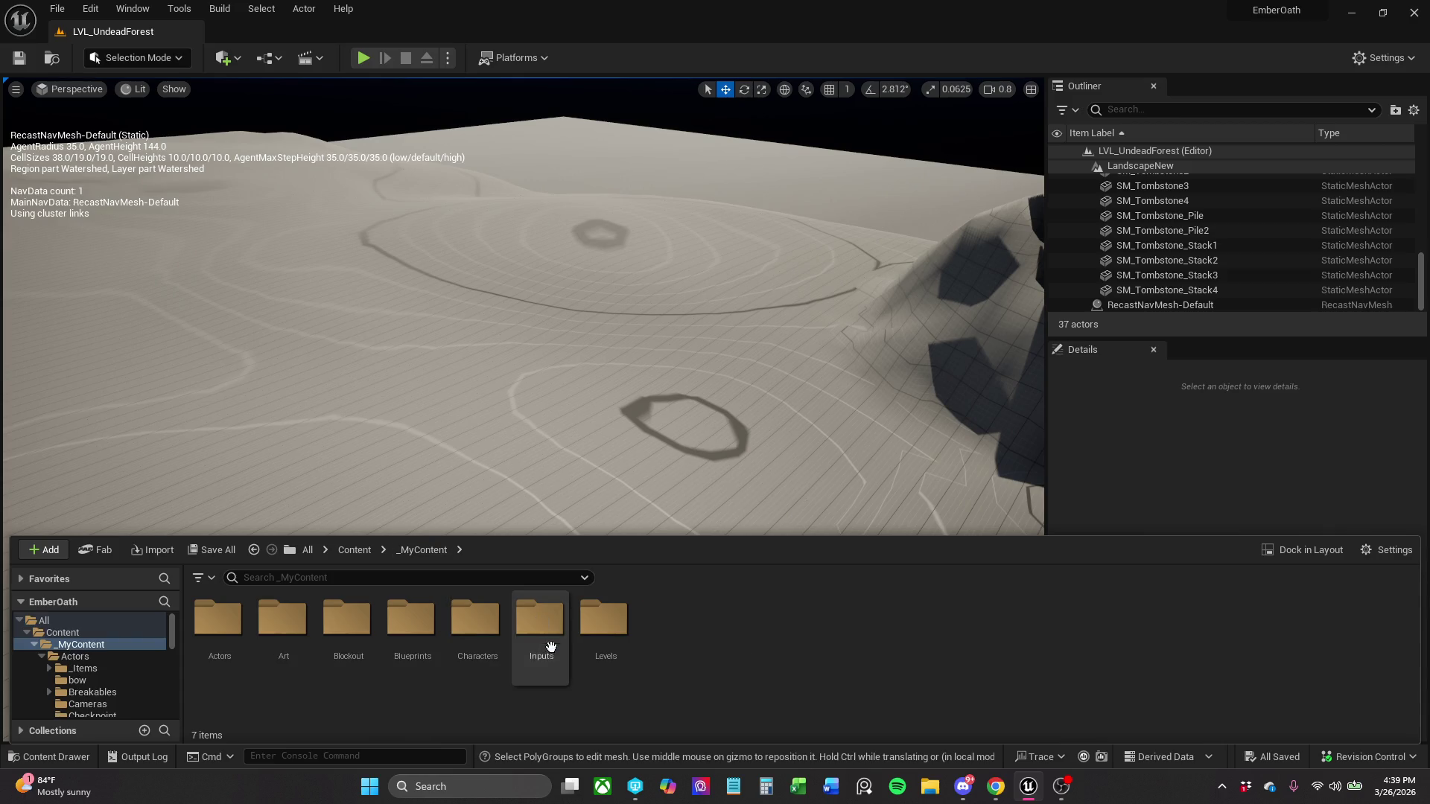
{"action": "double_click", "coordinate": [486, 648]}
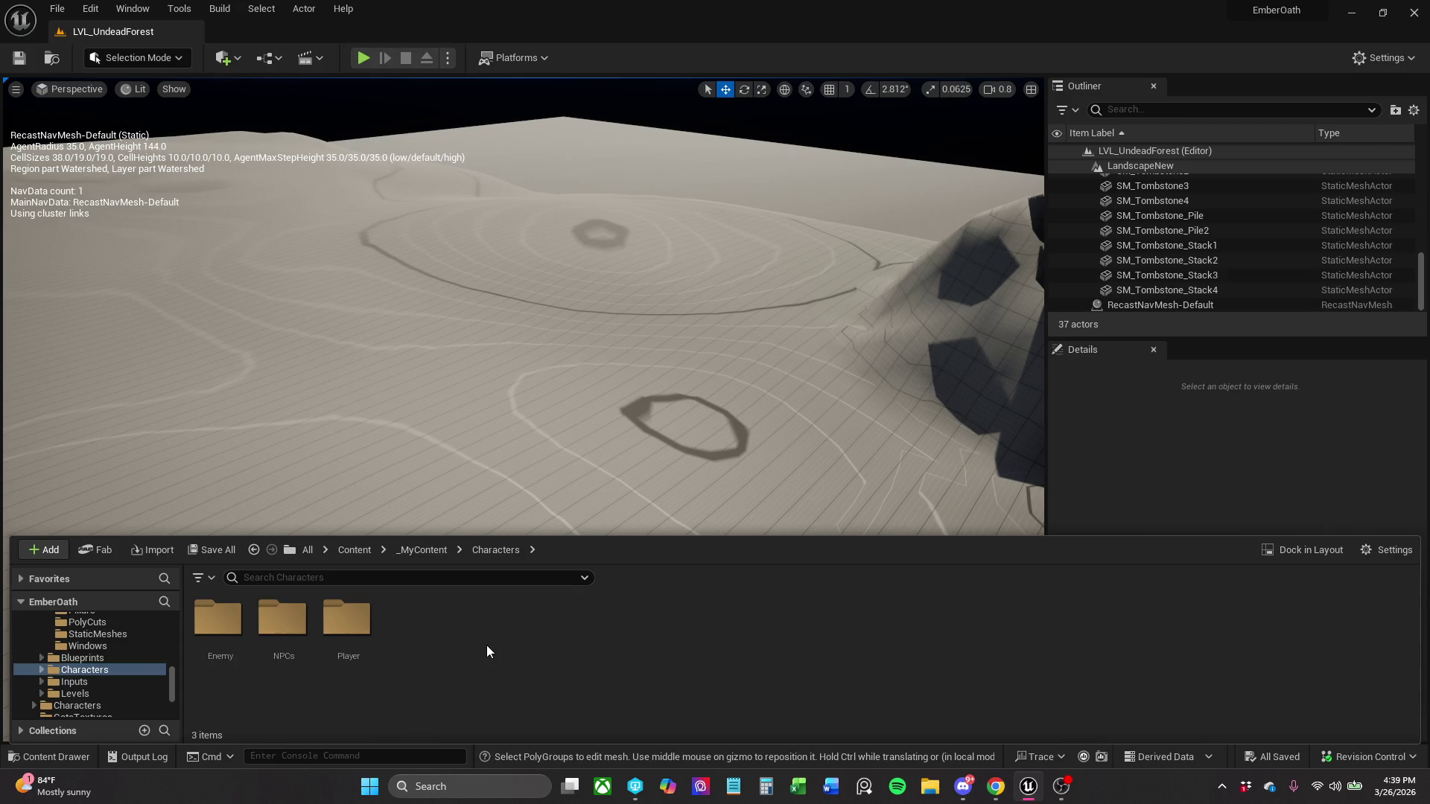
{"action": "double_click", "coordinate": [218, 647]}
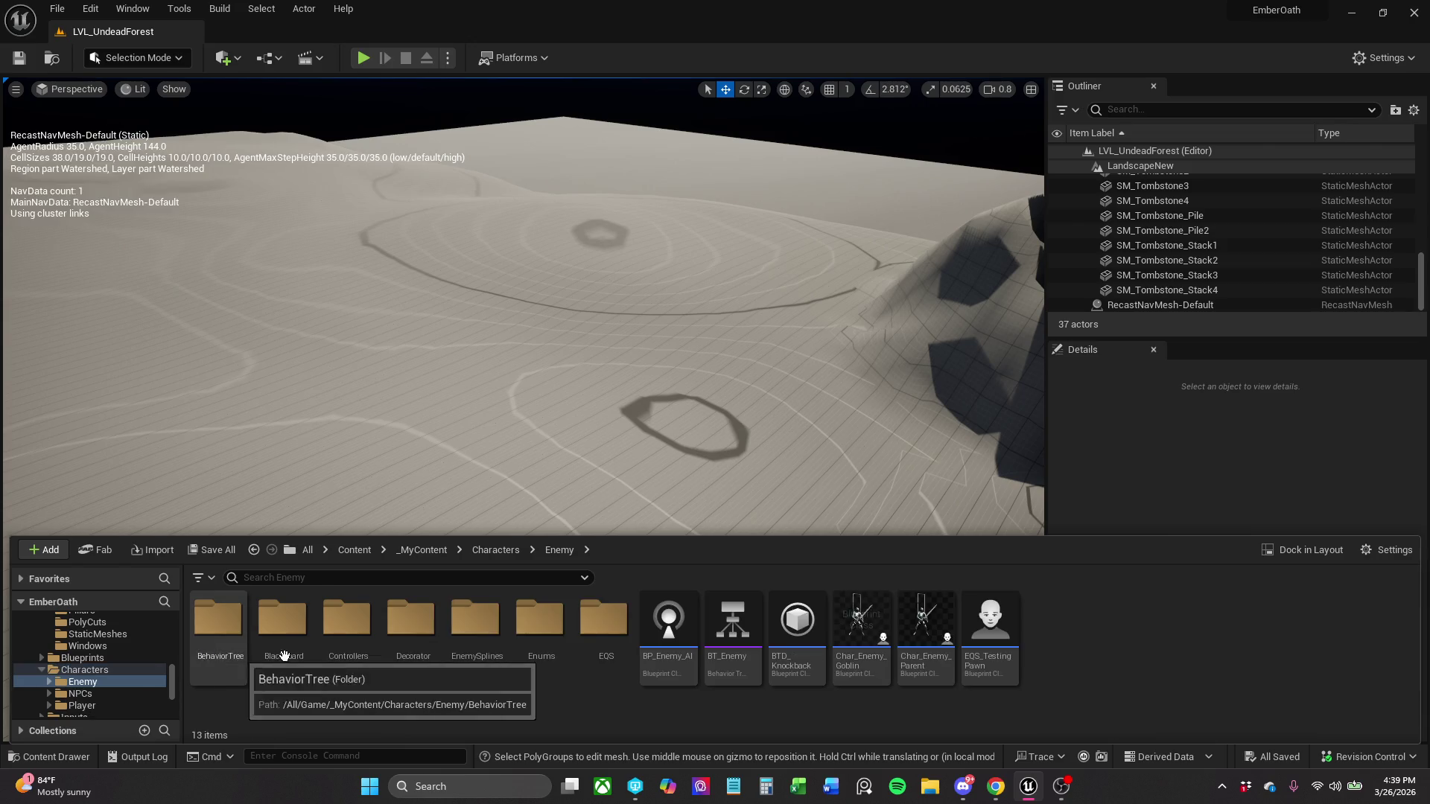
{"action": "left_click", "coordinate": [863, 624]}
{"action": "mouse_move", "coordinate": [520, 274]}
{"action": "left_mouse_down"}
{"action": "mouse_move", "coordinate": [446, 223]}
{"action": "mouse_move", "coordinate": [383, 217]}
{"action": "left_mouse_up"}
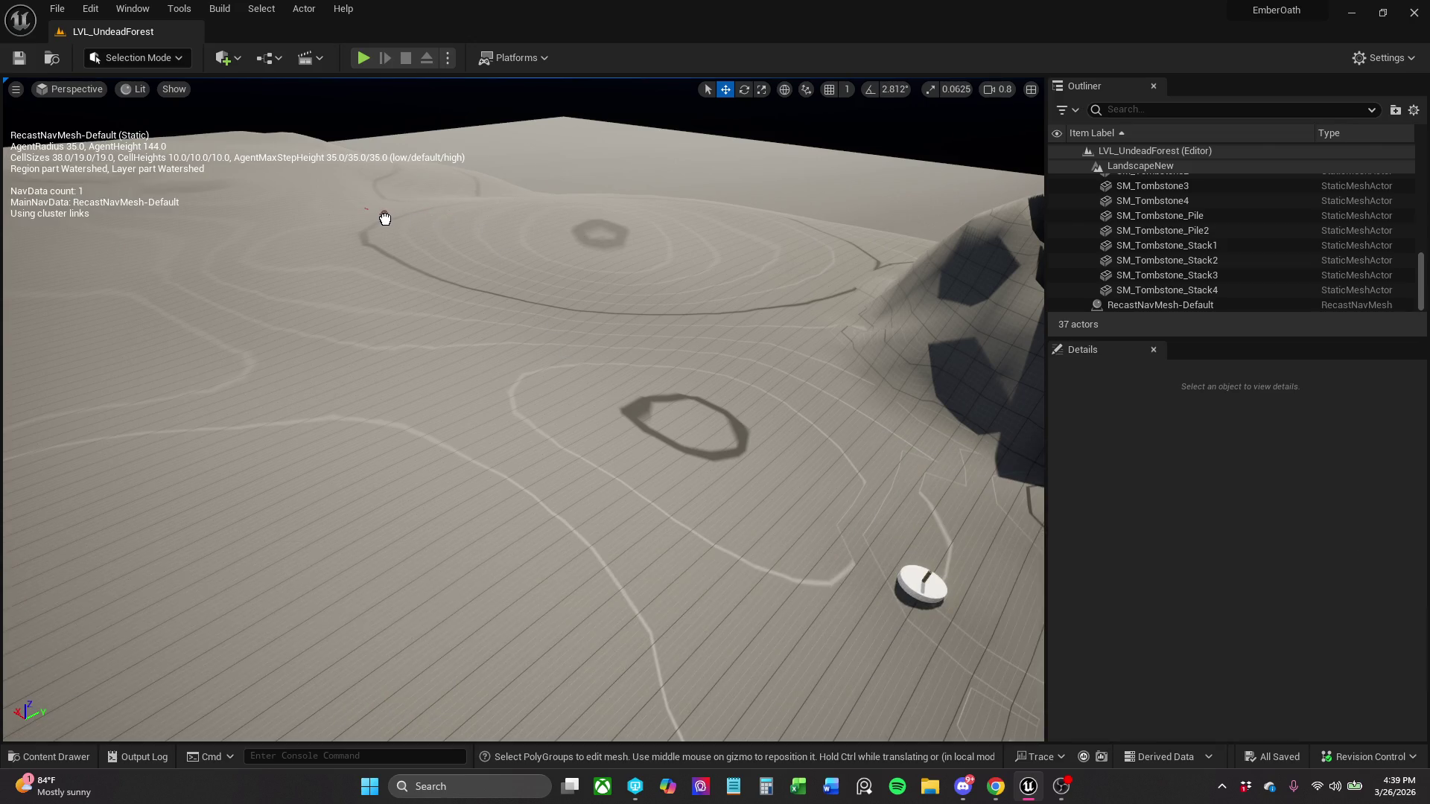
- Add three more goblins to the level, sliding the third one across the ground
{"action": "left_click", "coordinate": [87, 758]}
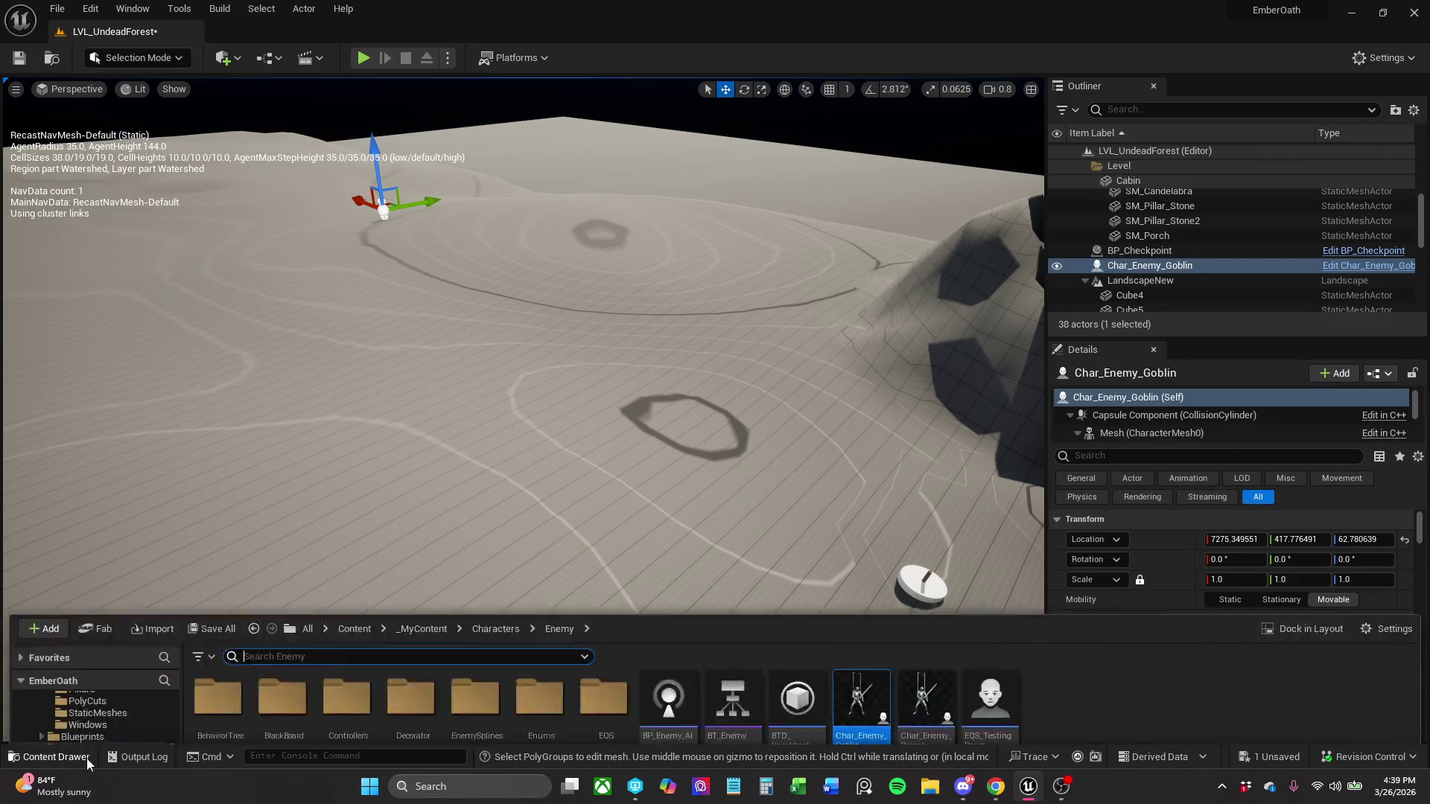
{"action": "left_click_drag", "start_coordinate": [849, 660], "coordinate": [737, 336]}
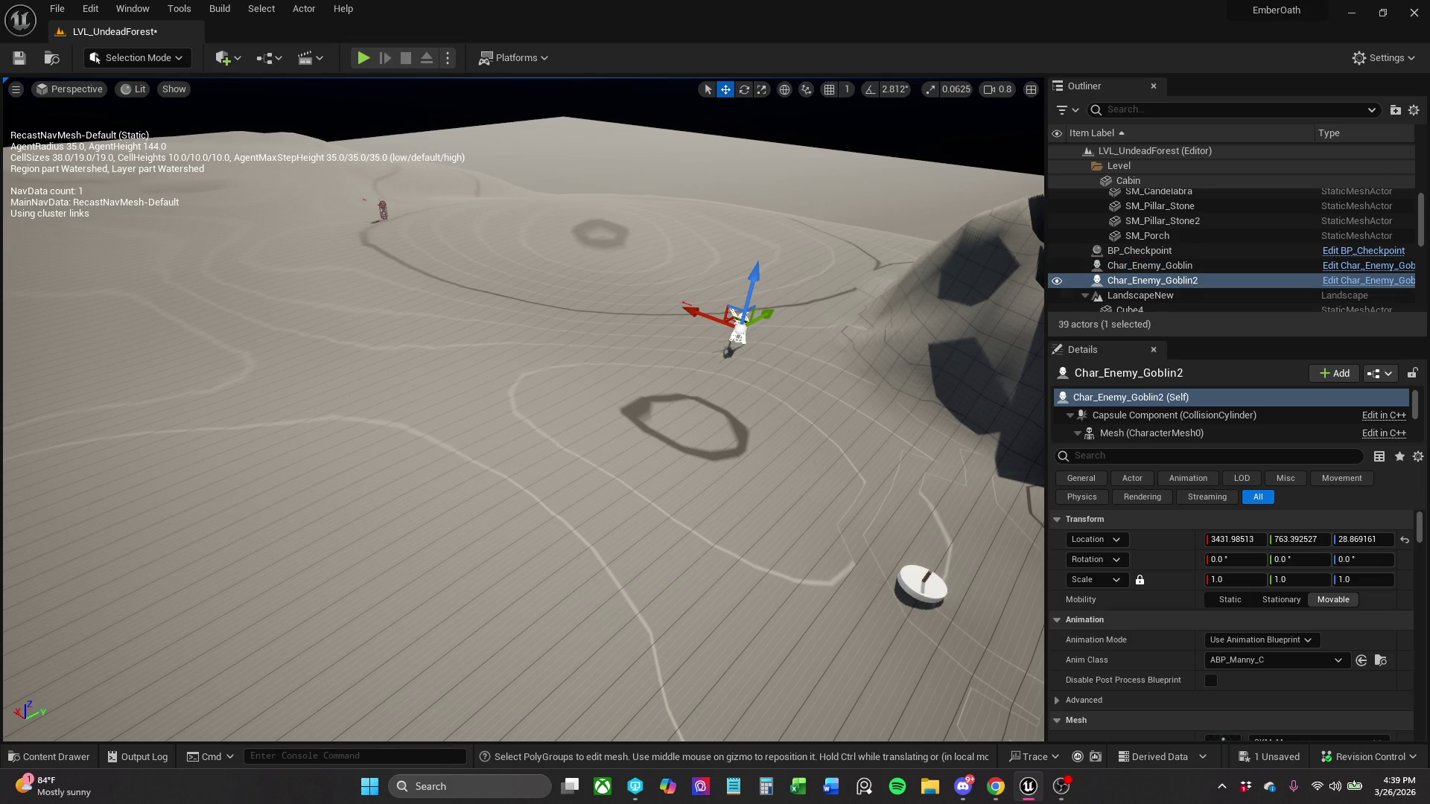
{"action": "left_click", "coordinate": [52, 757]}
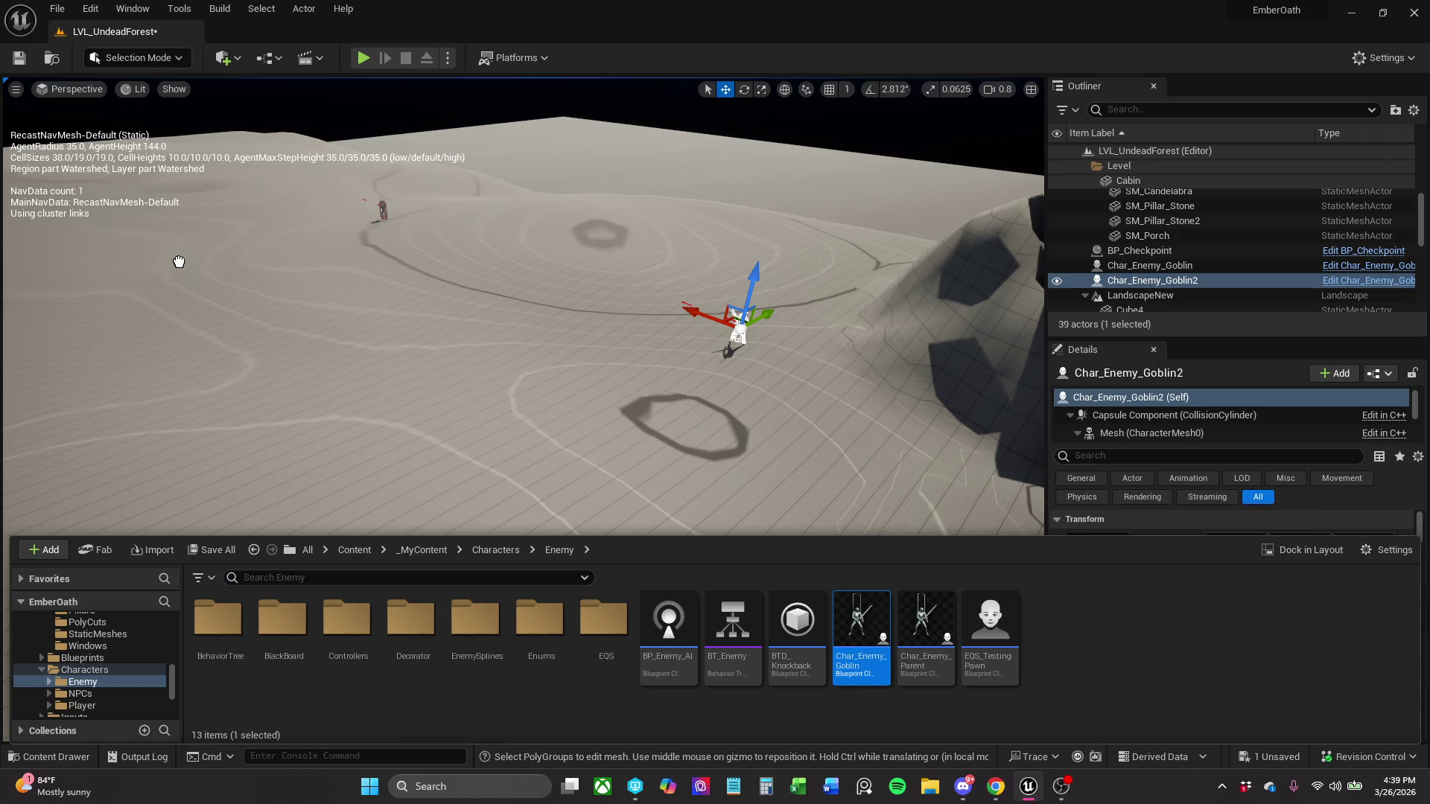
{"action": "key", "text": "ctrl+space"}
{"action": "left_click_drag", "start_coordinate": [9, 261], "coordinate": [17, 227]}
{"action": "left_click_drag", "start_coordinate": [90, 257], "coordinate": [112, 257]}
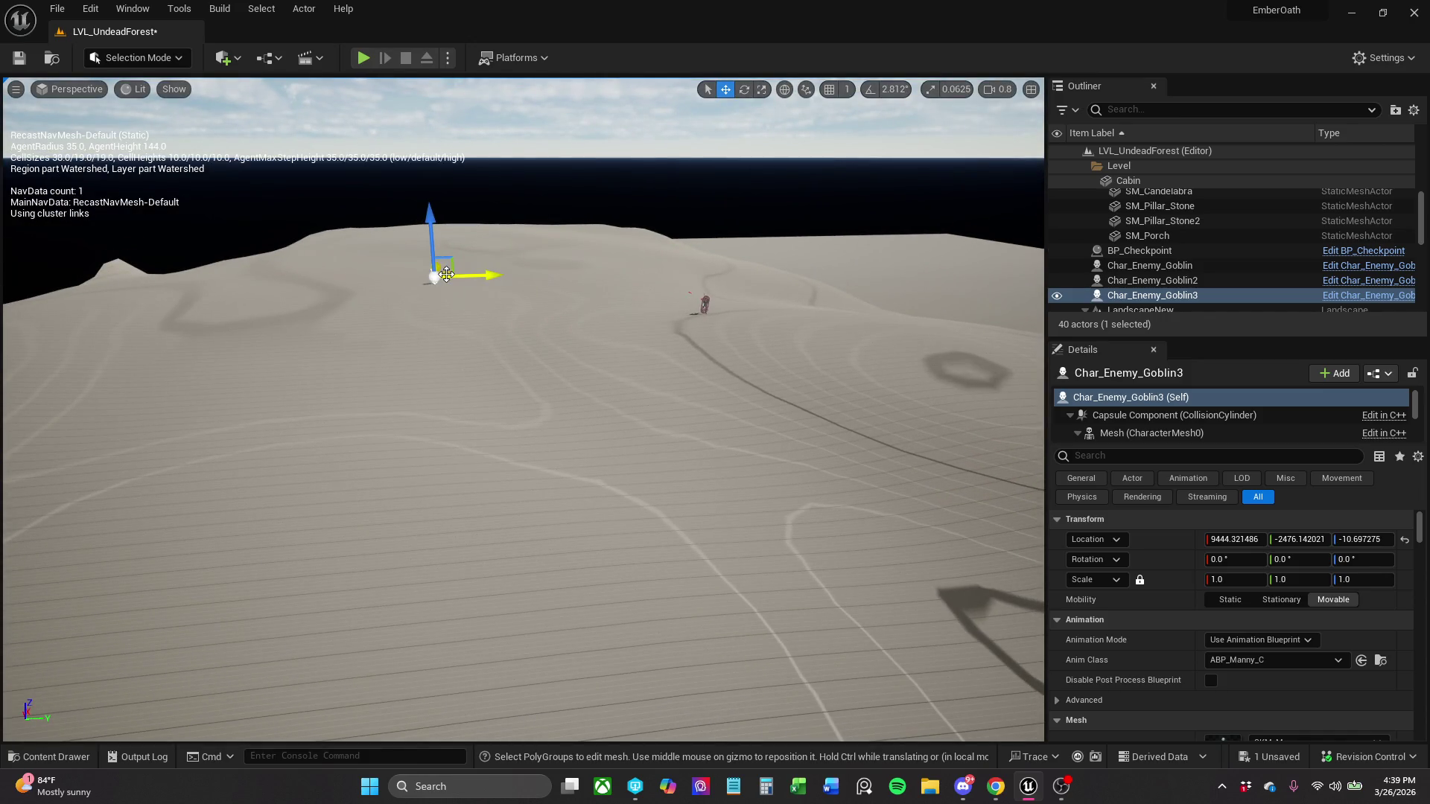
{"action": "left_click_drag", "start_coordinate": [438, 275], "coordinate": [408, 268]}
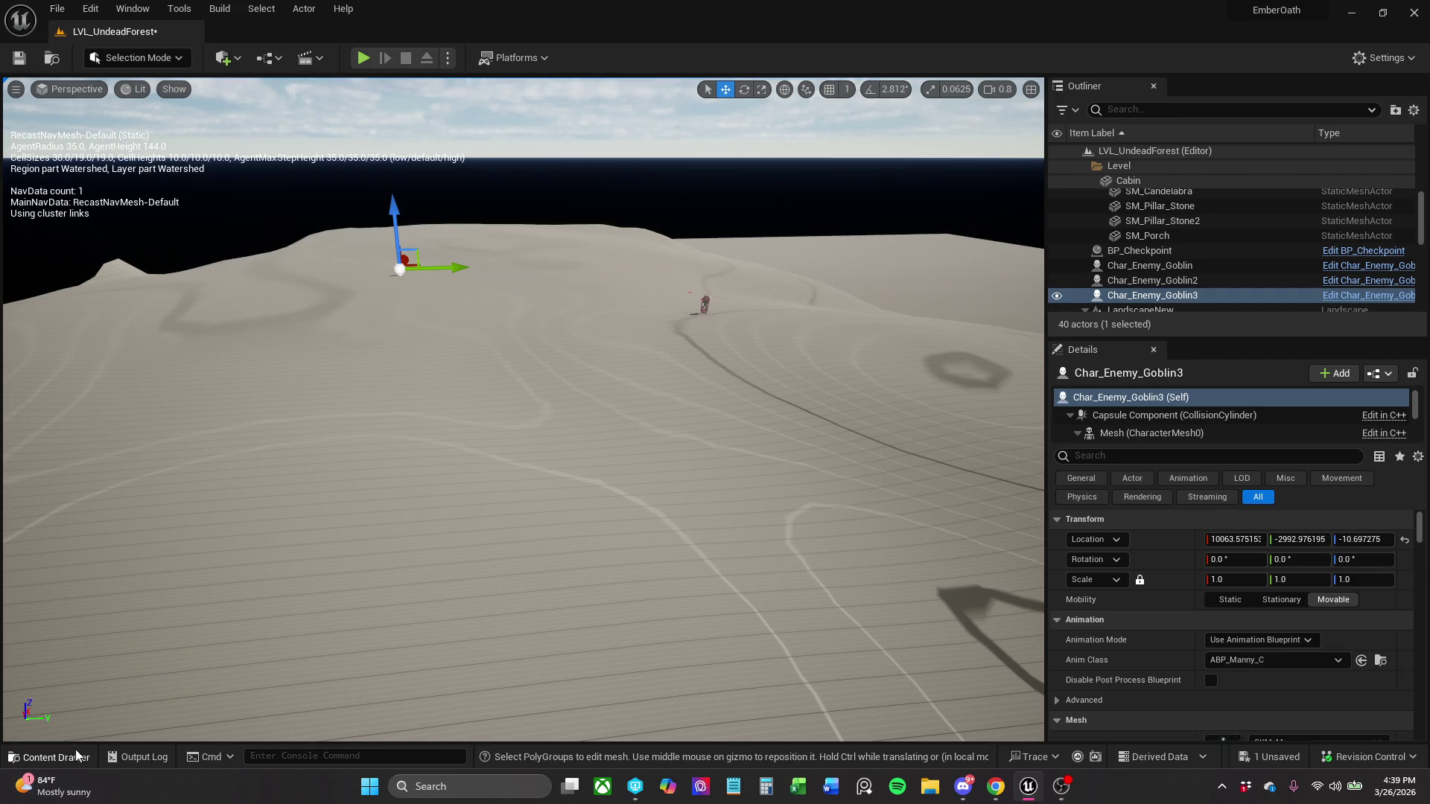
{"action": "left_click", "coordinate": [51, 757]}
{"action": "mouse_move", "coordinate": [857, 654]}
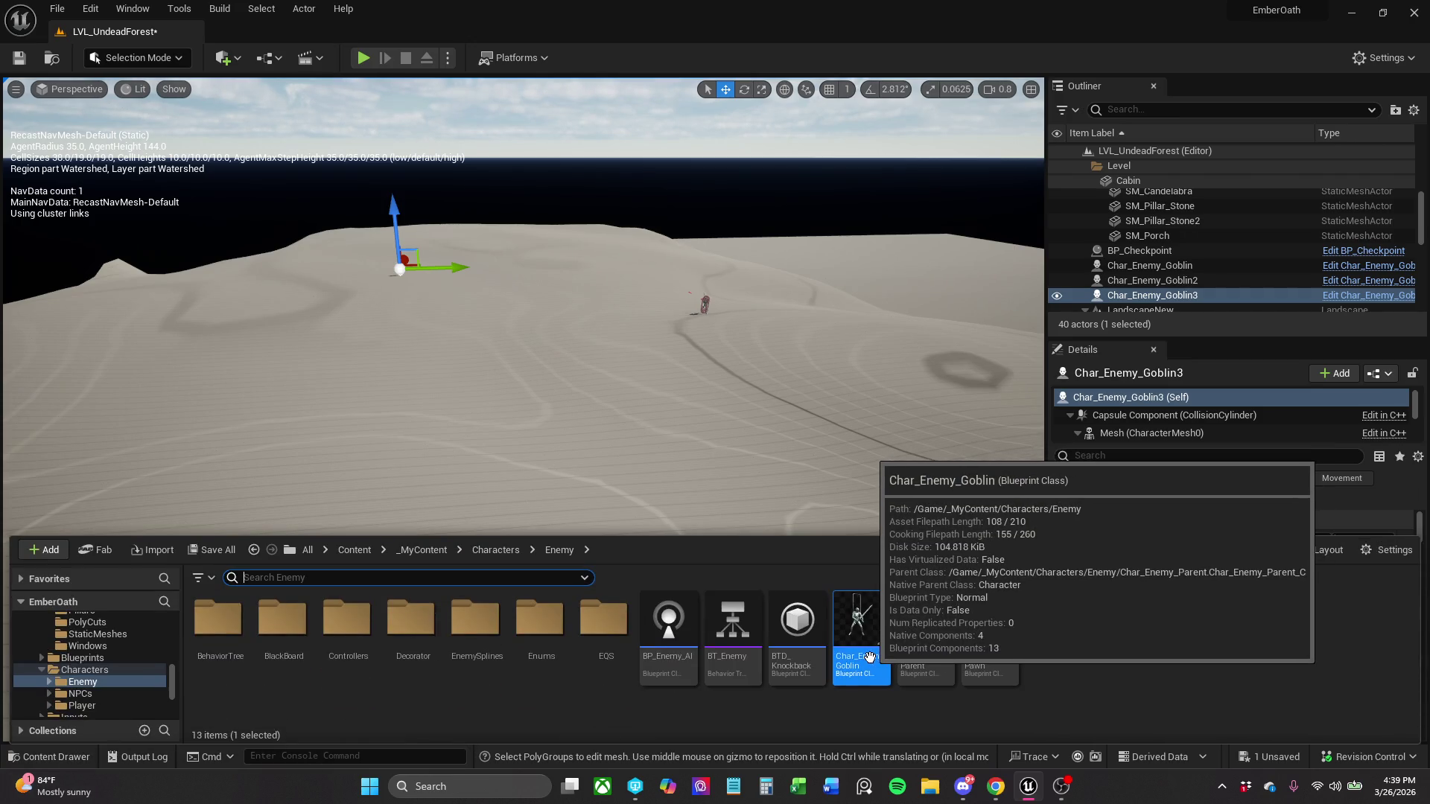
{"action": "mouse_move", "coordinate": [395, 397]}
{"action": "left_mouse_down"}
{"action": "mouse_move", "coordinate": [141, 431]}
{"action": "mouse_move", "coordinate": [54, 418]}
{"action": "mouse_move", "coordinate": [32, 329]}
{"action": "mouse_move", "coordinate": [123, 365]}
{"action": "mouse_move", "coordinate": [181, 333]}
{"action": "mouse_move", "coordinate": [411, 351]}
{"action": "mouse_move", "coordinate": [365, 368]}
{"action": "mouse_move", "coordinate": [350, 394]}
{"action": "left_mouse_up"}
- Move the first goblin further across the terrain and save the level
{"action": "scroll", "coordinate": [728, 405], "scroll_direction": "up", "scroll_amount": 3}
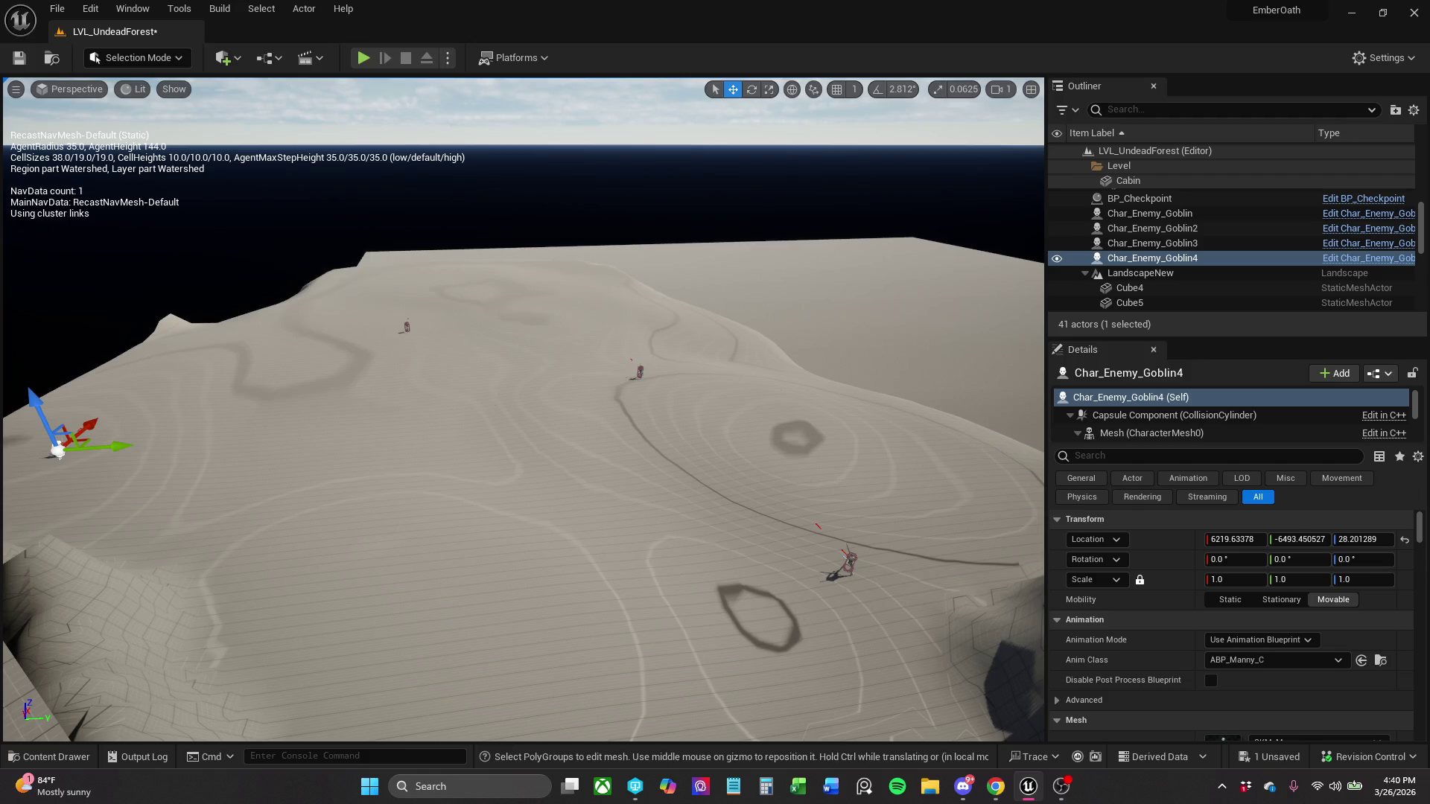
{"action": "left_click", "coordinate": [639, 371]}
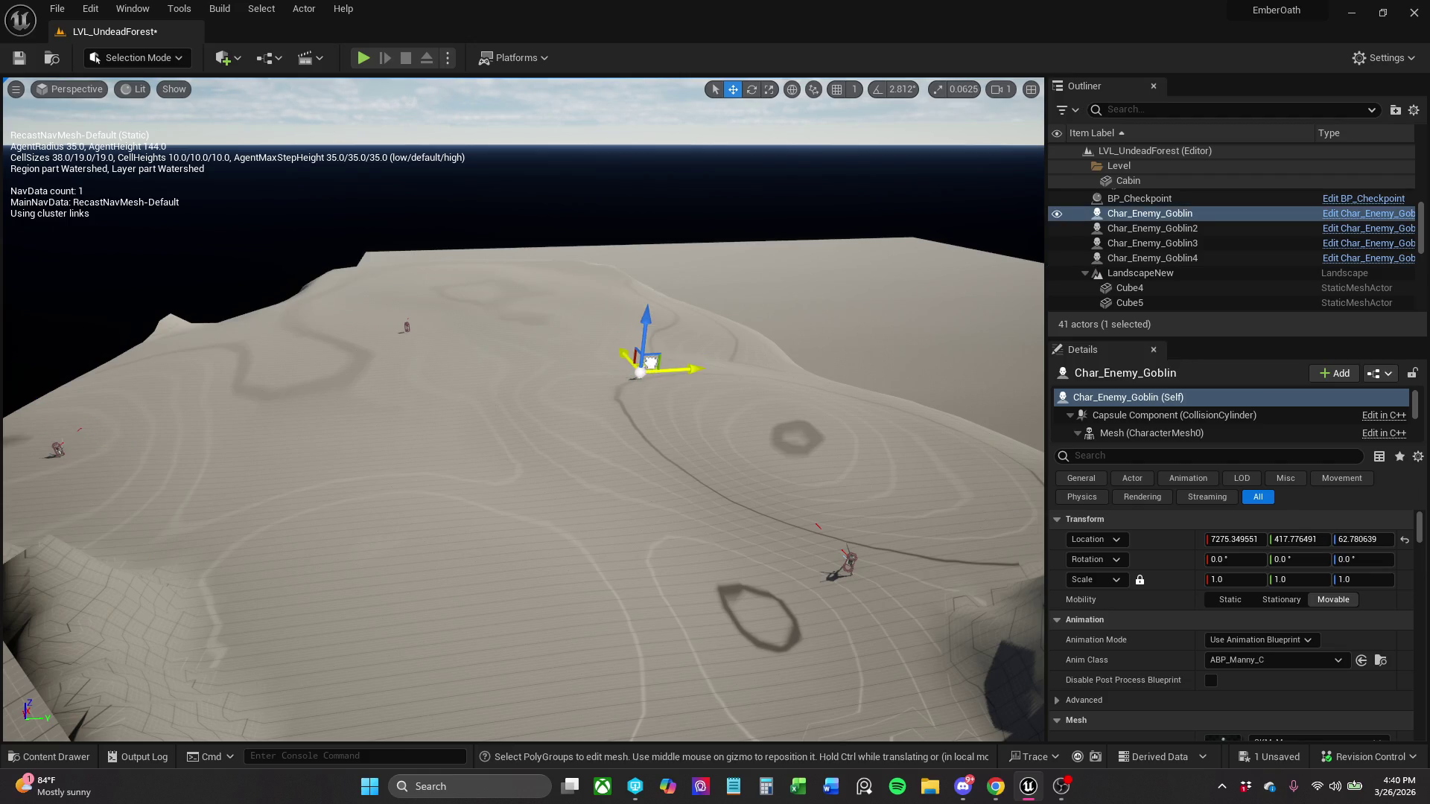
{"action": "left_click_drag", "start_coordinate": [650, 363], "coordinate": [638, 327]}
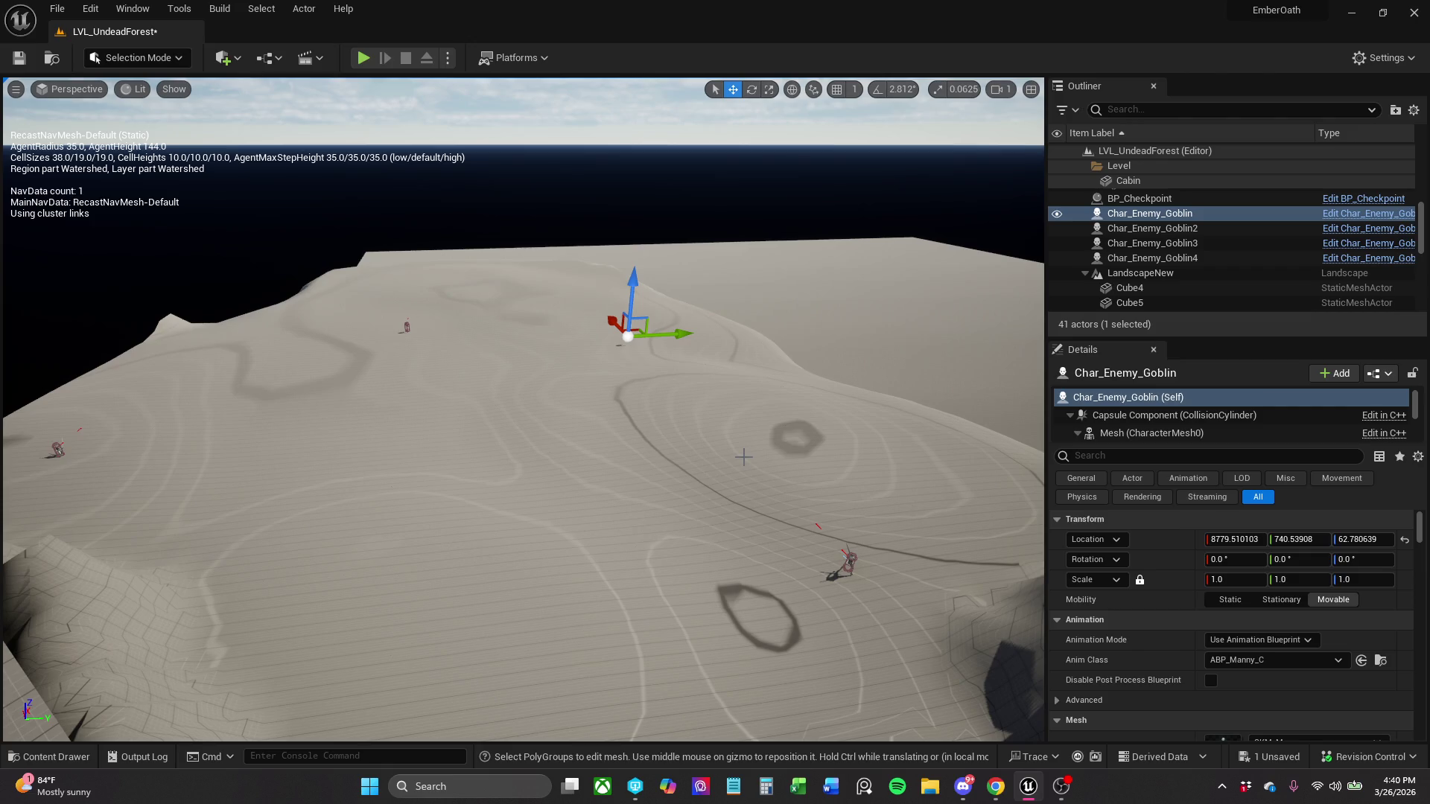
{"action": "left_click", "coordinate": [20, 58]}
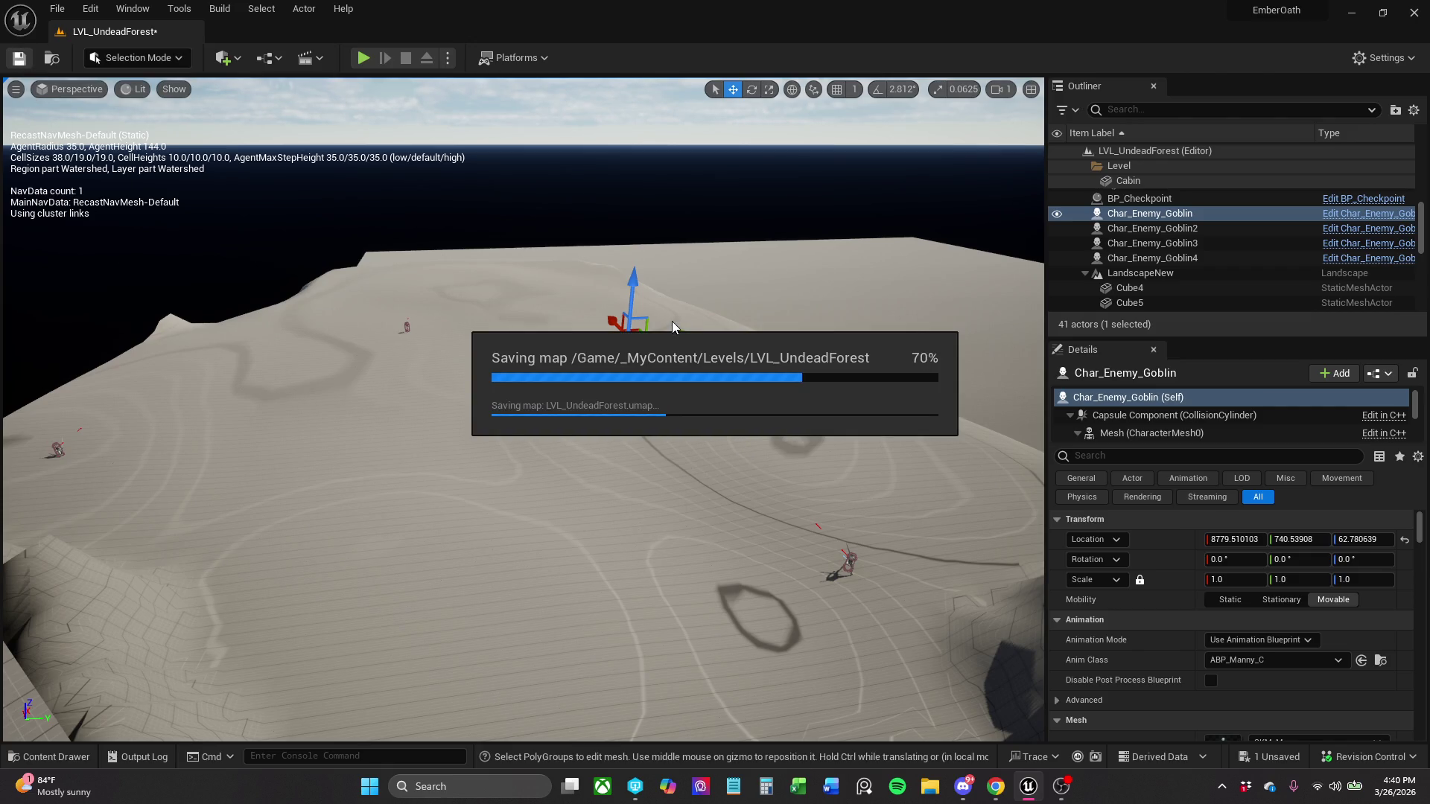
{"action": "left_click_drag", "start_coordinate": [672, 326], "coordinate": [698, 347]}
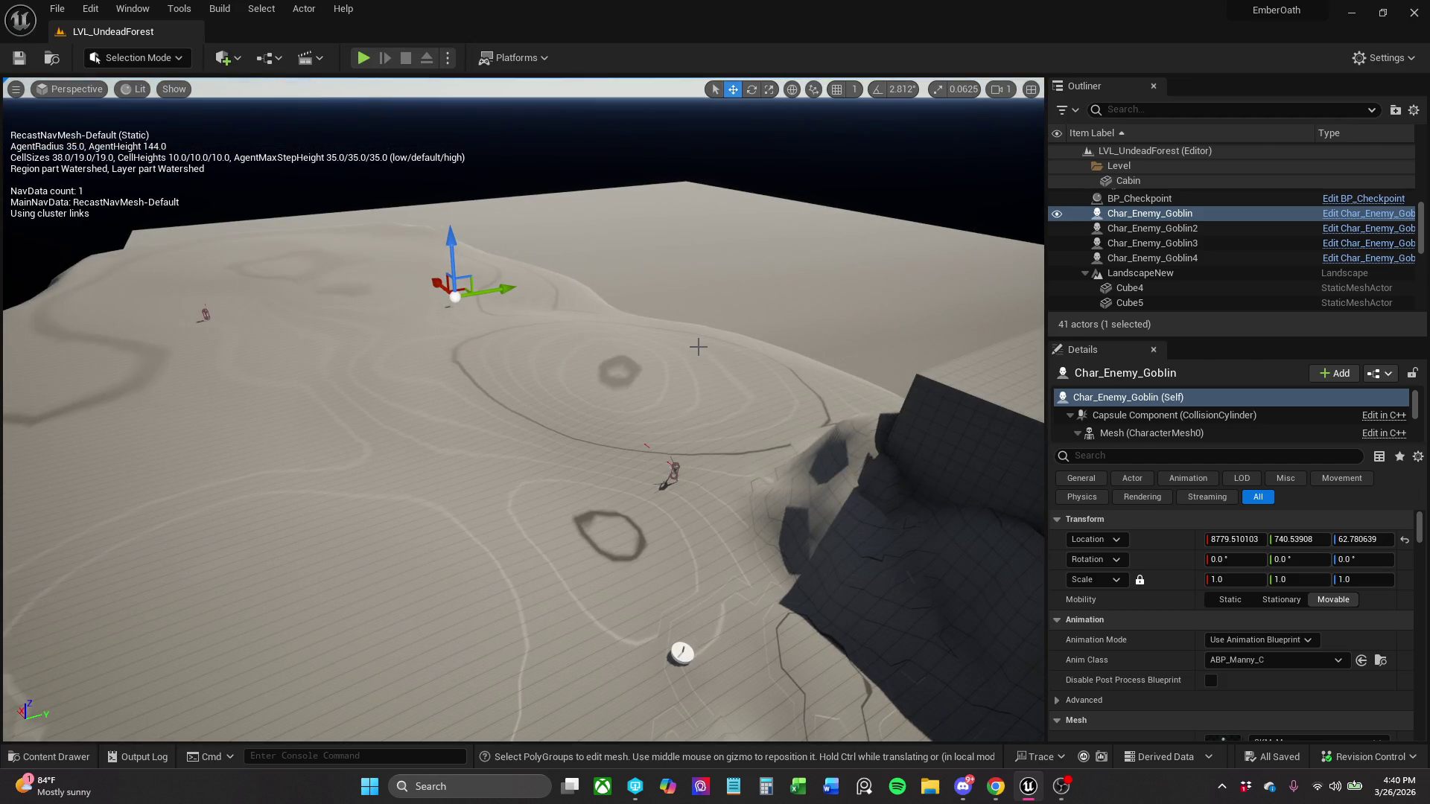
- Place a Char_Enemy_Parent on the landscape and frame the view on it
{"action": "left_click", "coordinate": [46, 757]}
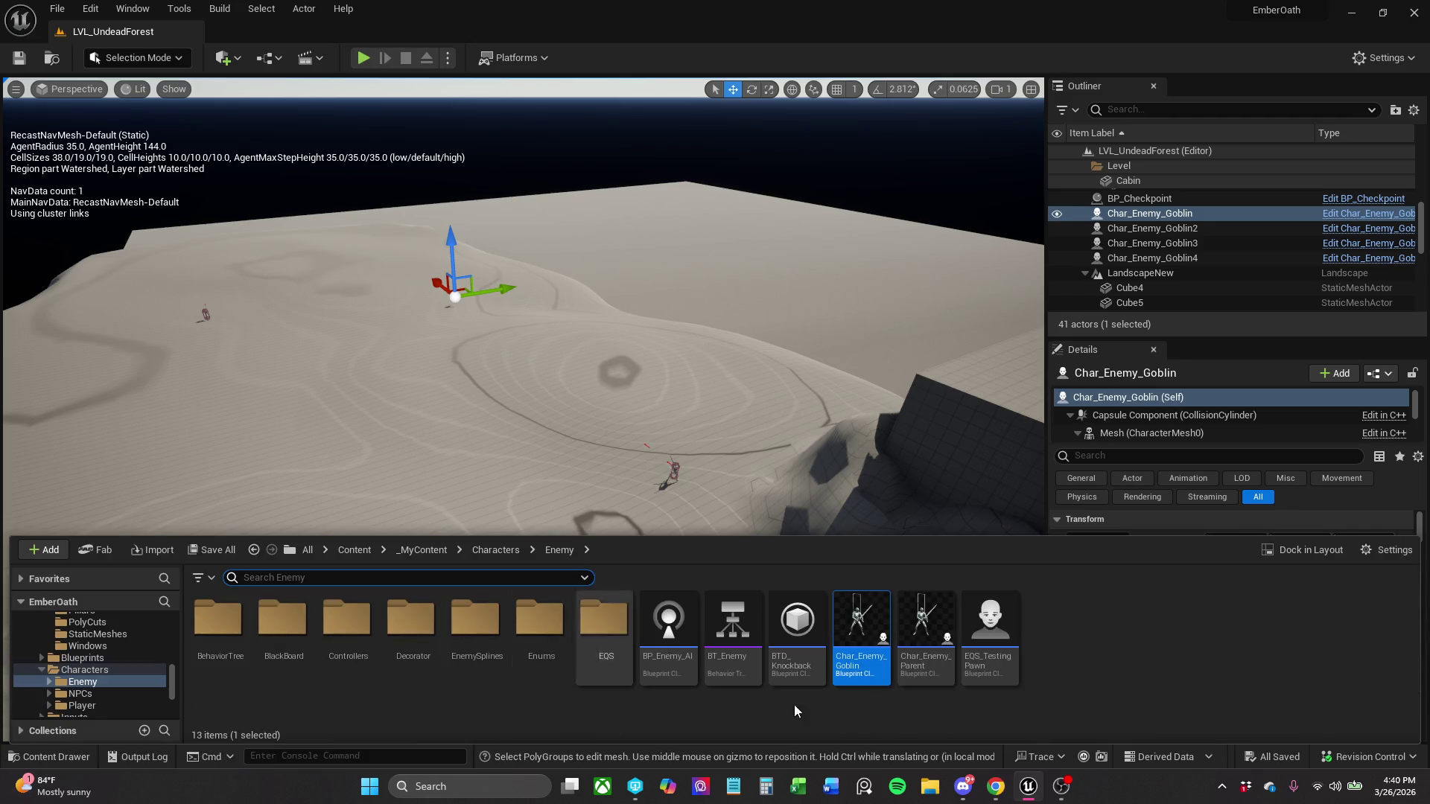
{"action": "mouse_move", "coordinate": [937, 578]}
{"action": "left_mouse_down"}
{"action": "mouse_move", "coordinate": [447, 485]}
{"action": "mouse_move", "coordinate": [389, 575]}
{"action": "left_mouse_up"}
{"action": "left_click", "coordinate": [47, 757]}
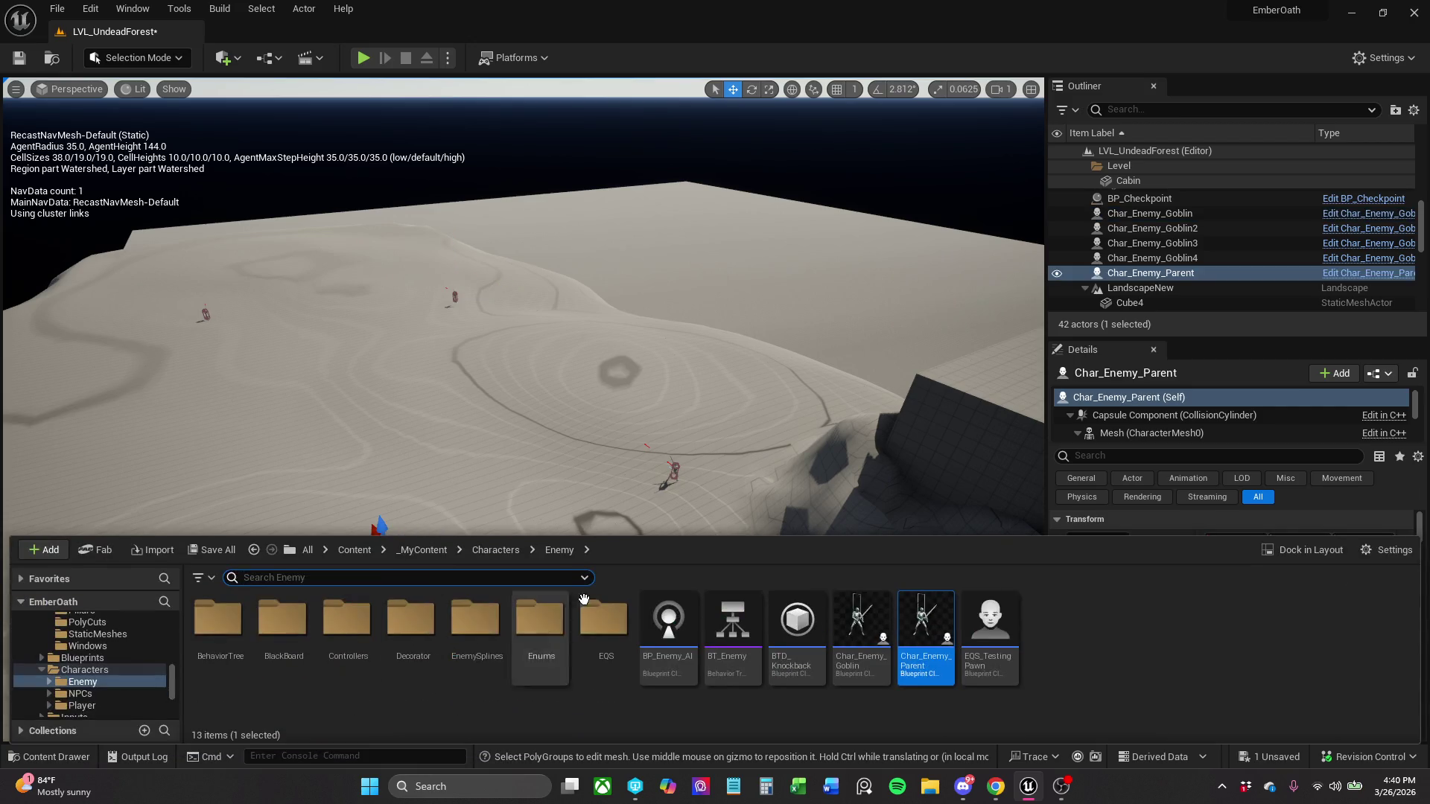
{"action": "key", "text": "f"}
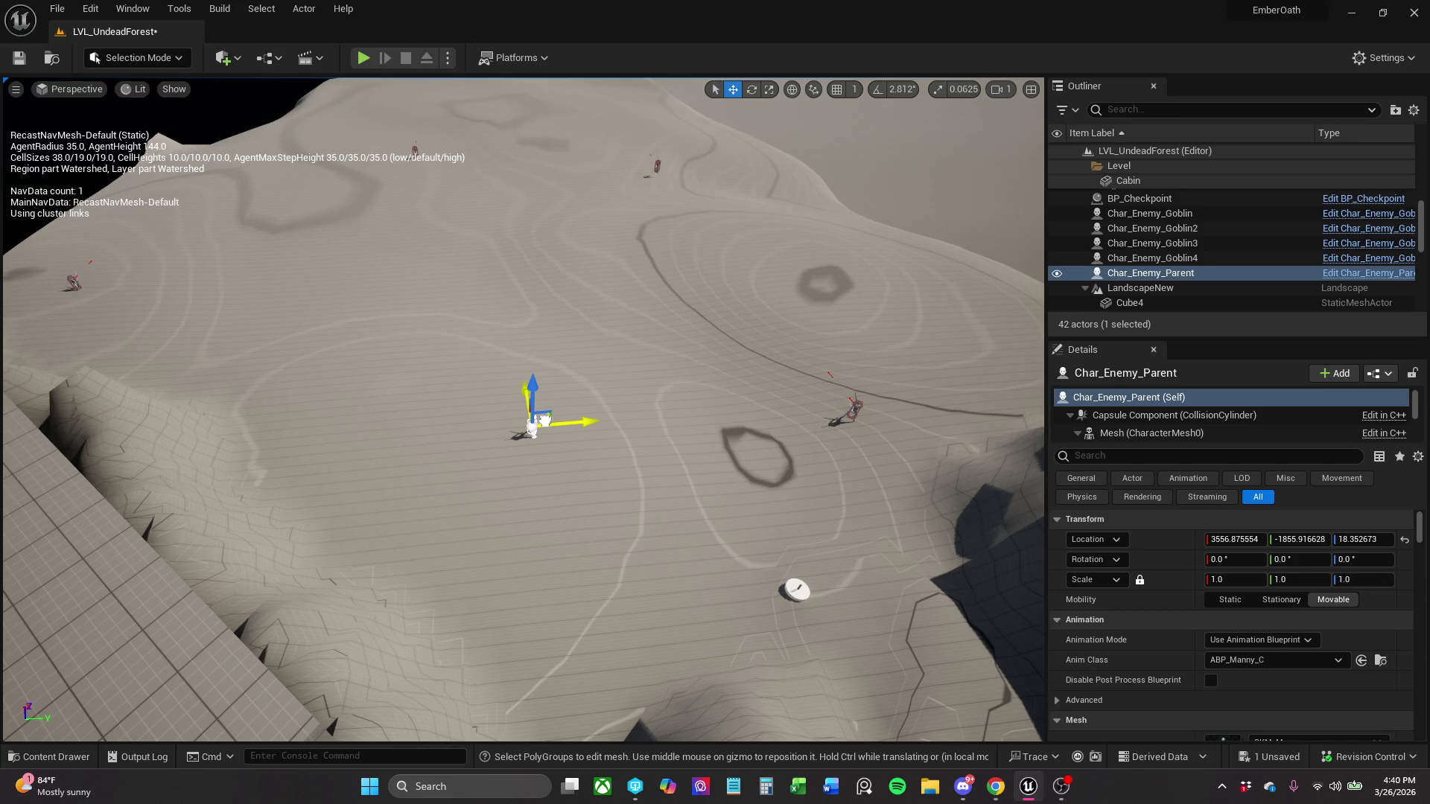
- Alt-drag two copies of Char_Enemy_Parent, then slide the original along its X axis
{"action": "mouse_move", "coordinate": [537, 421]}
{"action": "left_mouse_down", "text": "alt"}
{"action": "mouse_move", "coordinate": [555, 358]}
{"action": "mouse_move", "coordinate": [618, 356]}
{"action": "mouse_move", "coordinate": [645, 308]}
{"action": "mouse_move", "coordinate": [379, 320]}
{"action": "mouse_move", "coordinate": [406, 492]}
{"action": "mouse_move", "coordinate": [403, 393]}
{"action": "mouse_move", "coordinate": [281, 376]}
{"action": "left_mouse_up", "text": "alt"}
{"action": "mouse_move", "coordinate": [447, 447]}
{"action": "left_mouse_down"}
{"action": "mouse_move", "coordinate": [335, 388]}
{"action": "mouse_move", "coordinate": [138, 343]}
{"action": "left_mouse_up"}
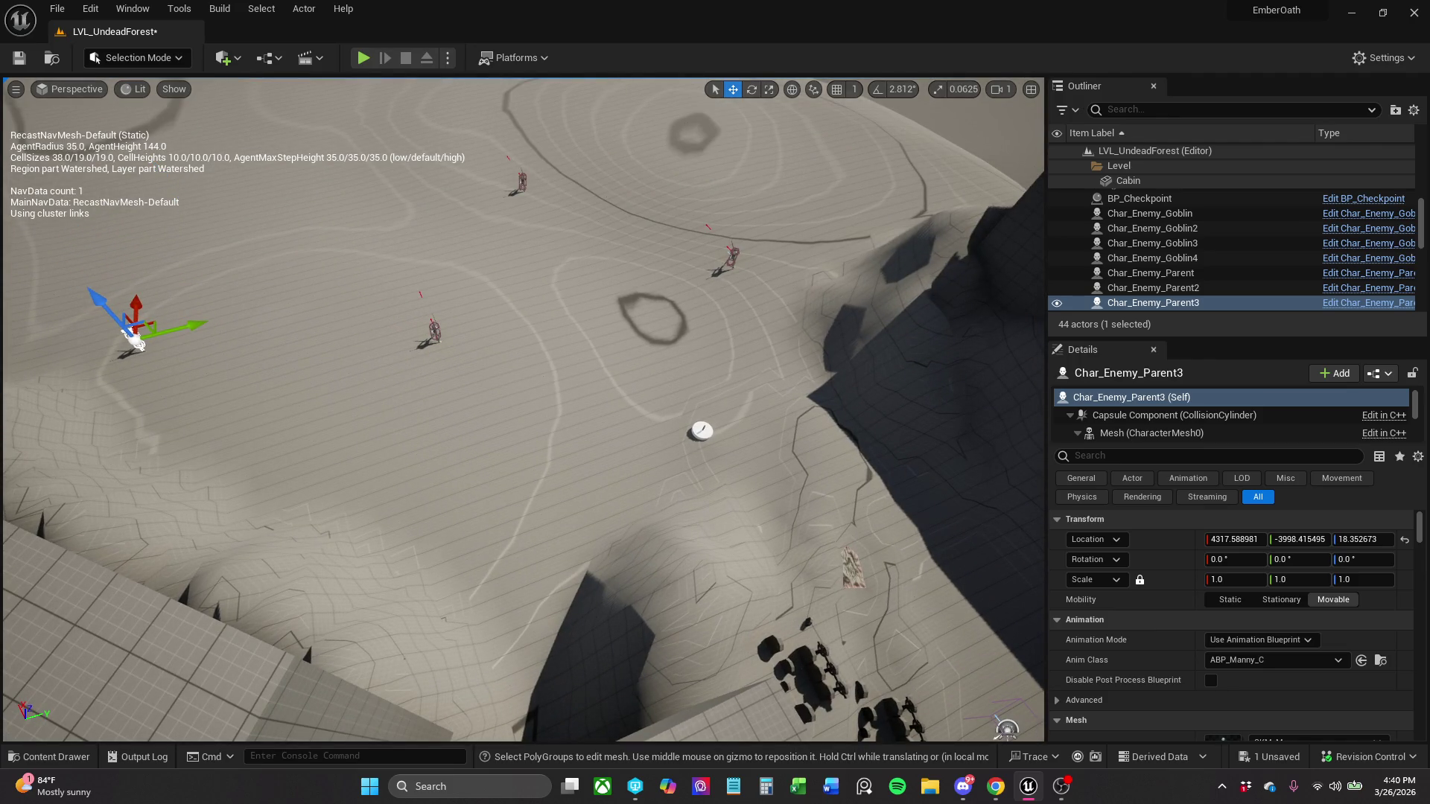
{"action": "left_click", "coordinate": [434, 331]}
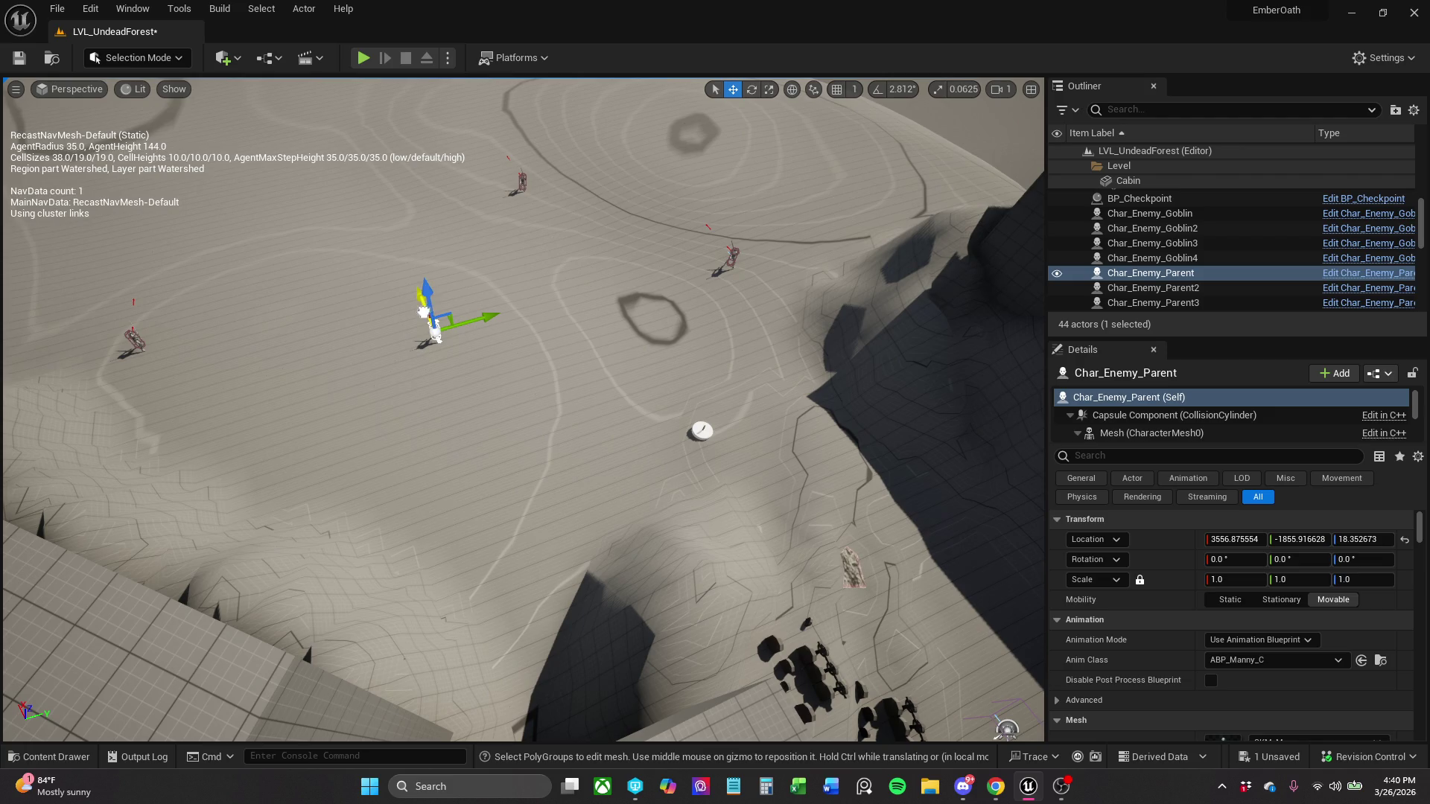
{"action": "left_click_drag", "start_coordinate": [423, 311], "coordinate": [503, 486]}
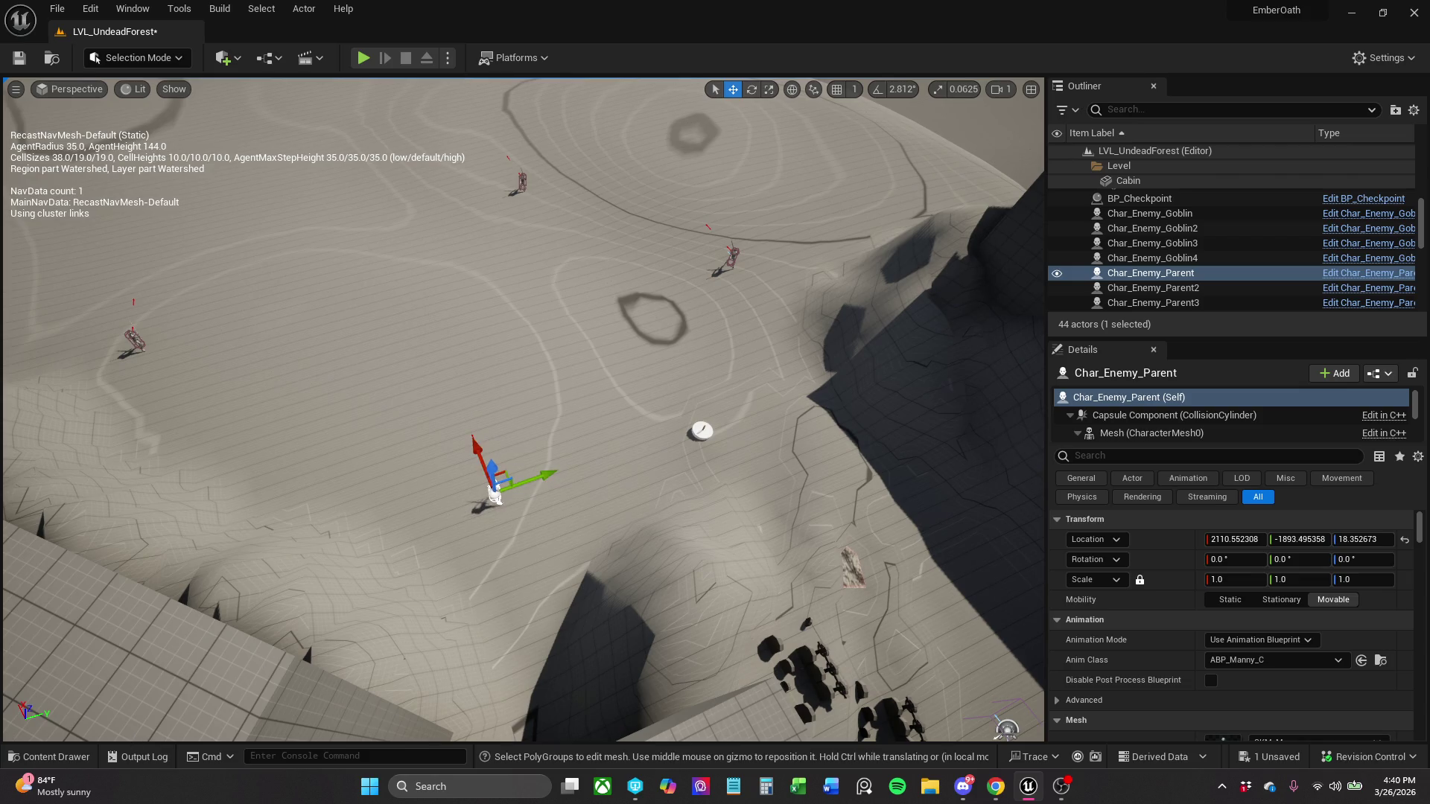
{"action": "left_click", "coordinate": [49, 757]}
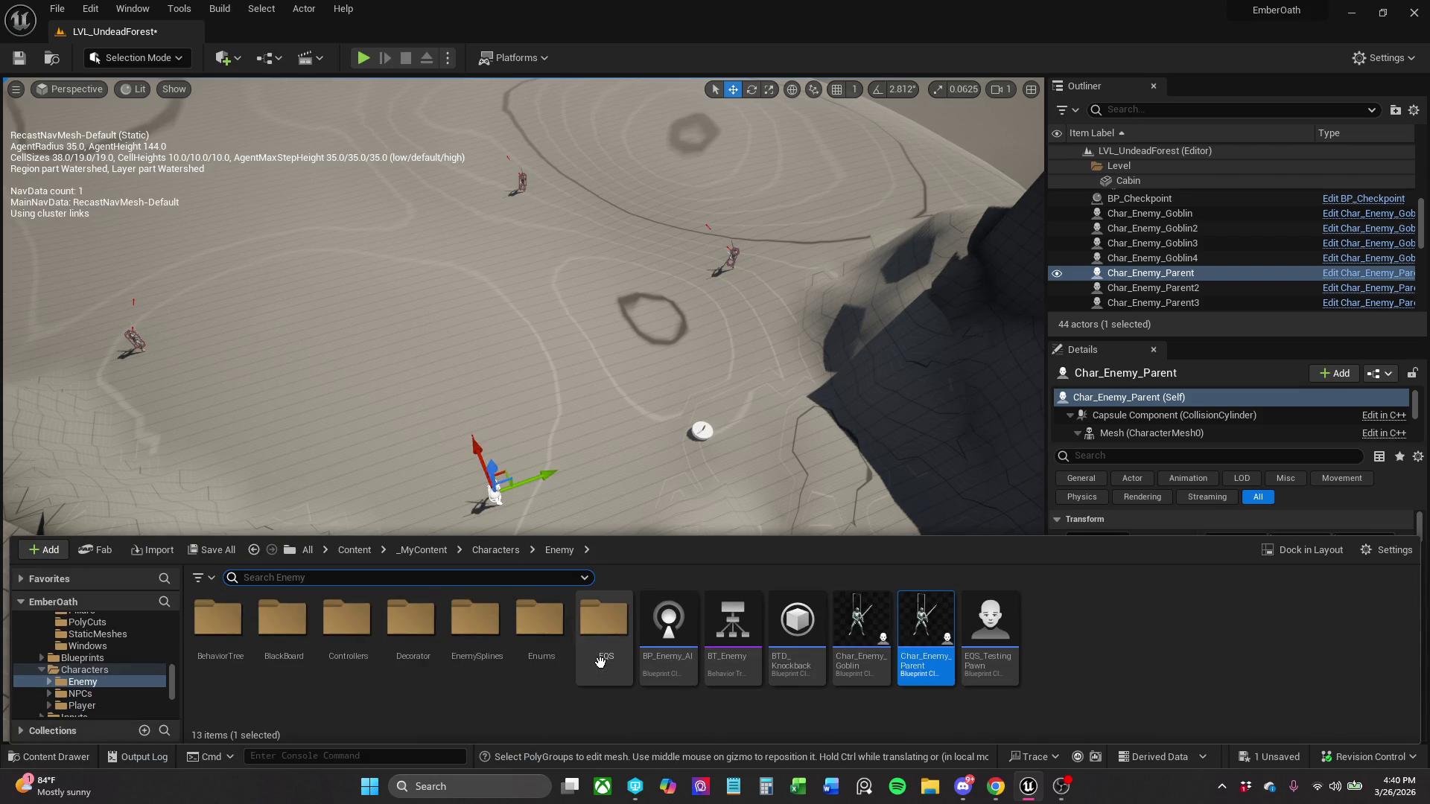
- Place A_Patrol_Route from EnemySplines and reshape it with a new point and moved start point
{"action": "double_click", "coordinate": [485, 653]}
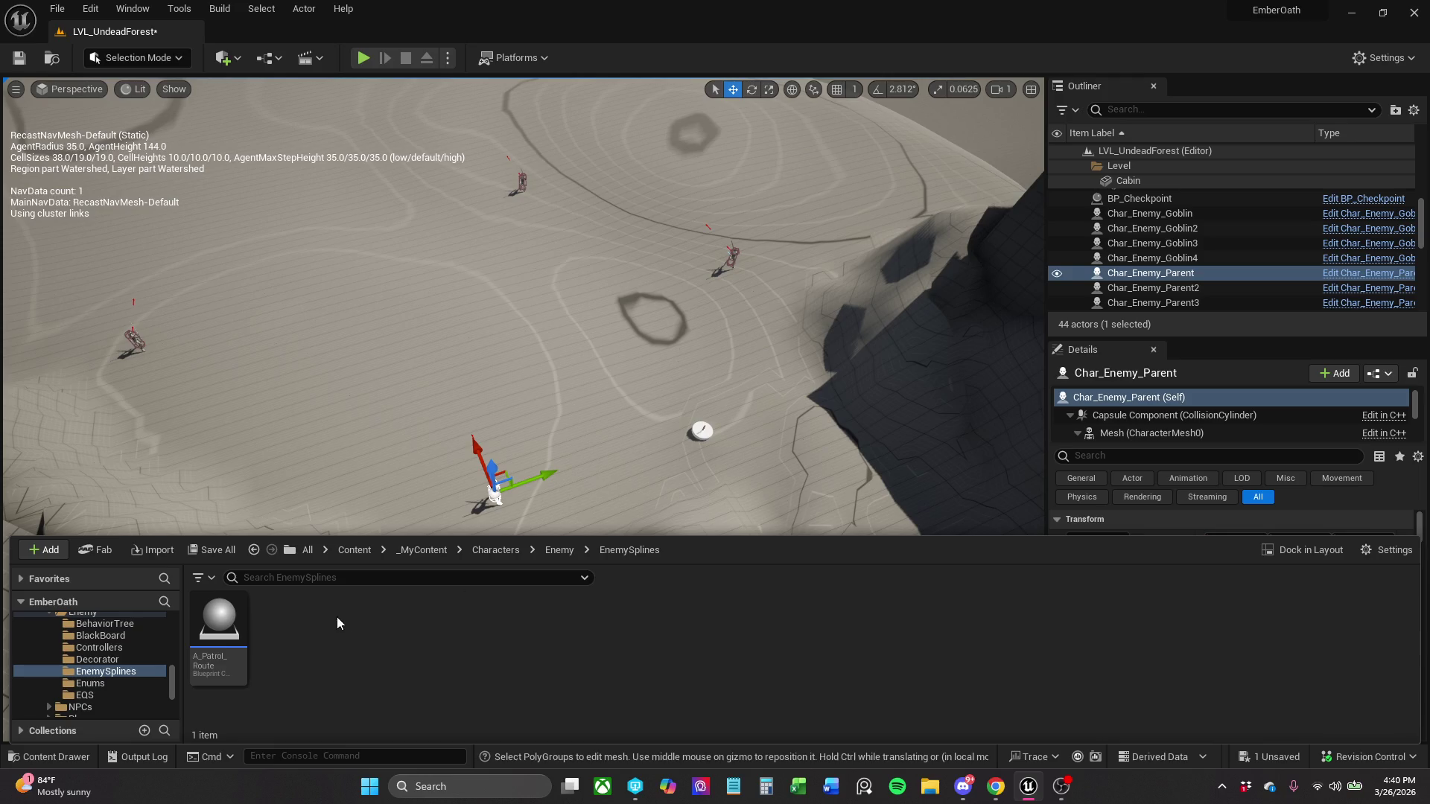
{"action": "mouse_move", "coordinate": [241, 642]}
{"action": "left_mouse_down"}
{"action": "mouse_move", "coordinate": [342, 514]}
{"action": "mouse_move", "coordinate": [466, 396]}
{"action": "mouse_move", "coordinate": [424, 415]}
{"action": "mouse_move", "coordinate": [438, 411]}
{"action": "left_mouse_up"}
{"action": "scroll", "coordinate": [438, 411], "scroll_direction": "up", "scroll_amount": 4}
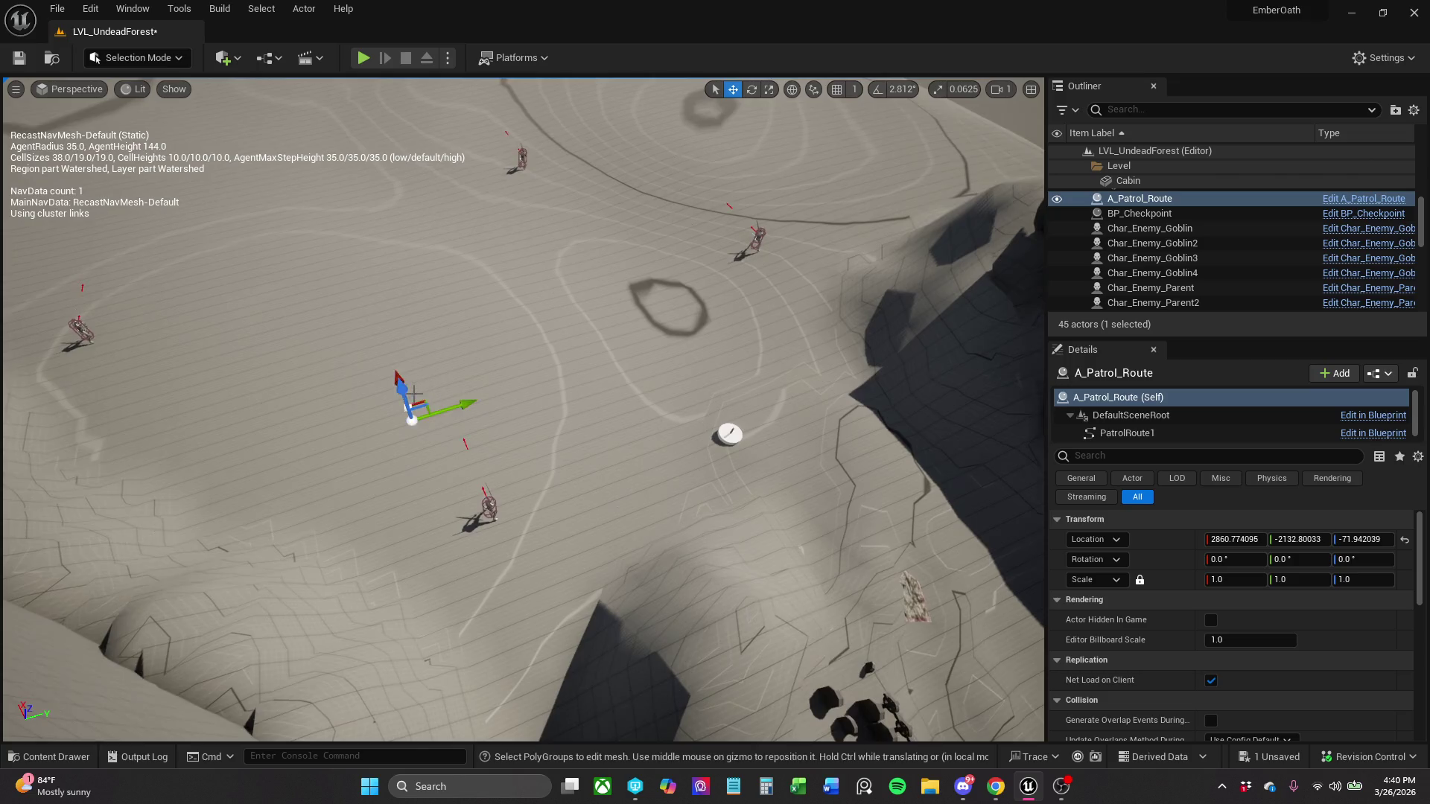
{"action": "scroll", "coordinate": [438, 411], "scroll_direction": "up", "scroll_amount": 8}
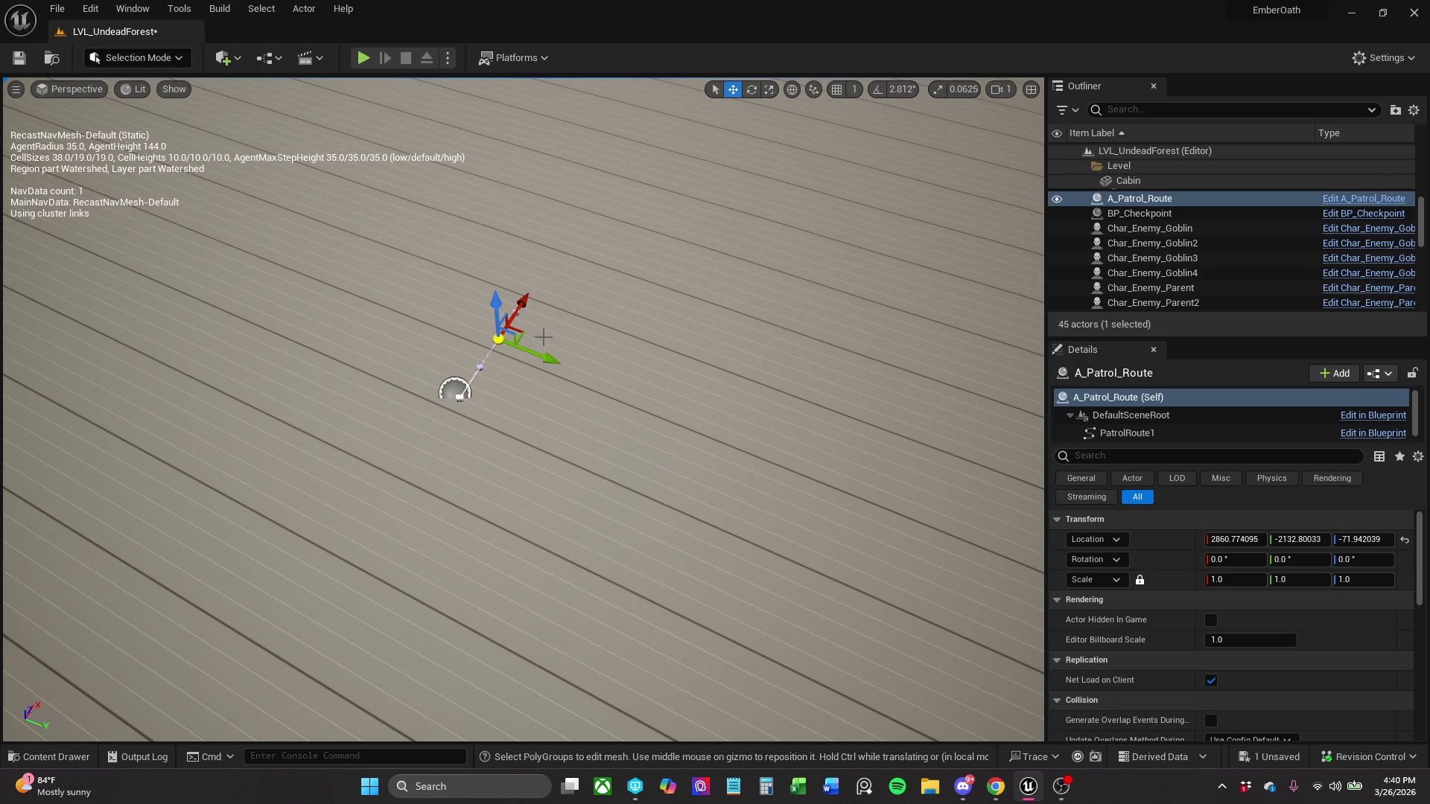
{"action": "scroll", "coordinate": [462, 383], "scroll_direction": "down", "scroll_amount": 6}
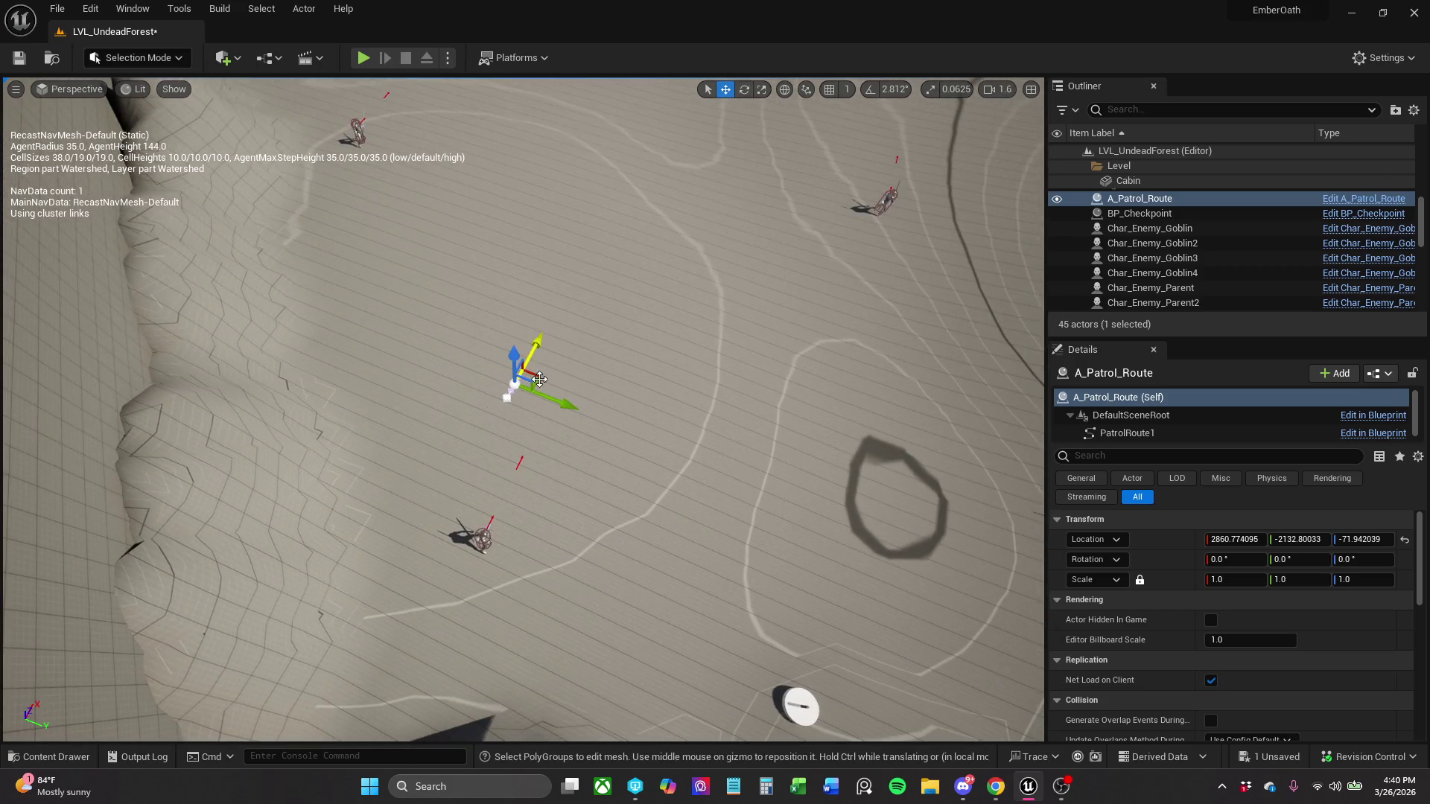
{"action": "mouse_move", "coordinate": [535, 374]}
{"action": "left_mouse_down"}
{"action": "mouse_move", "coordinate": [785, 323]}
{"action": "mouse_move", "coordinate": [777, 195]}
{"action": "mouse_move", "coordinate": [599, 207]}
{"action": "mouse_move", "coordinate": [769, 147]}
{"action": "mouse_move", "coordinate": [472, 143]}
{"action": "left_mouse_up"}
{"action": "left_click", "coordinate": [522, 384]}
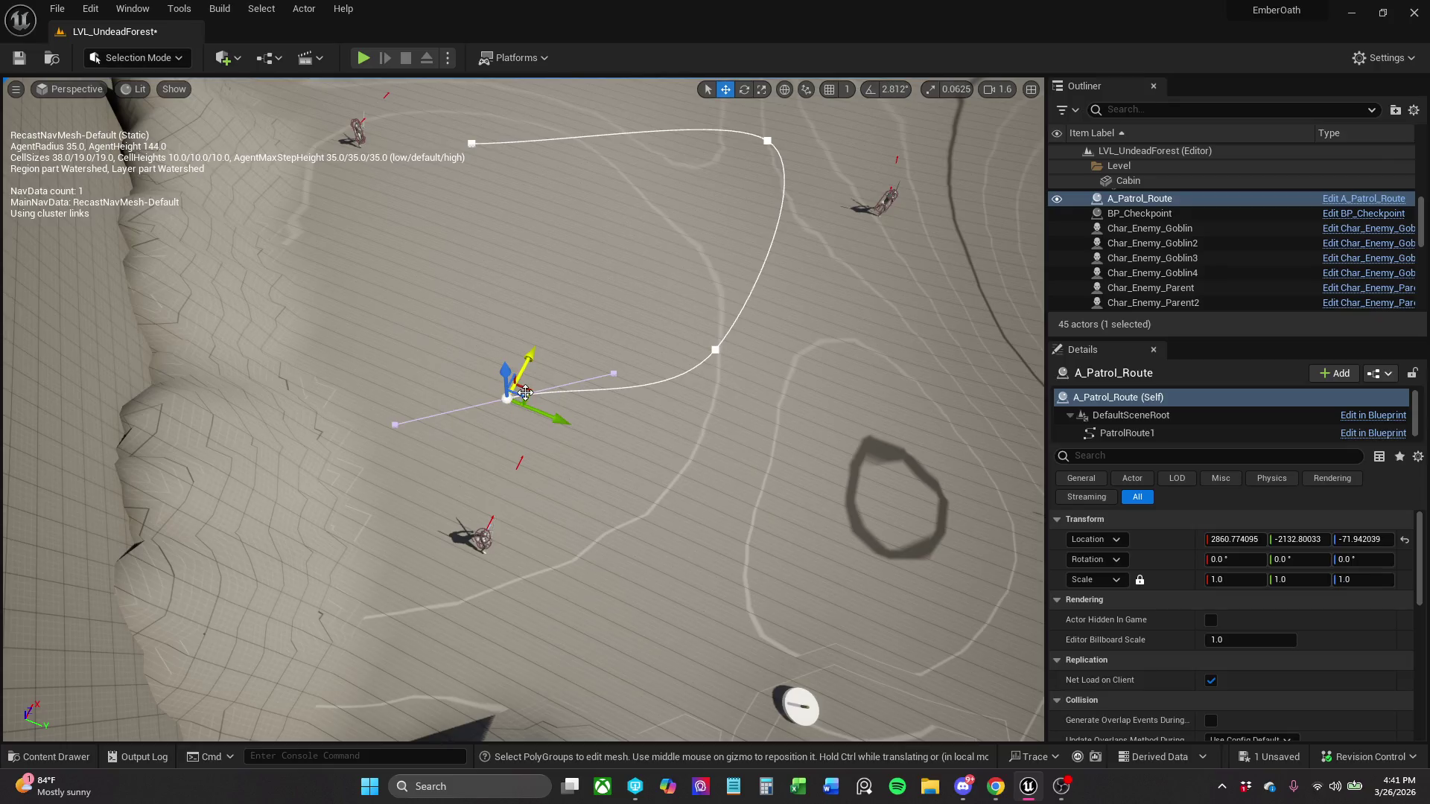
{"action": "left_click_drag", "start_coordinate": [546, 378], "coordinate": [542, 445]}
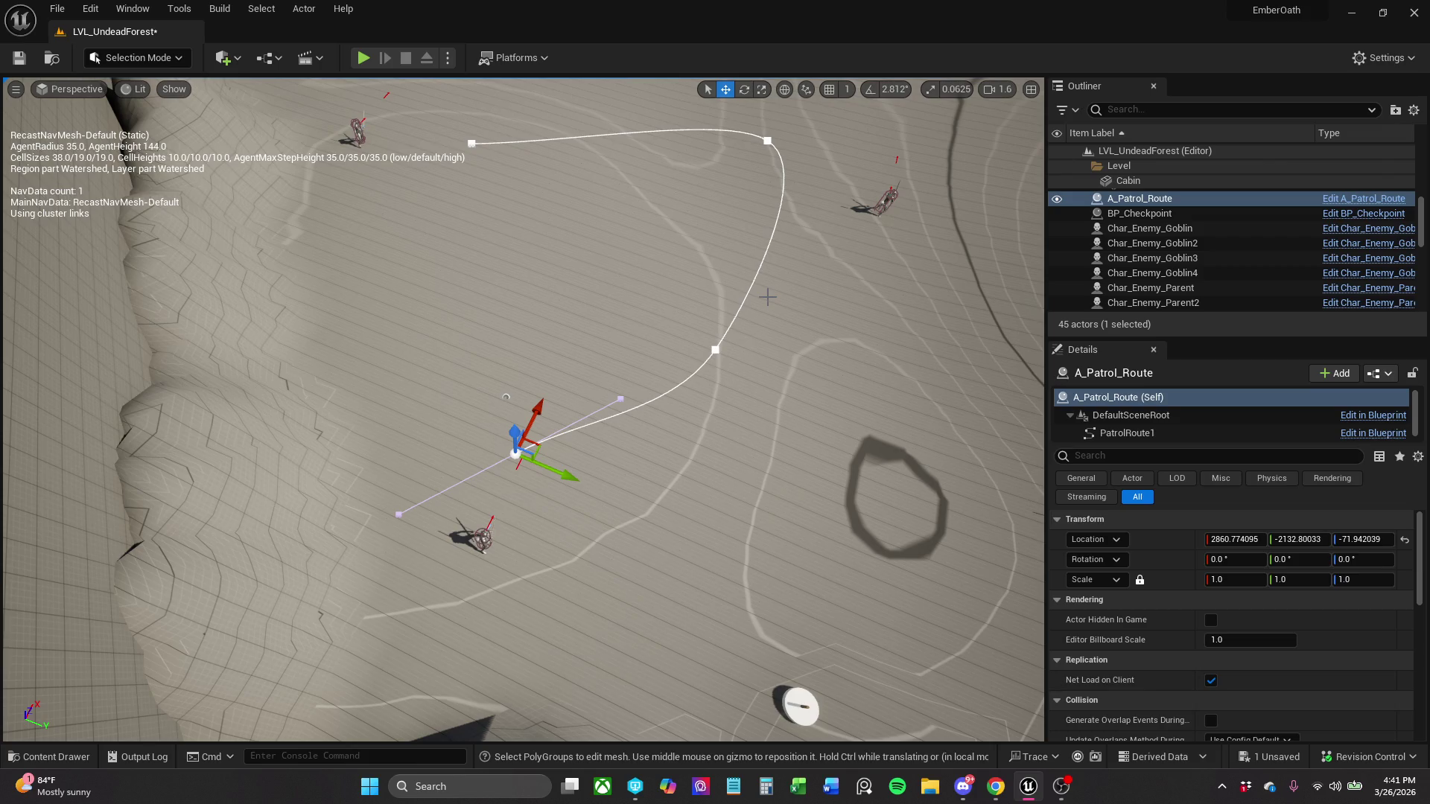
- Save the level and rename the route to A_Patrol_Route|Start in the Outliner
{"action": "left_click", "coordinate": [19, 58]}
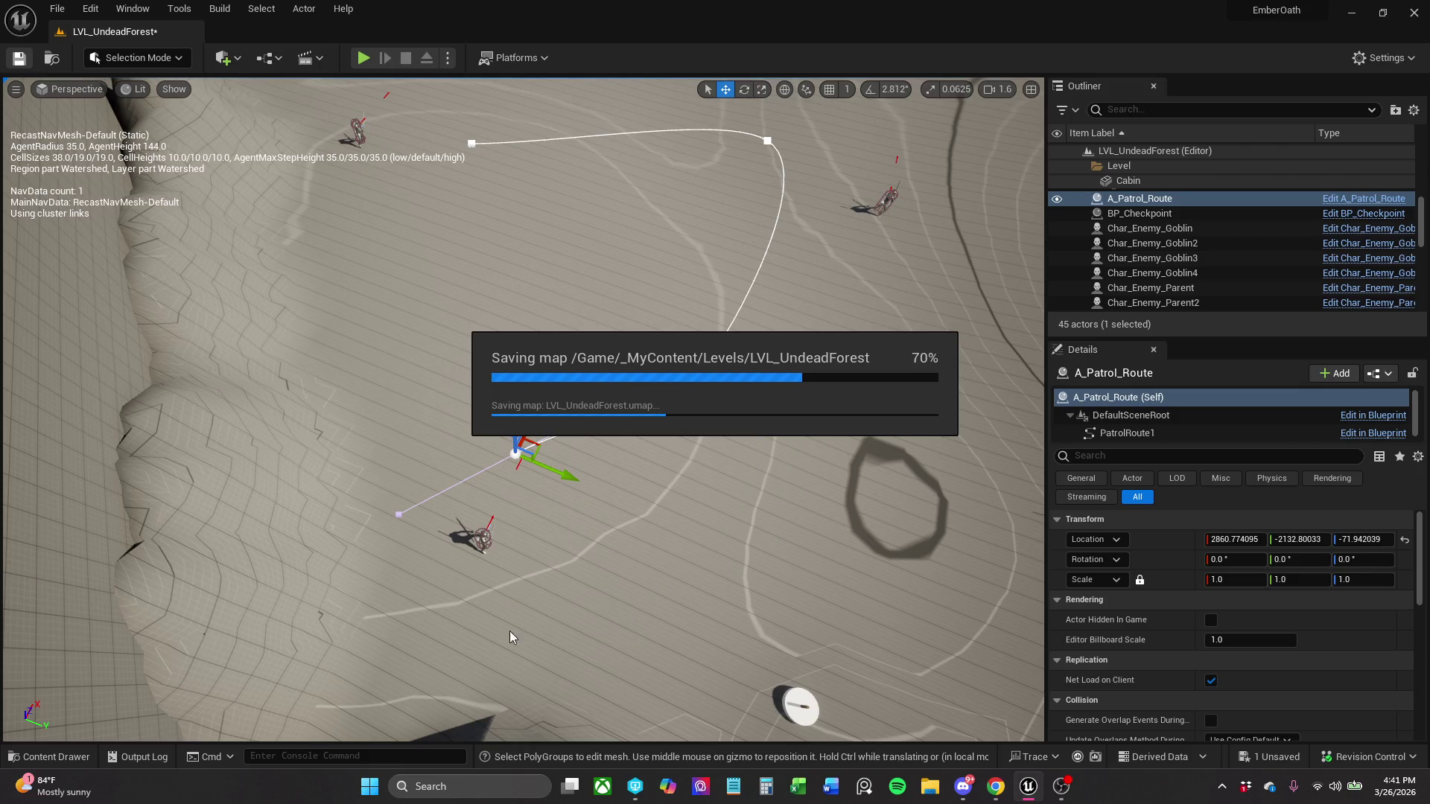
{"action": "key", "text": "ctrl+s"}
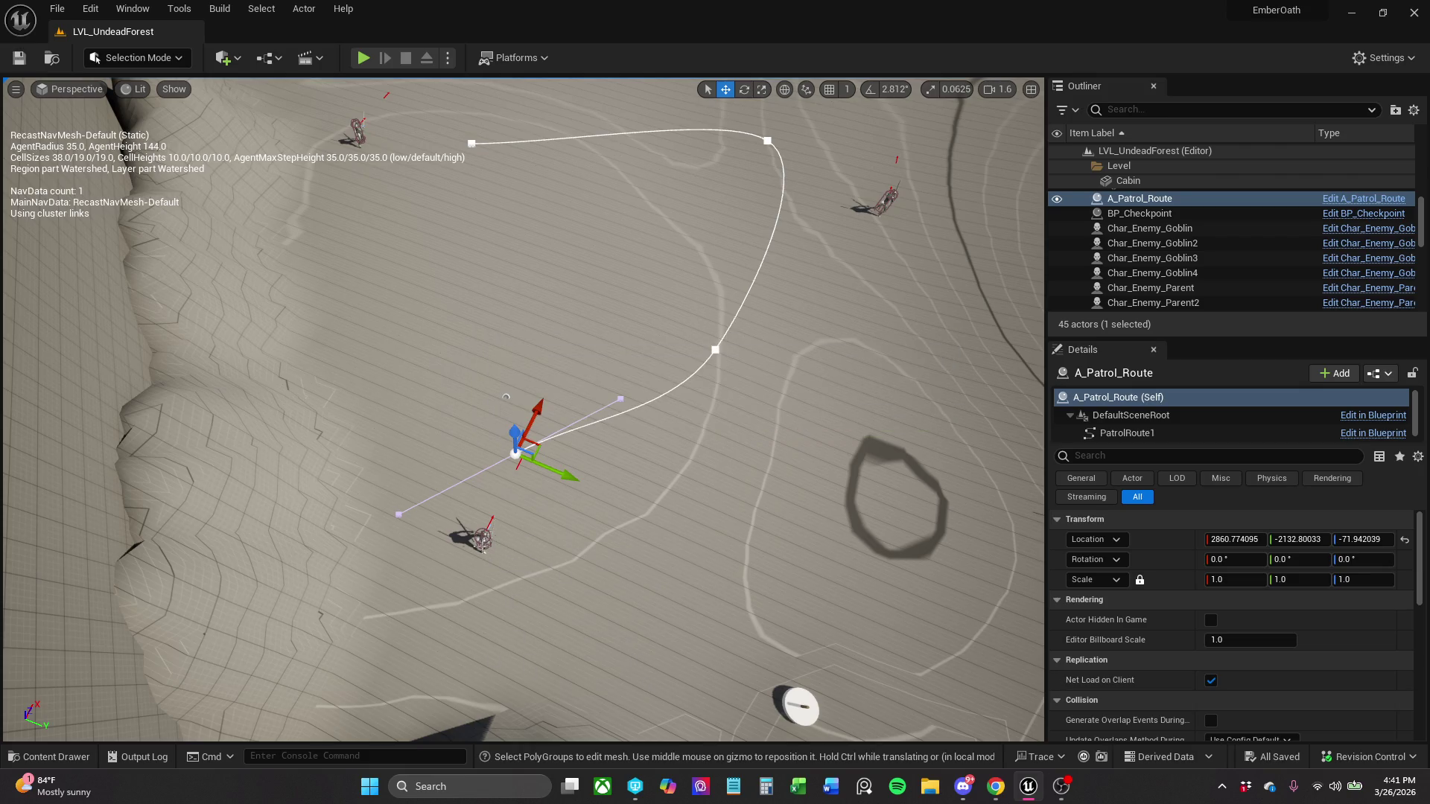
{"action": "left_click", "coordinate": [484, 542]}
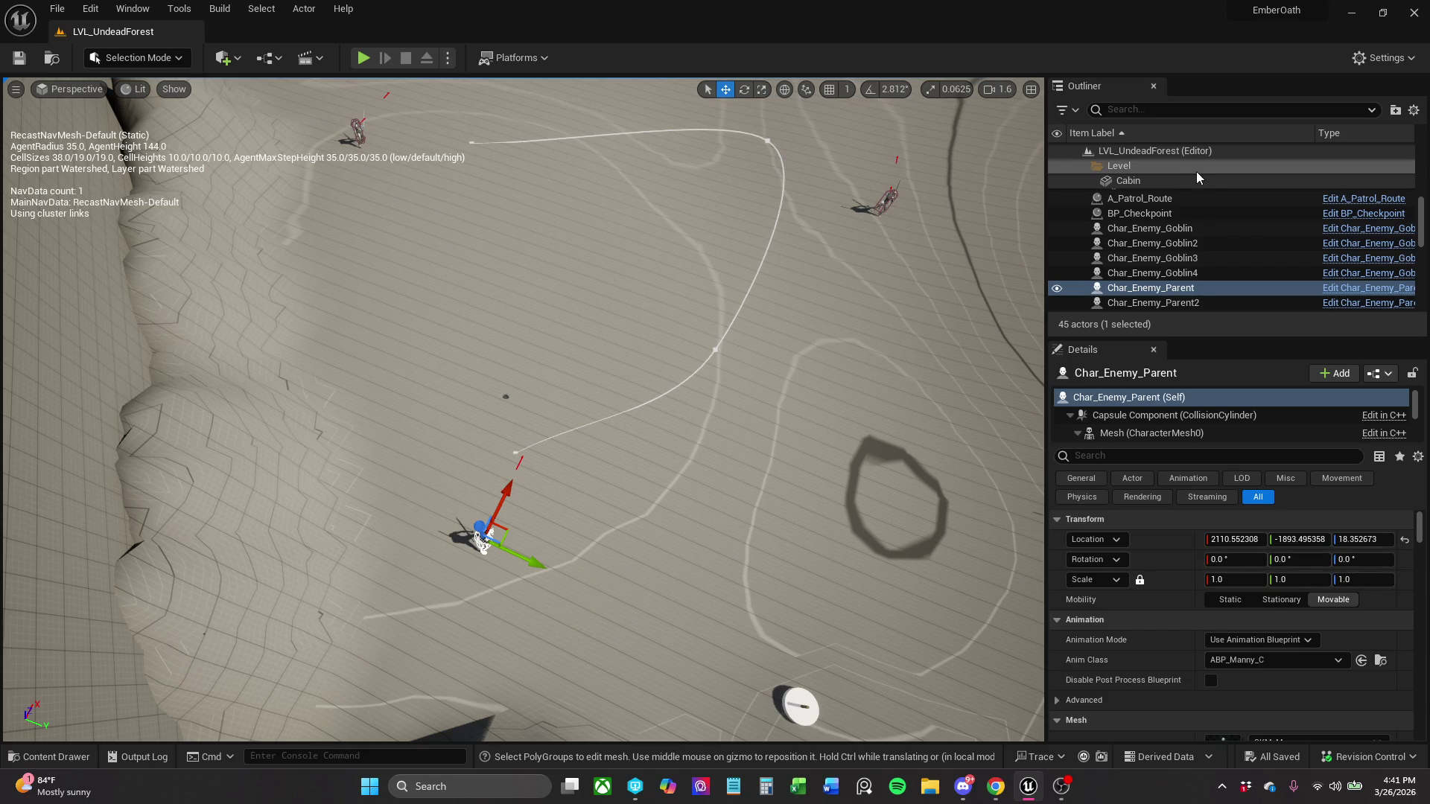
{"action": "left_click", "coordinate": [1194, 198]}
{"action": "key", "text": "F2"}
{"action": "key", "text": "End"}
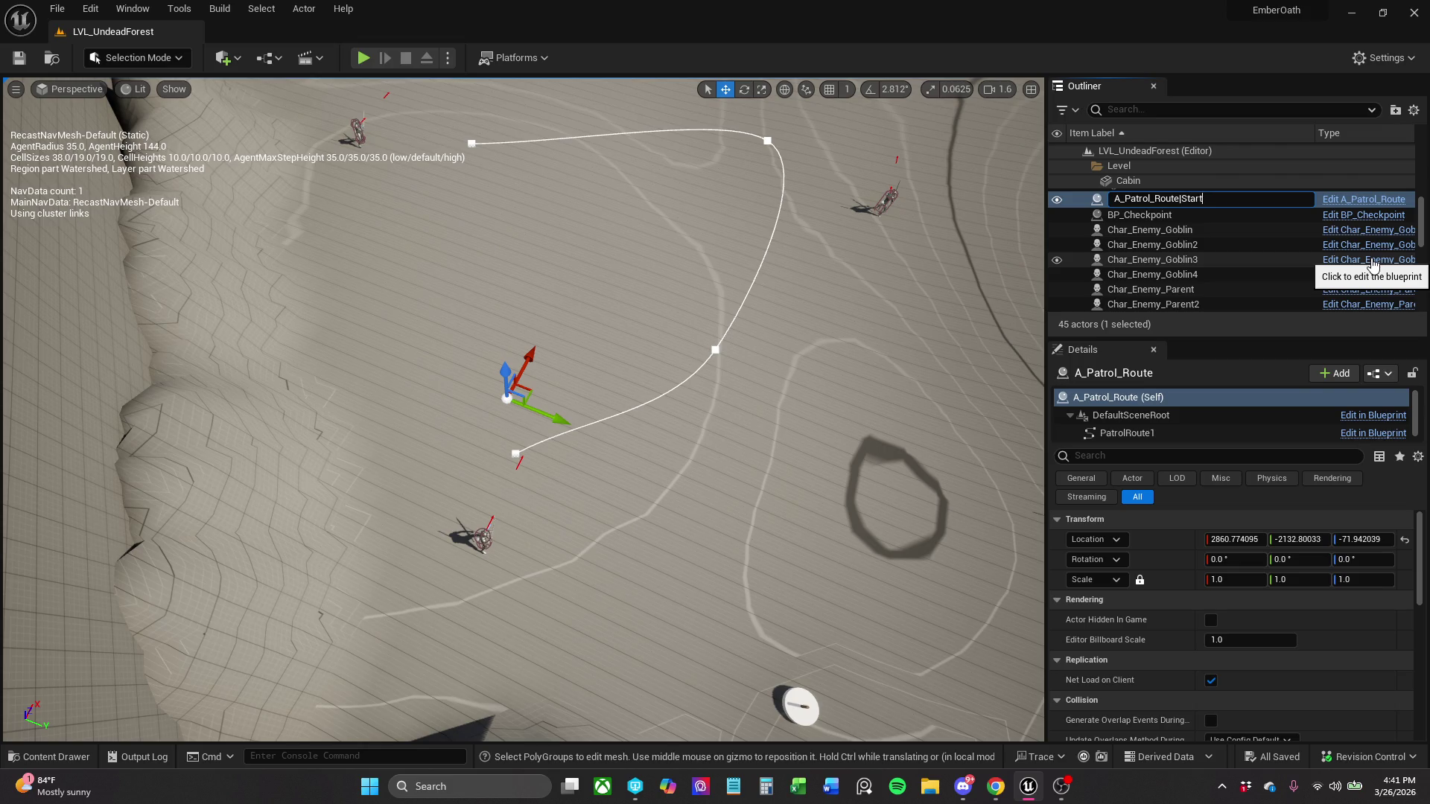
{"action": "key", "text": "Return"}
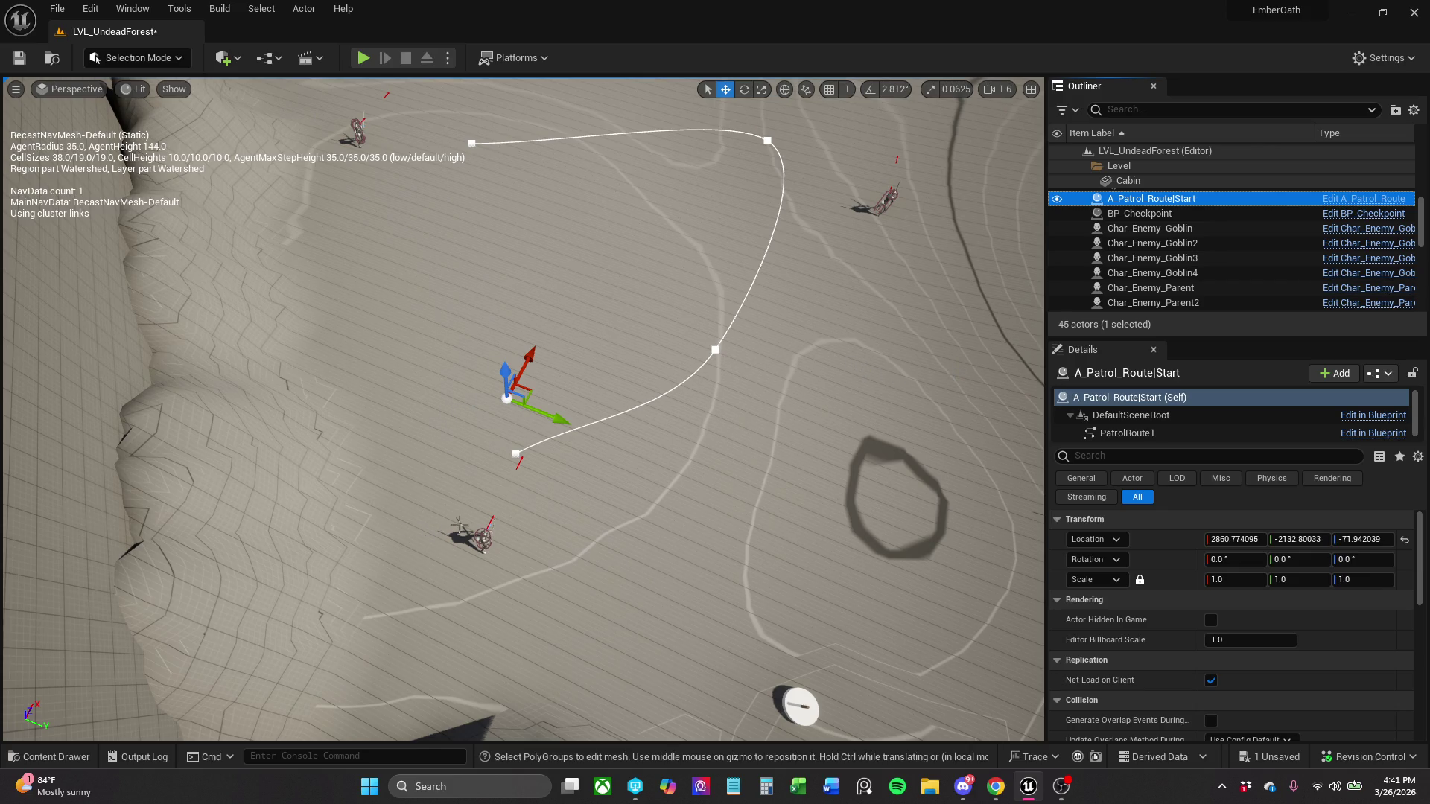
{"action": "left_click", "coordinate": [483, 540]}
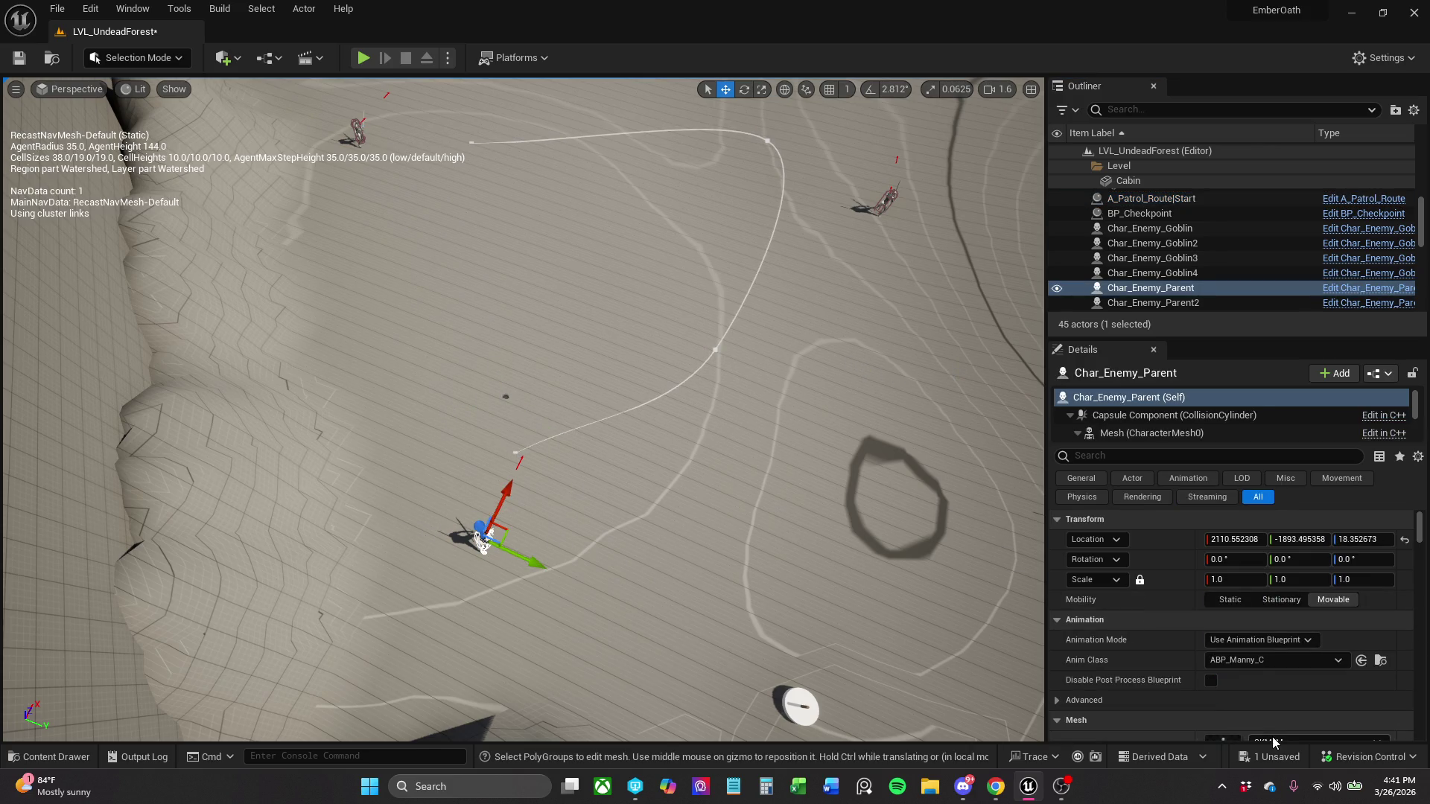
- Pick A_Patrol_Route|Start in Char_Enemy_Parent's Patrol Route field
{"action": "scroll", "coordinate": [1272, 669], "scroll_direction": "down", "scroll_amount": 2}
{"action": "scroll", "coordinate": [1272, 669], "scroll_direction": "down", "scroll_amount": 6}
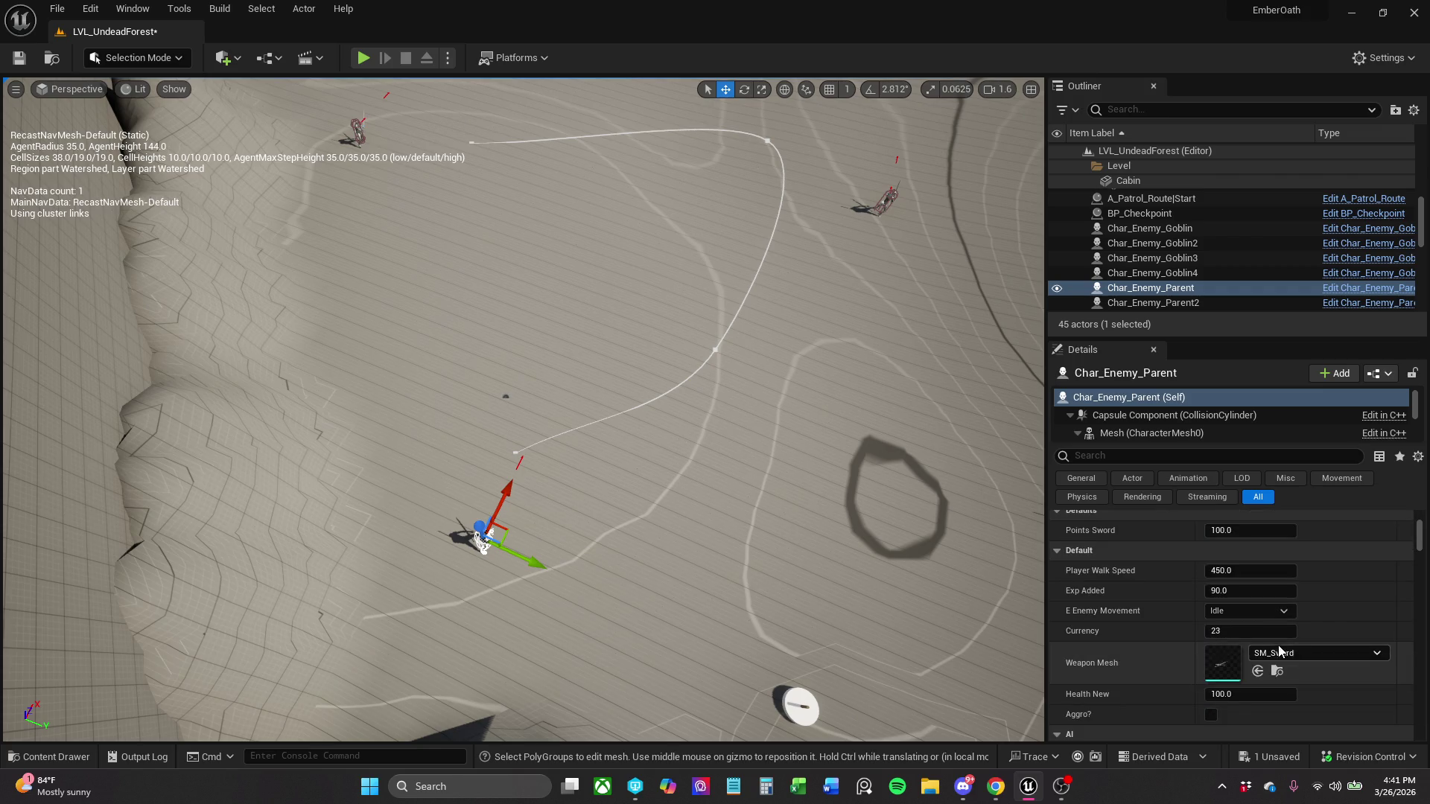
{"action": "scroll", "coordinate": [1285, 675], "scroll_direction": "down", "scroll_amount": 3}
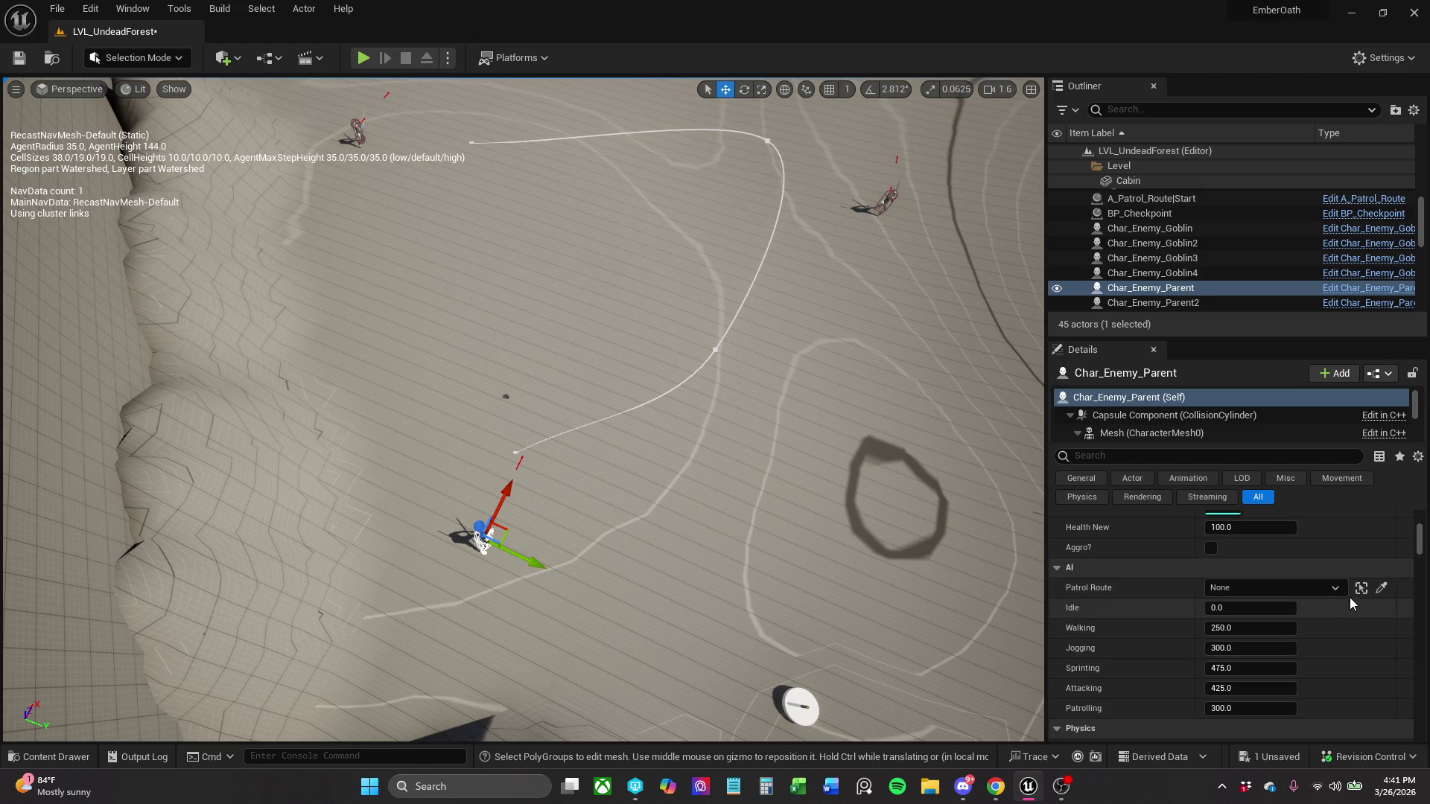
{"action": "left_click", "coordinate": [1333, 587]}
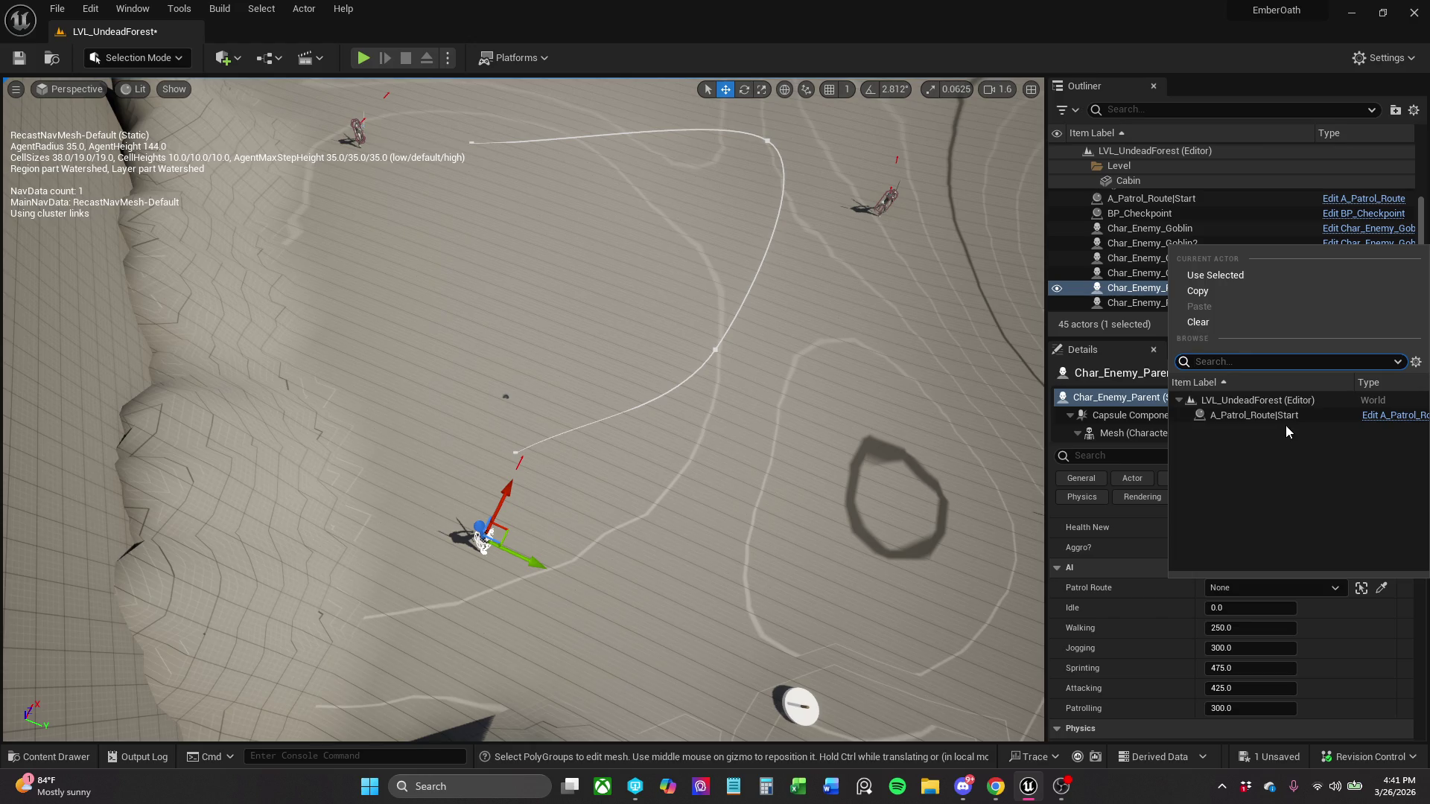
{"action": "left_click", "coordinate": [1217, 419]}
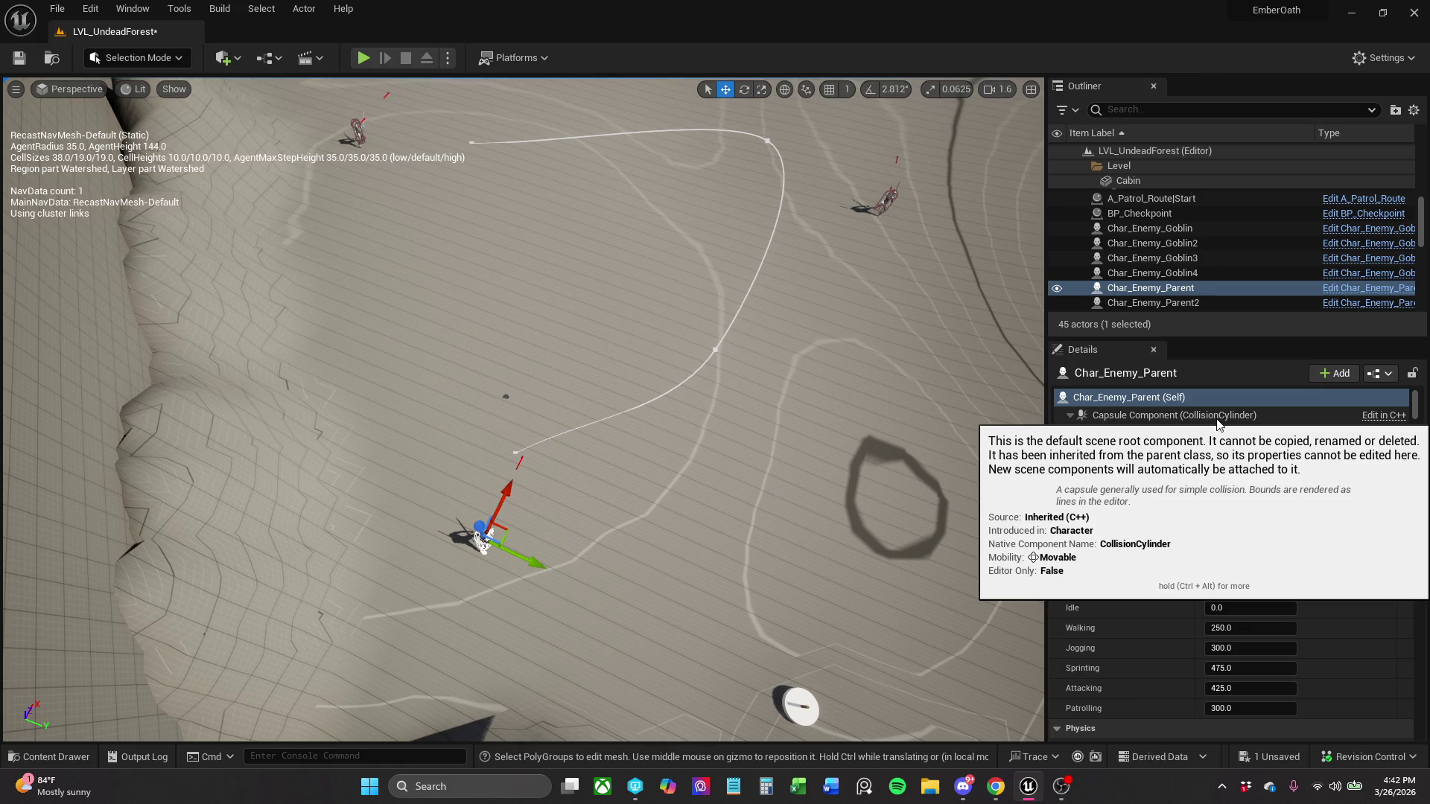
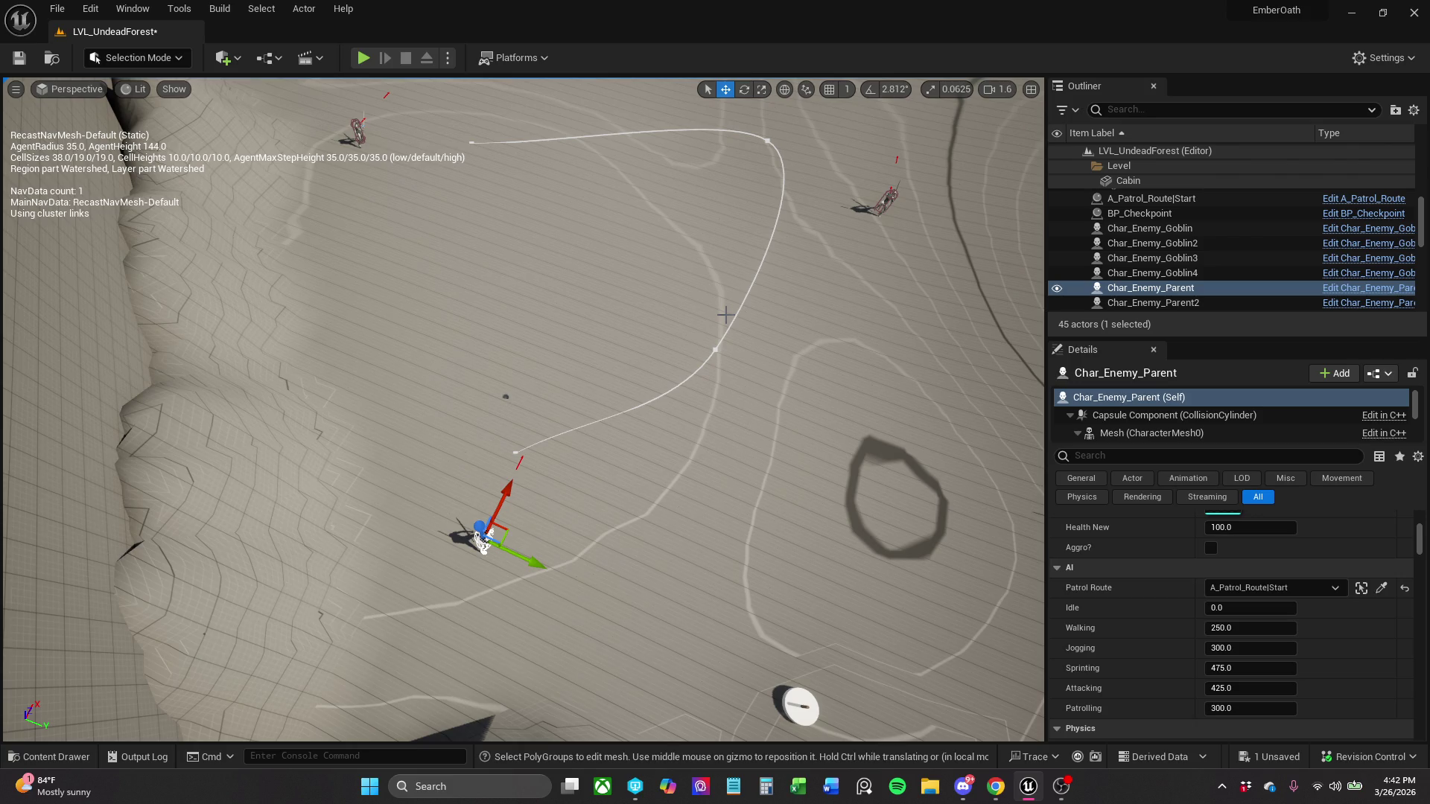
- Save all unsaved levels and assets with File > Save All
{"action": "left_click", "coordinate": [57, 8]}
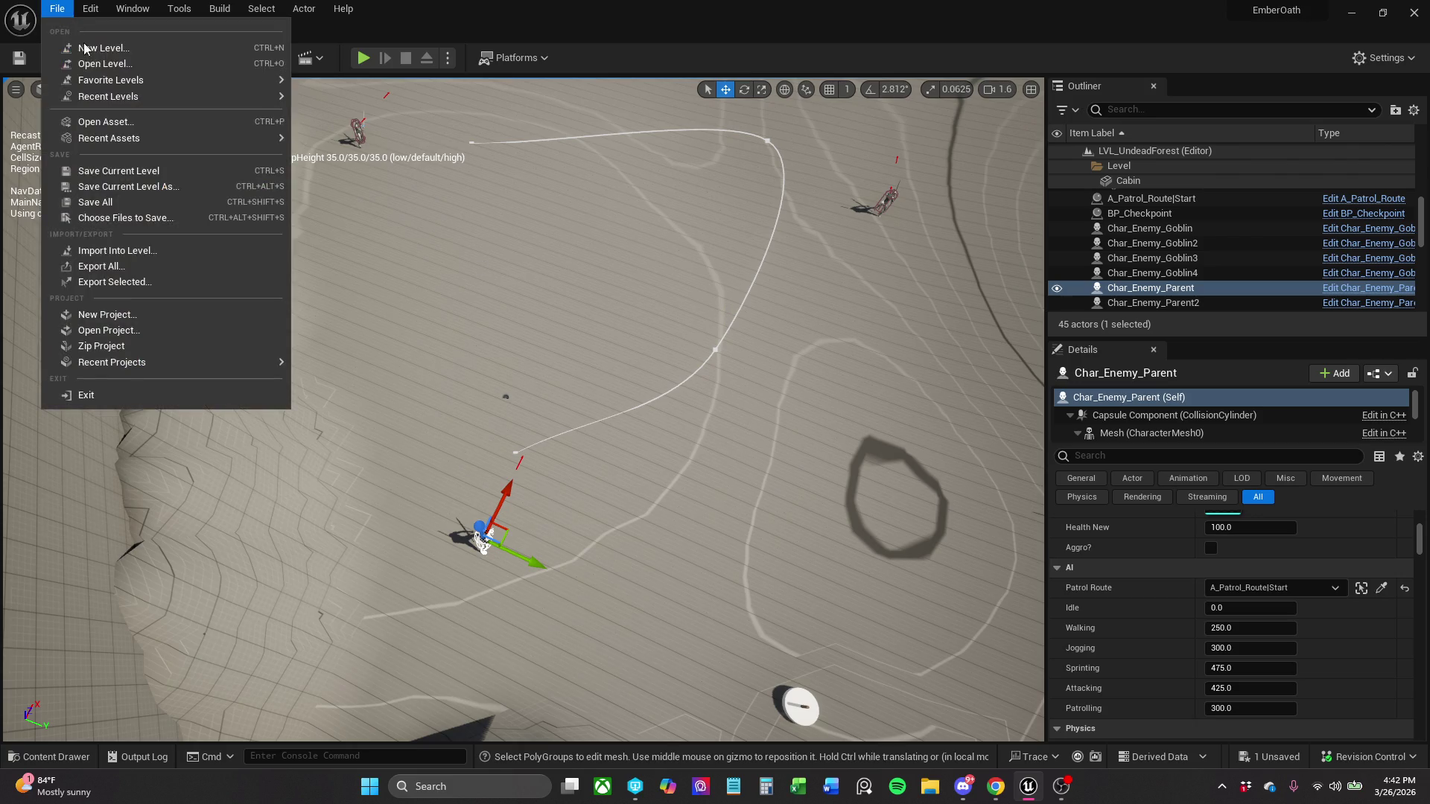
{"action": "left_click", "coordinate": [116, 202]}
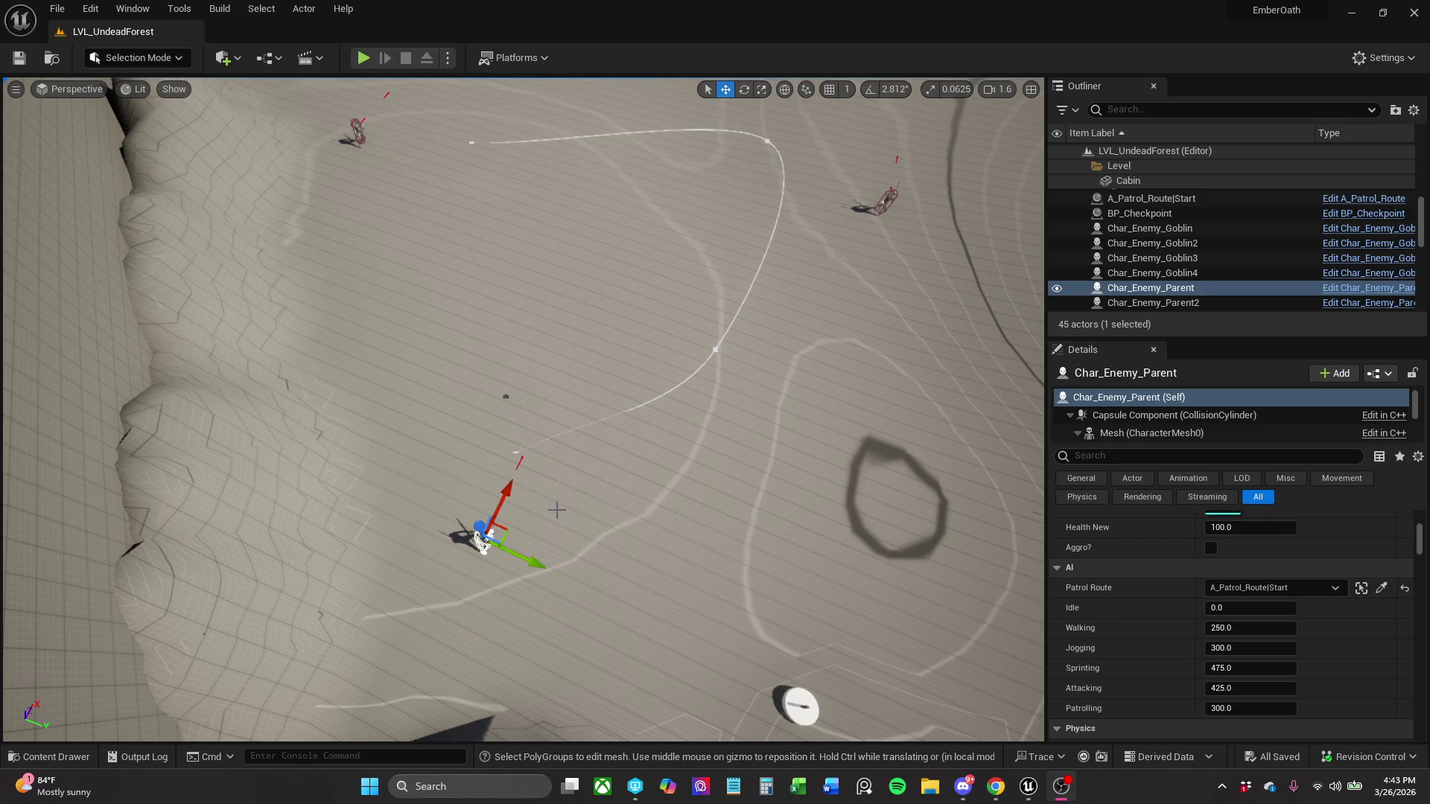
{"action": "left_click_drag", "start_coordinate": [696, 415], "coordinate": [644, 414]}
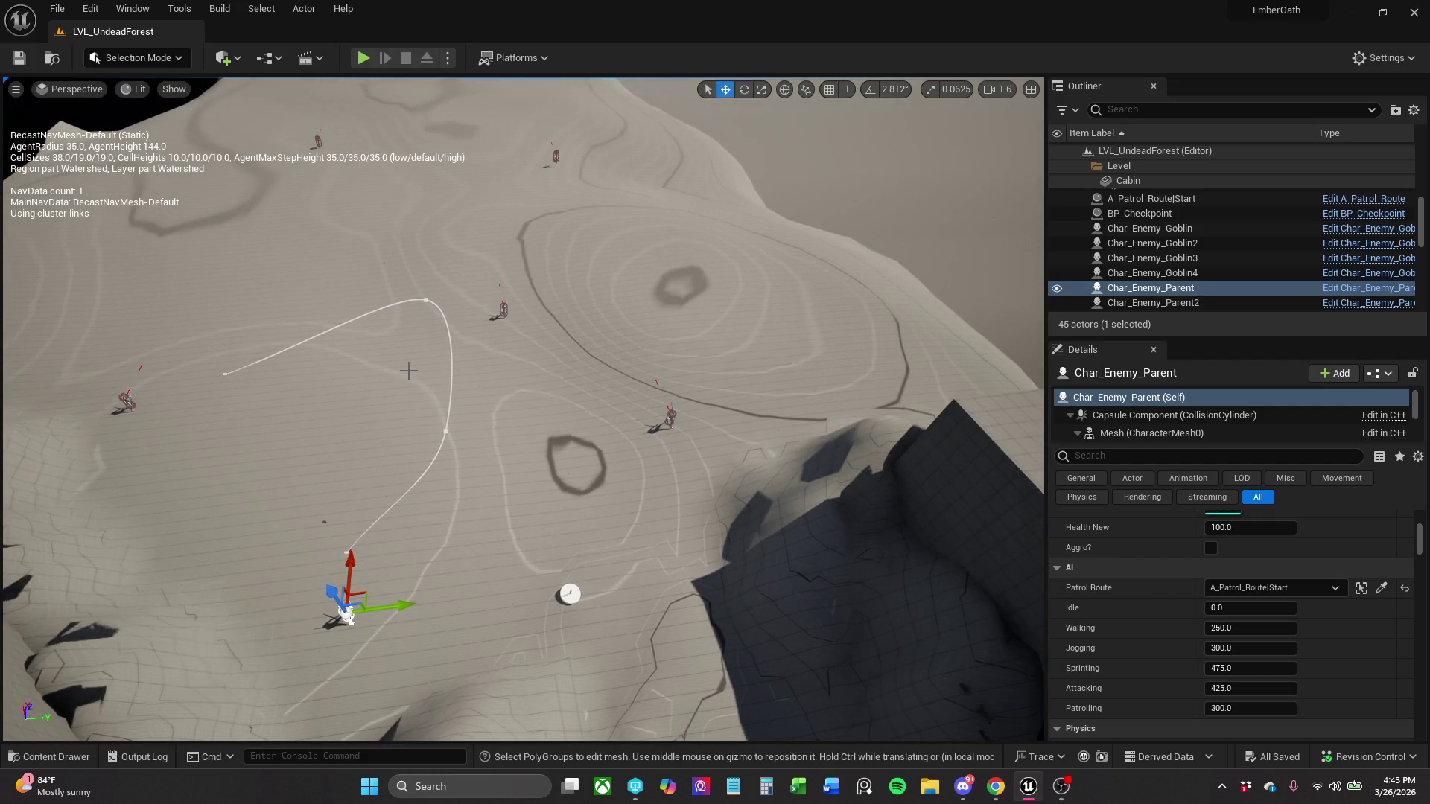
- Alt-drag A_Patrol_Route|Start to create the copy A_Patrol_Route|Start2 farther up the hill
{"action": "left_click", "coordinate": [425, 300]}
{"action": "left_click", "coordinate": [426, 299]}
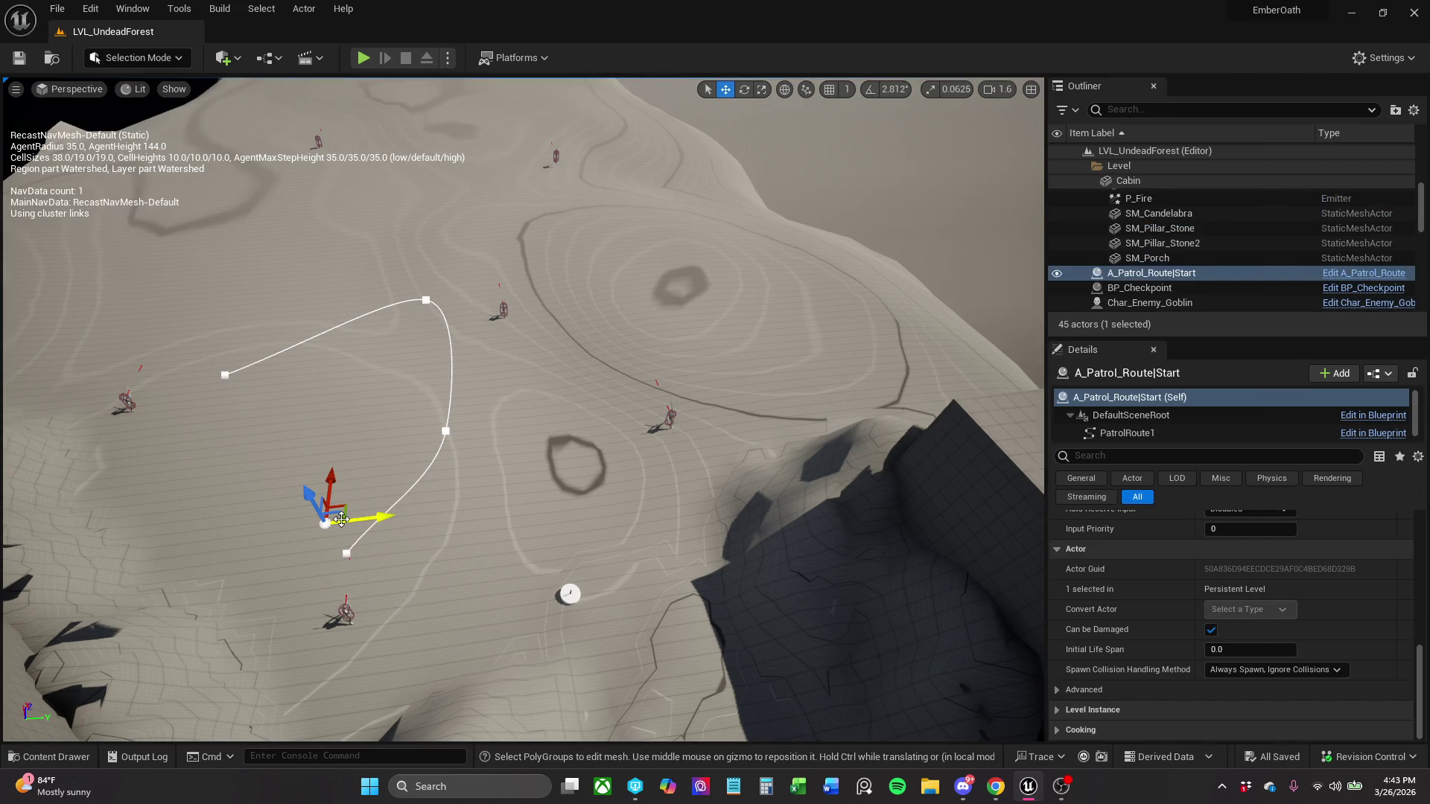
{"action": "mouse_move", "coordinate": [341, 519]}
{"action": "left_mouse_down", "text": "alt"}
{"action": "mouse_move", "coordinate": [540, 421]}
{"action": "mouse_move", "coordinate": [587, 313]}
{"action": "left_mouse_up", "text": "alt"}
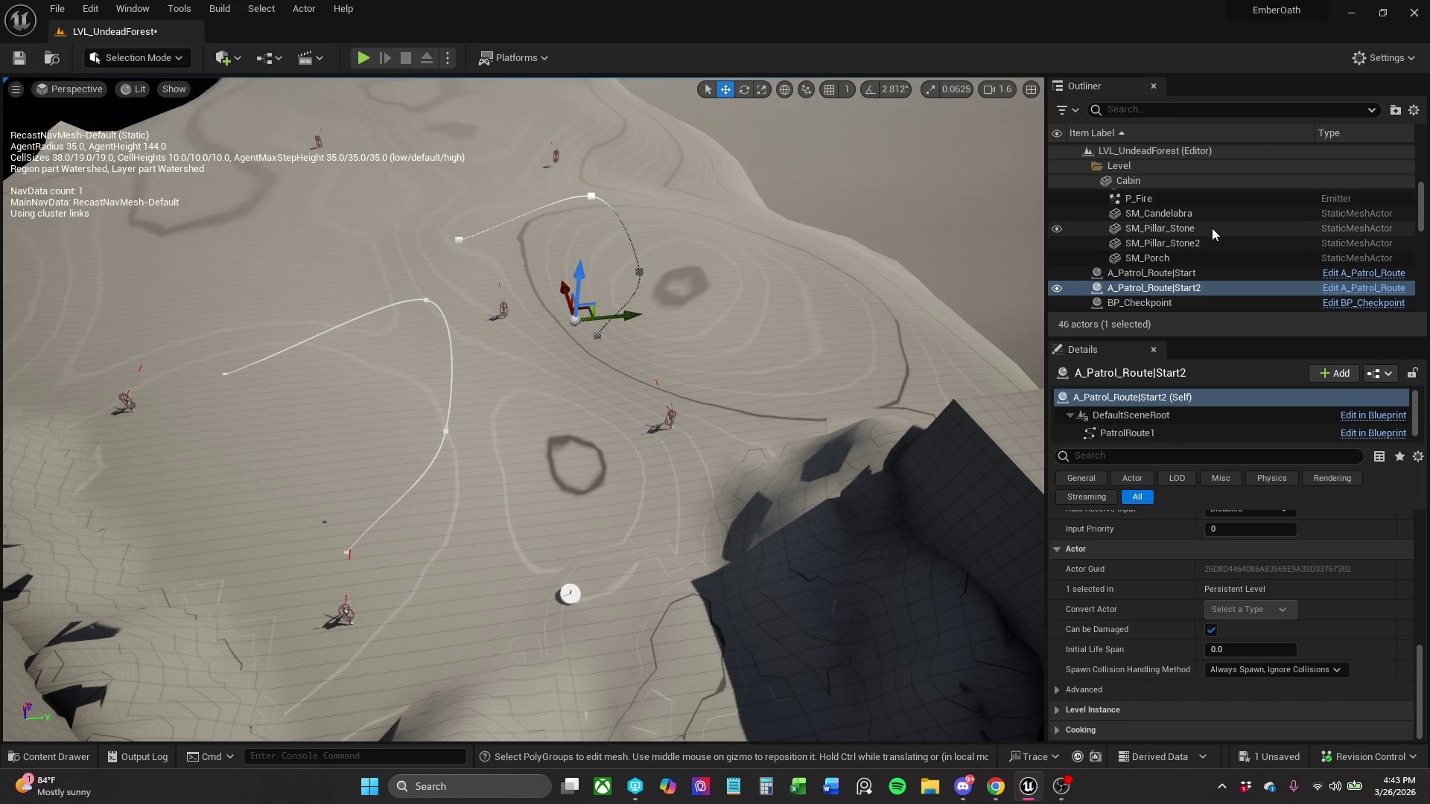
{"action": "left_click", "coordinate": [1240, 115]}
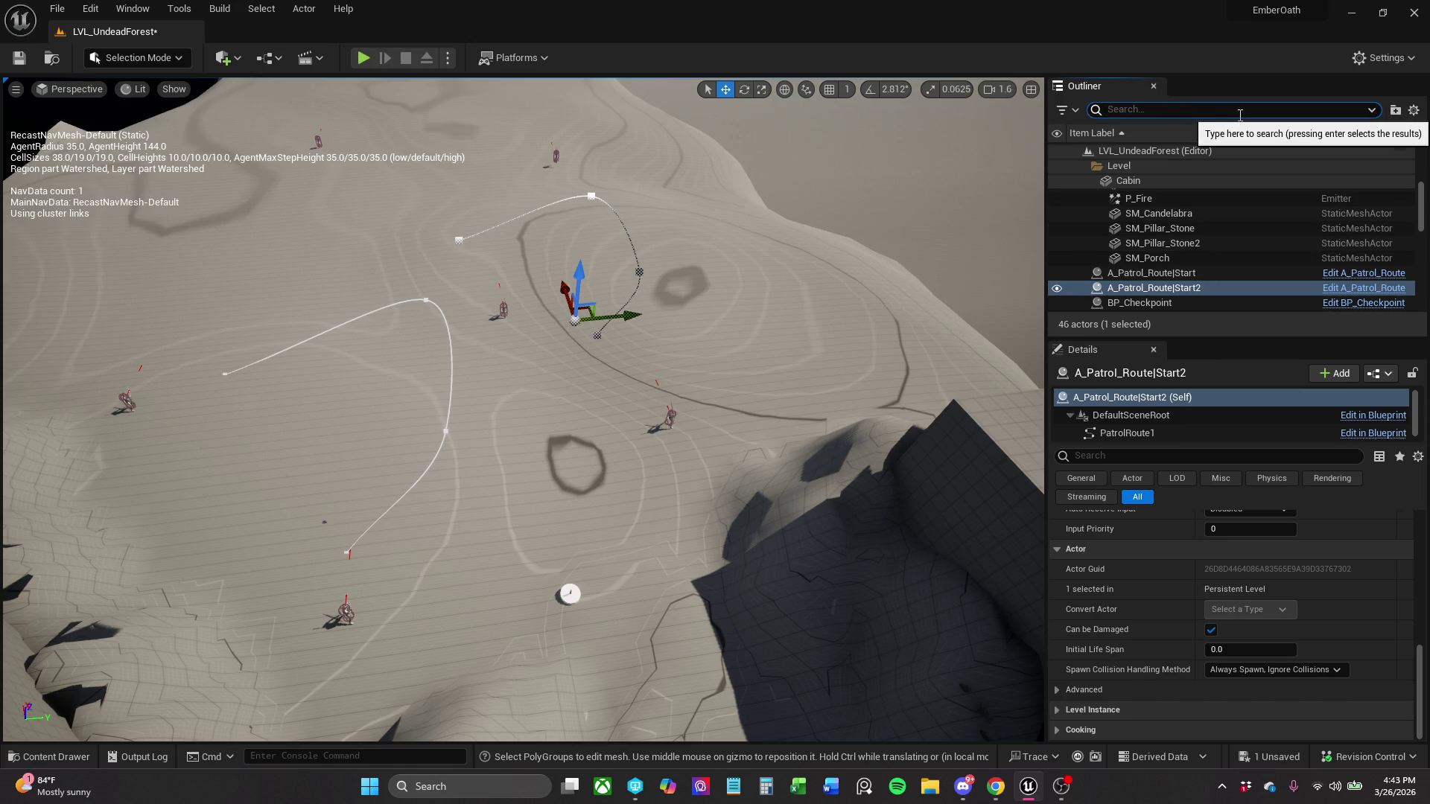
- Set Char_Enemy_Parent2 and Char_Enemy_Parent3's Patrol Route to A_Patrol_Route|Start2 and save the level
{"action": "type", "text": "par"}
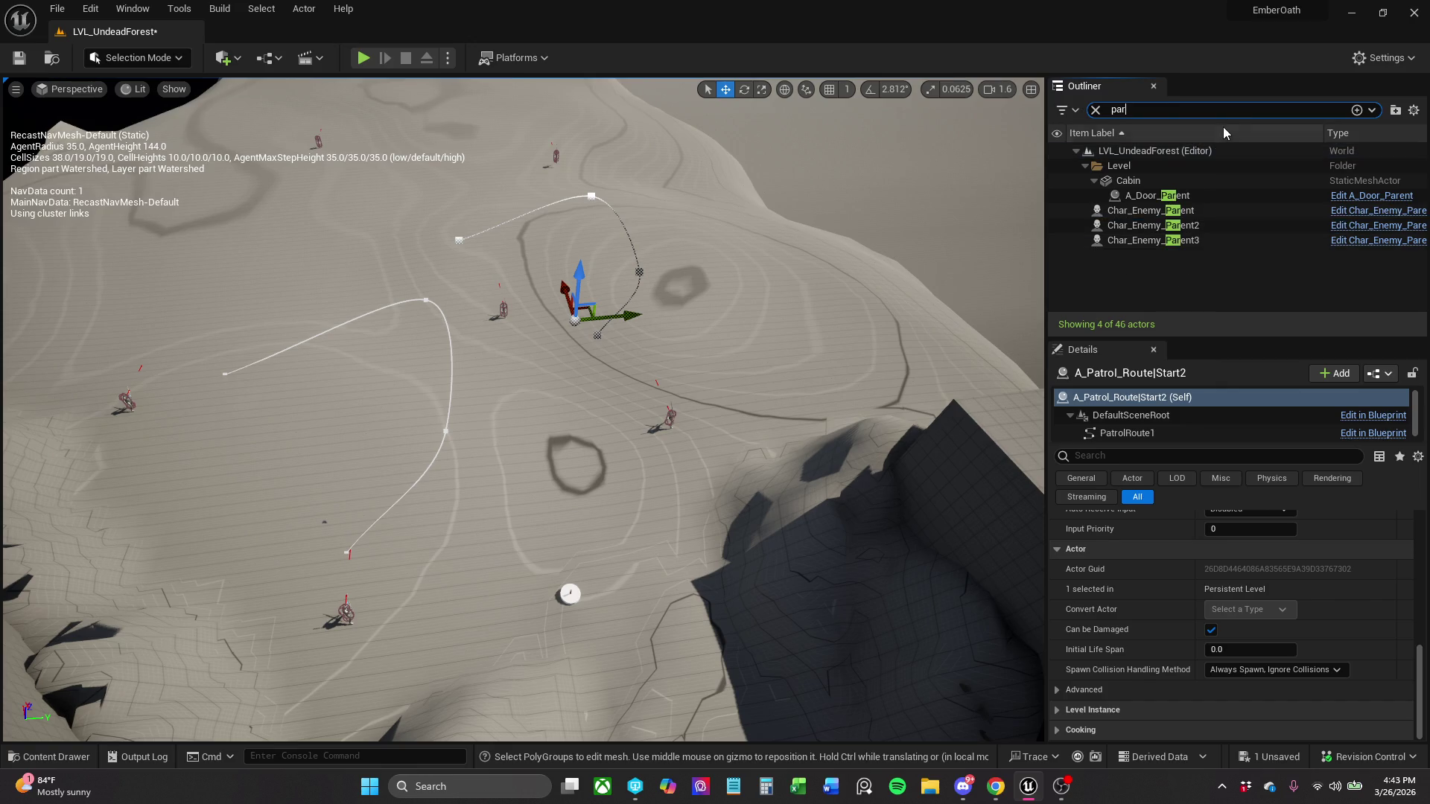
{"action": "left_click", "coordinate": [1215, 211]}
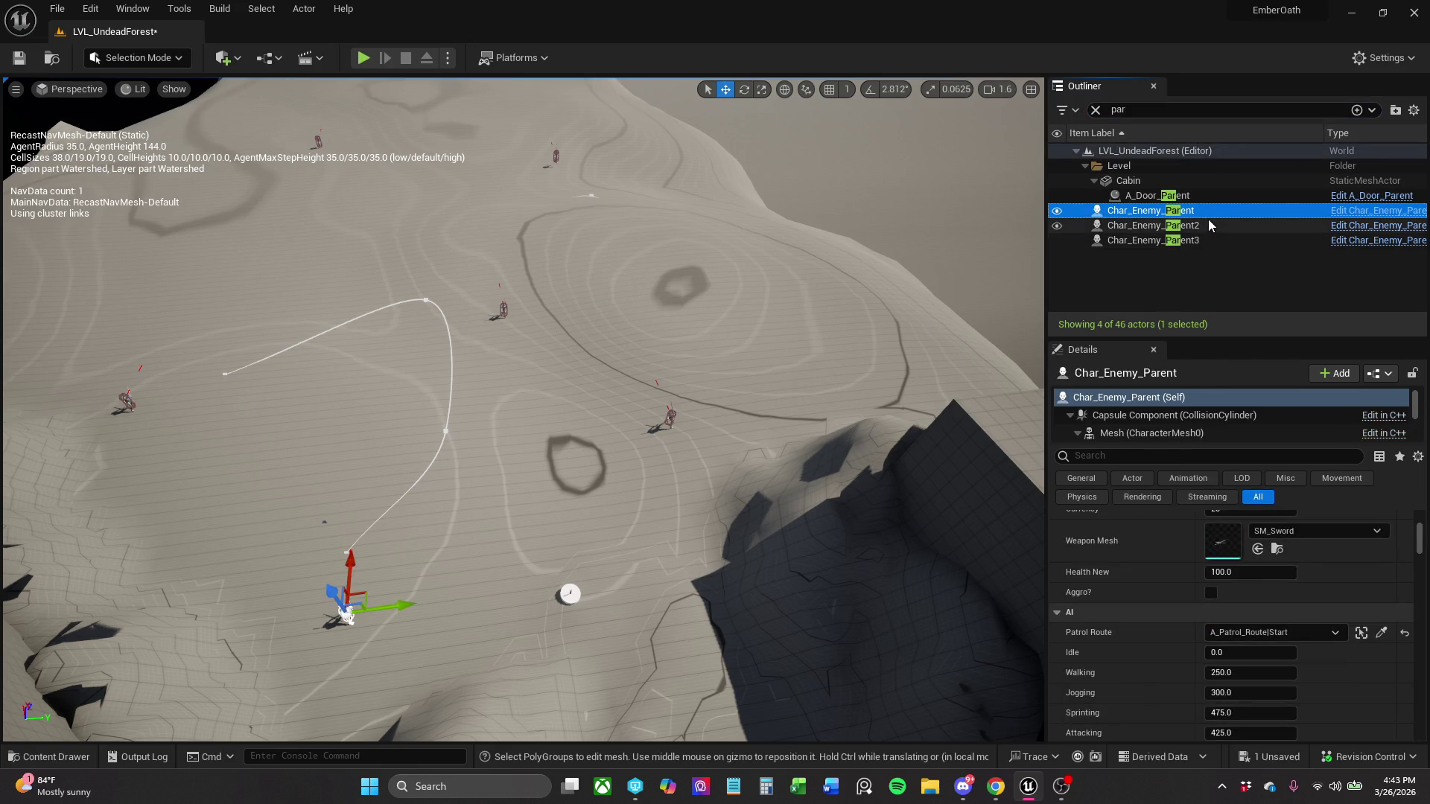
{"action": "left_click", "coordinate": [1208, 224]}
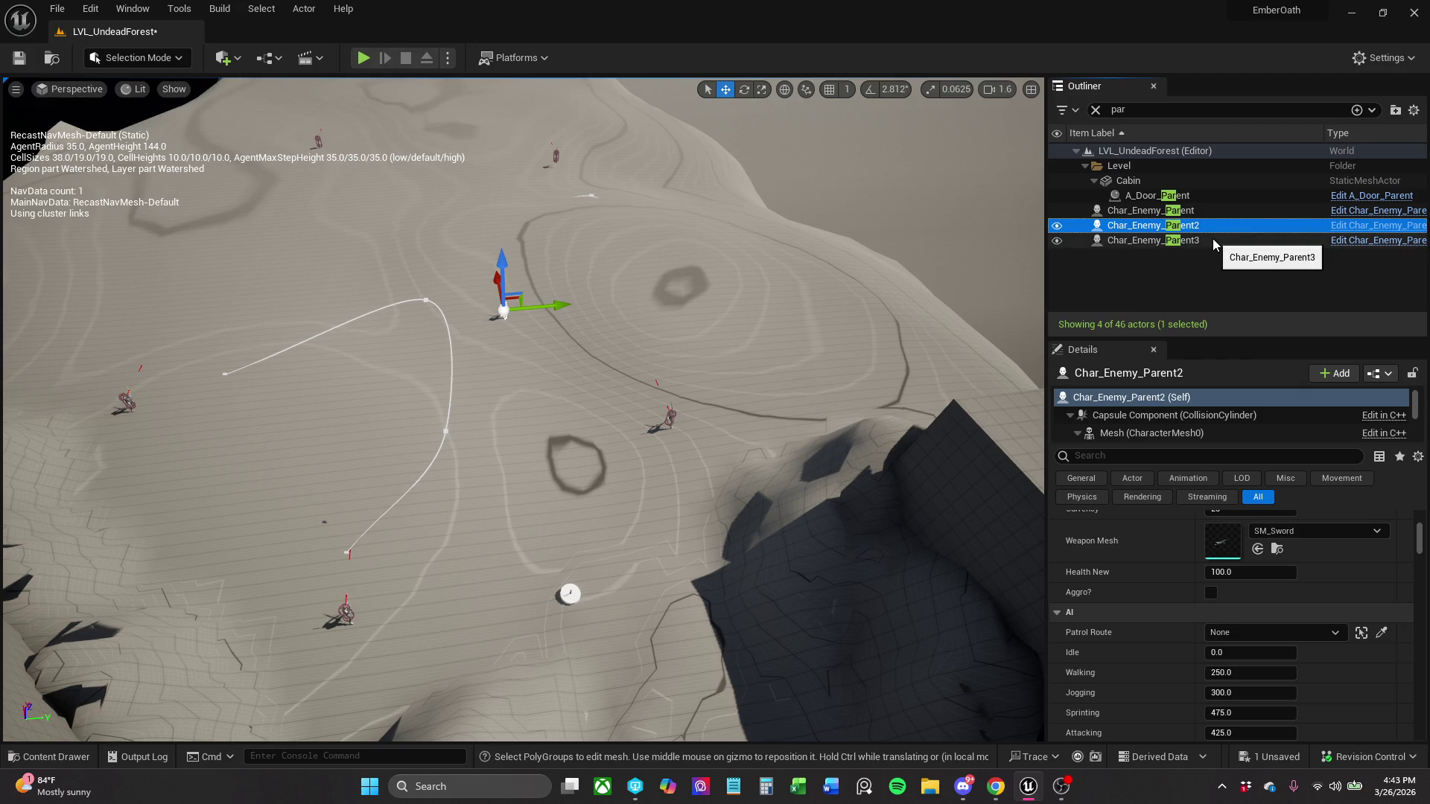
{"action": "left_click", "coordinate": [1212, 240], "text": "shift"}
{"action": "left_click", "coordinate": [1278, 570]}
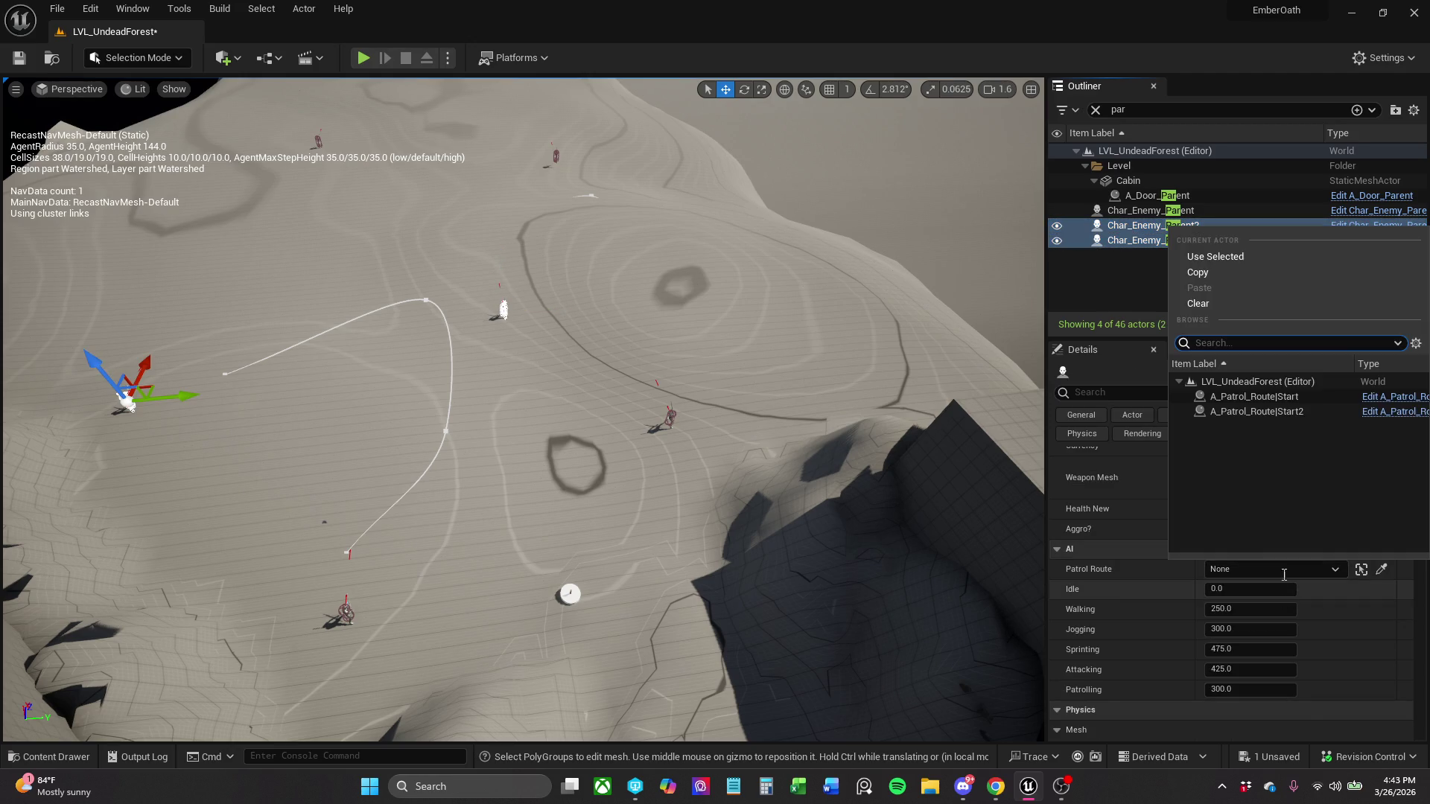
{"action": "left_click", "coordinate": [1305, 412]}
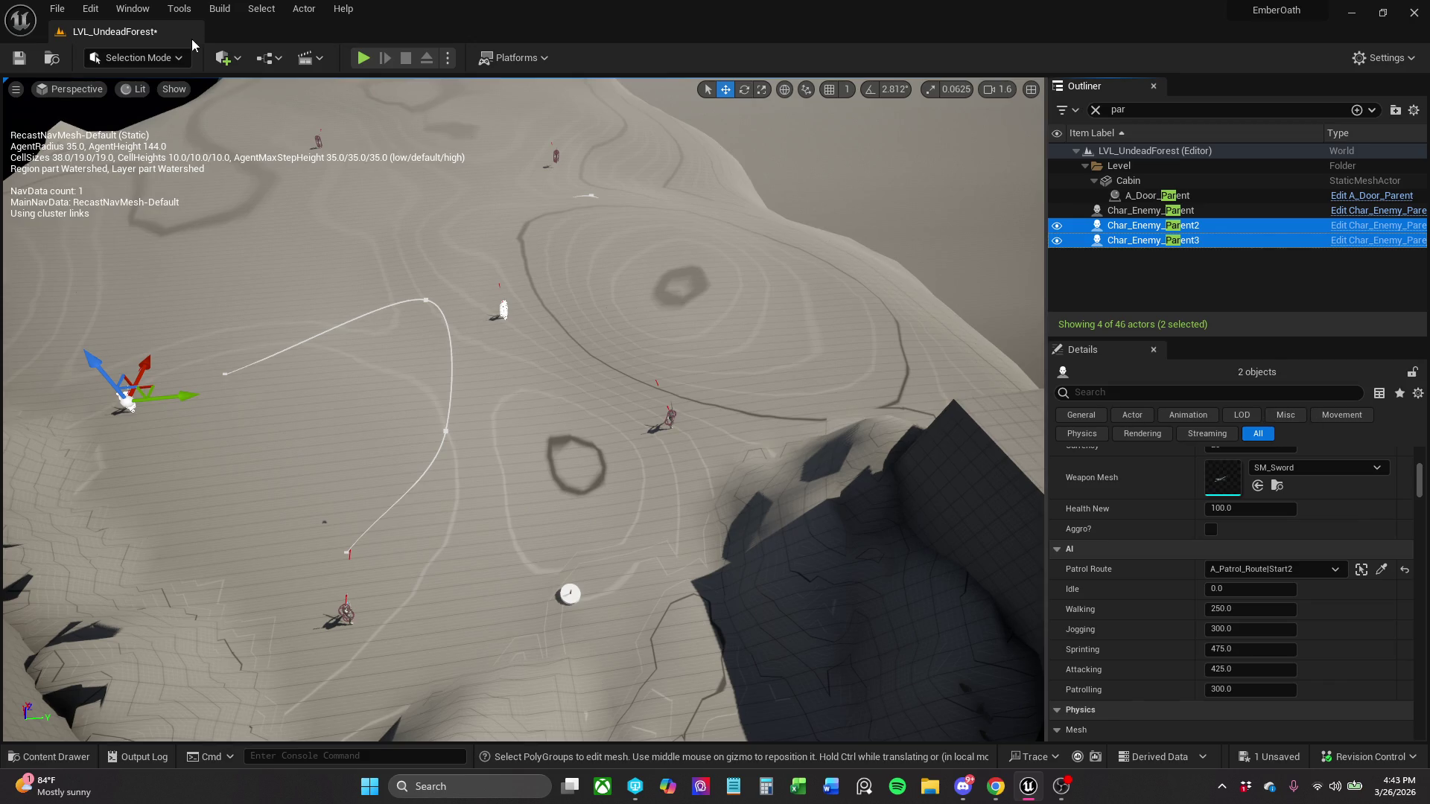
{"action": "left_click", "coordinate": [20, 57]}
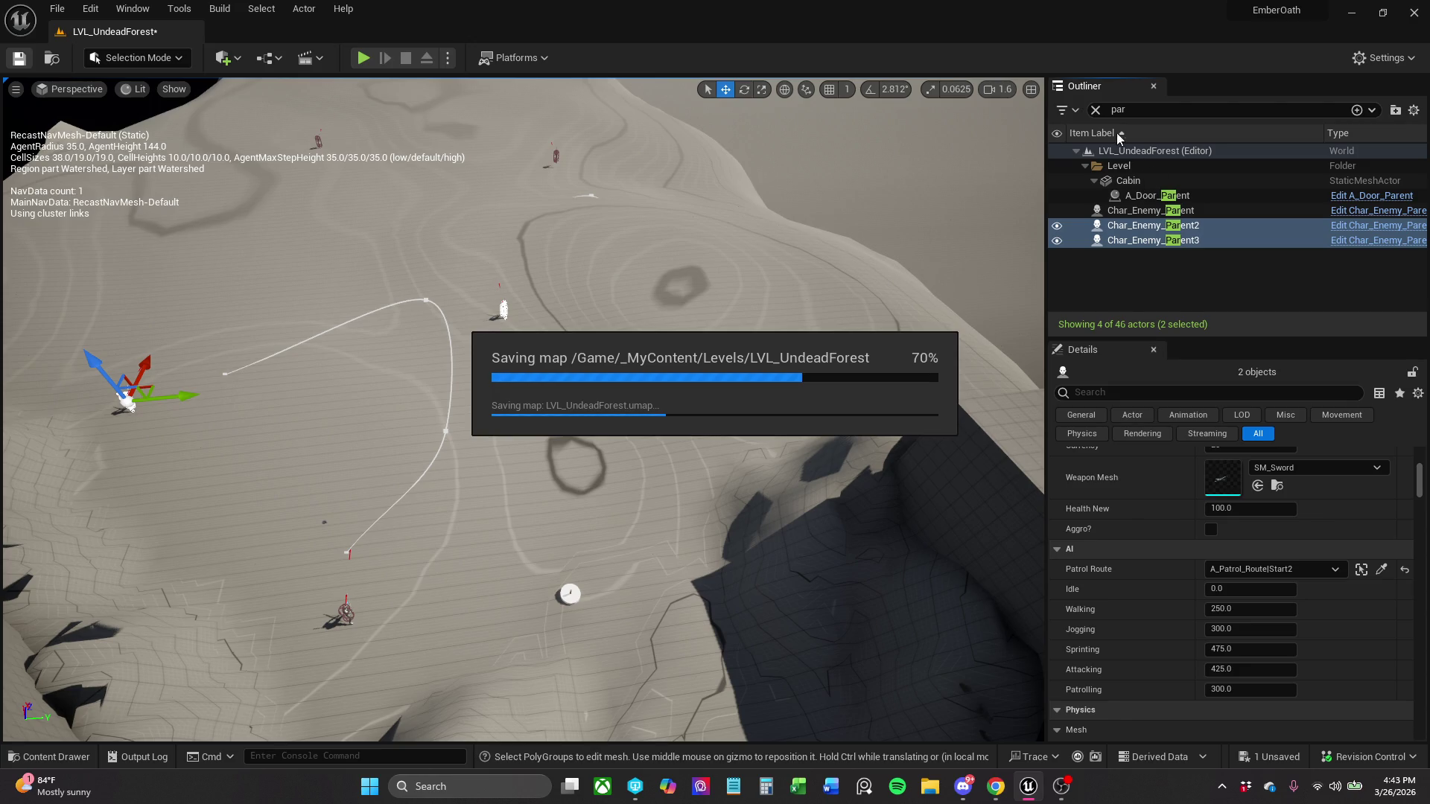
{"action": "left_click", "coordinate": [1096, 110]}
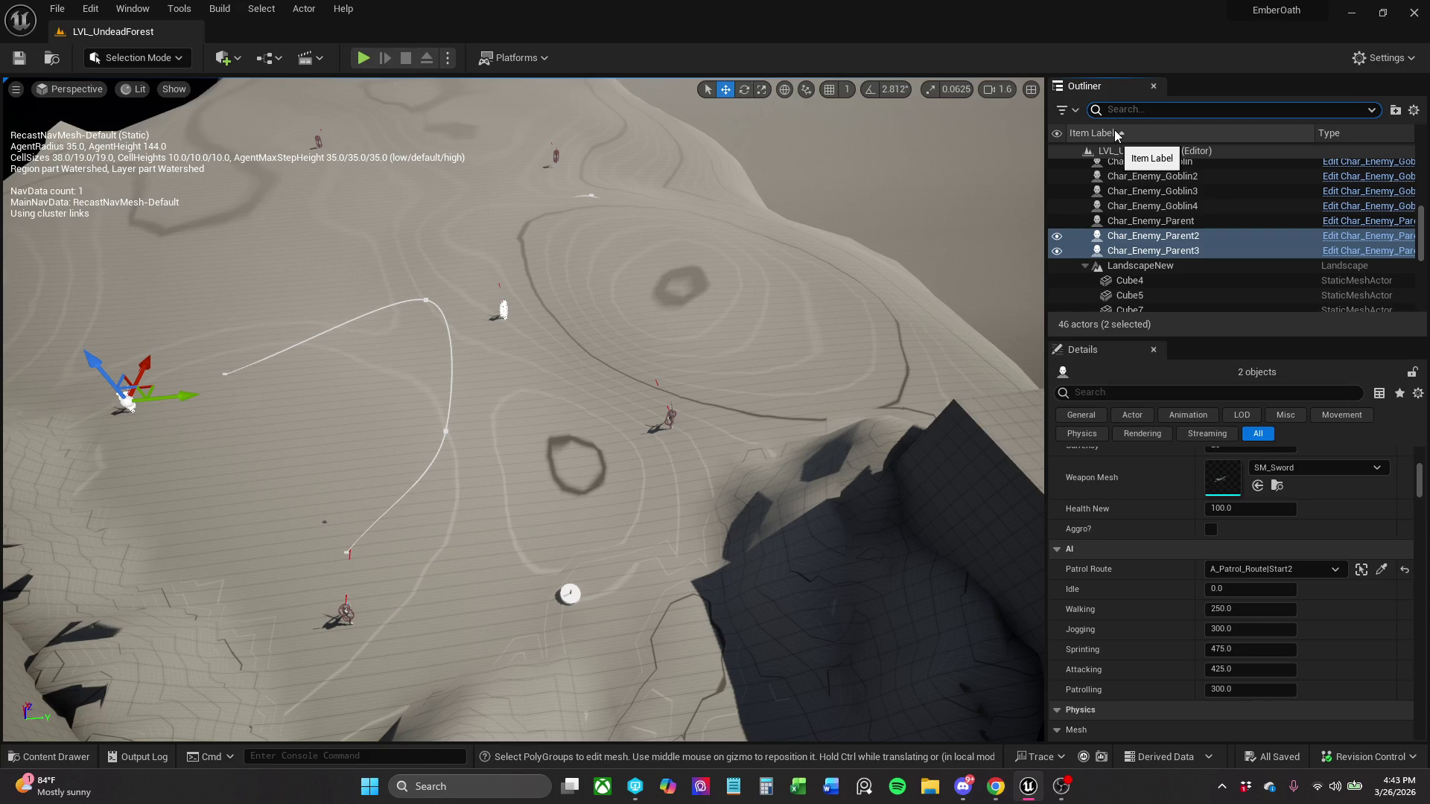
- Select Char_Enemy_Goblin via the 'gob' filter, then run and stop a brief play test
{"action": "type", "text": "gob"}
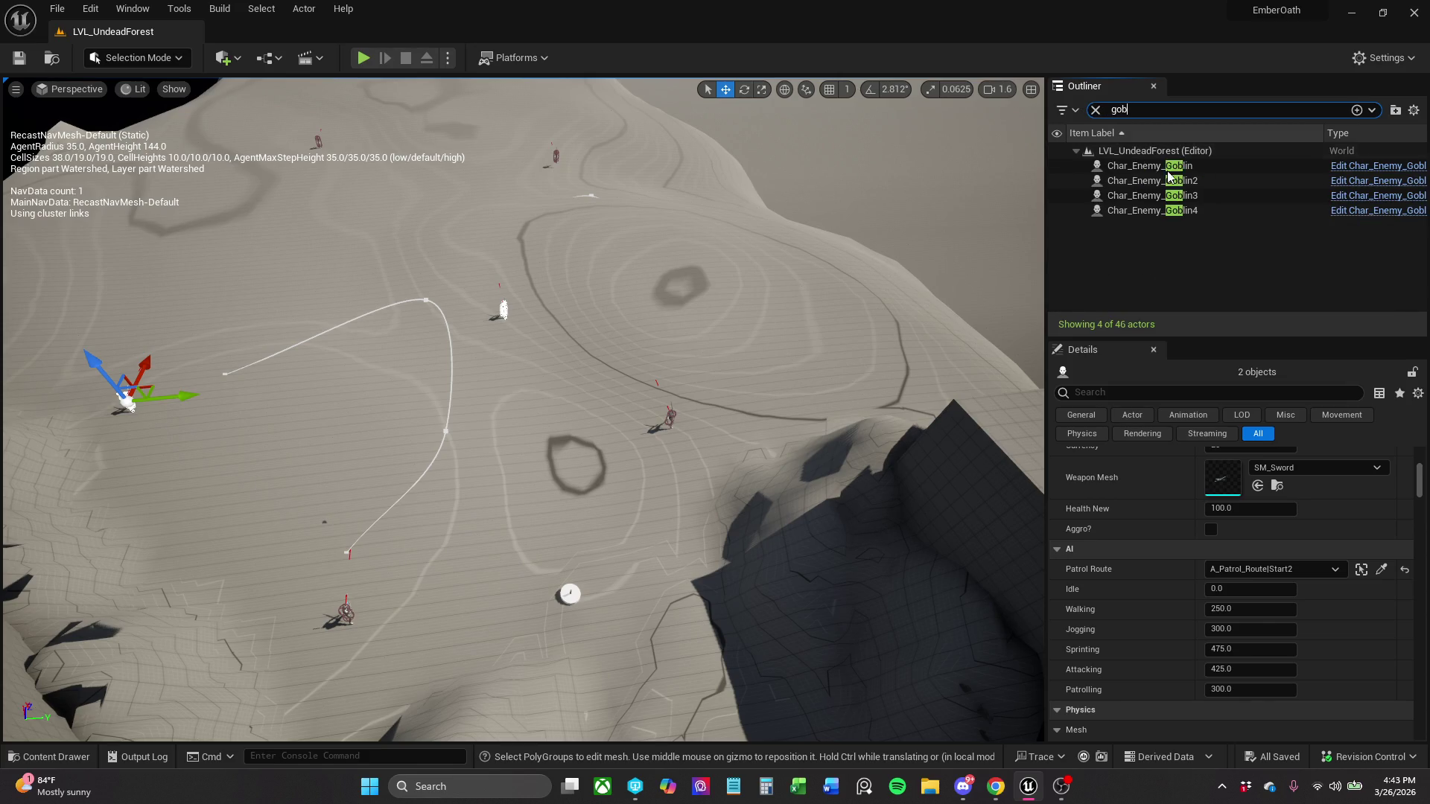
{"action": "left_click", "coordinate": [1191, 168]}
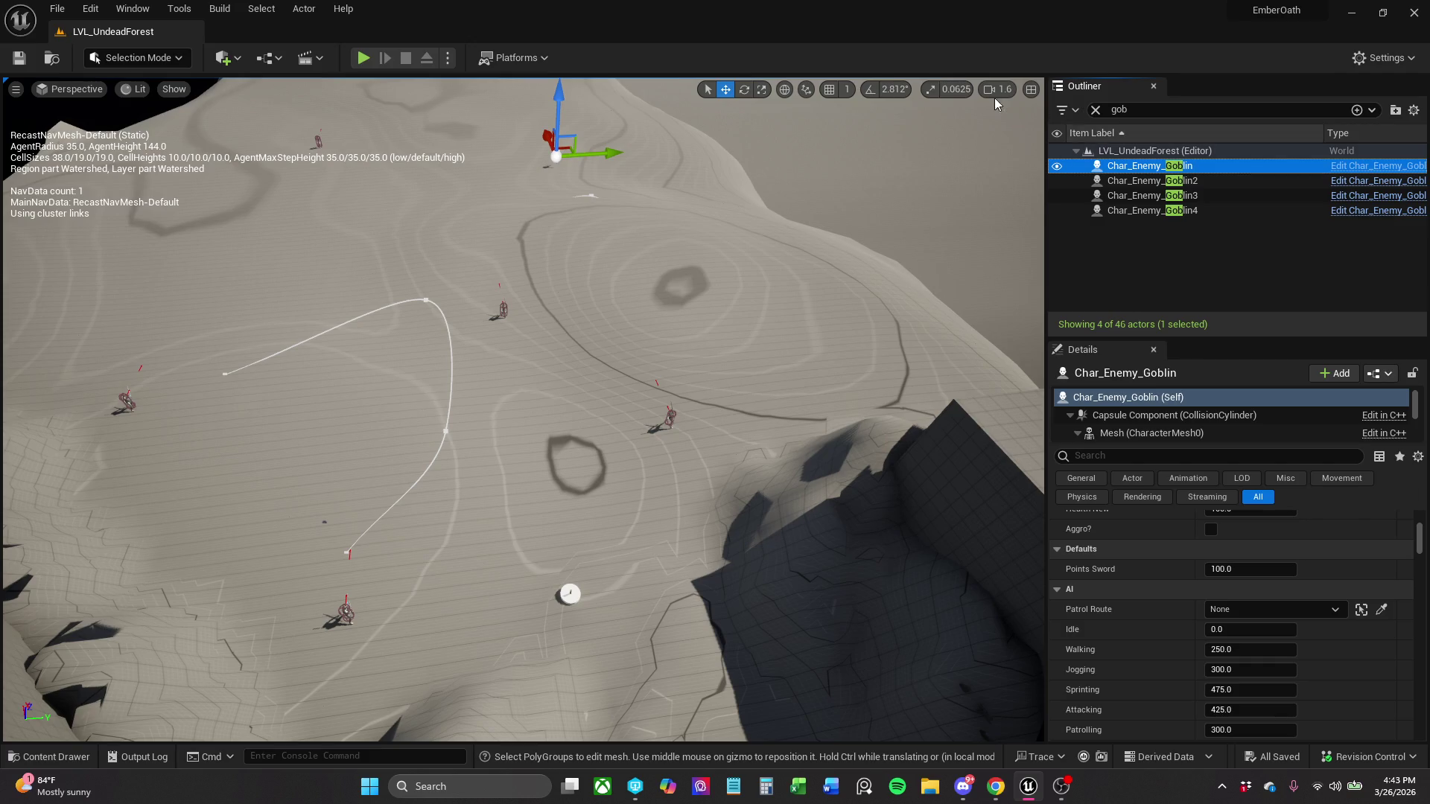
{"action": "left_click", "coordinate": [364, 64]}
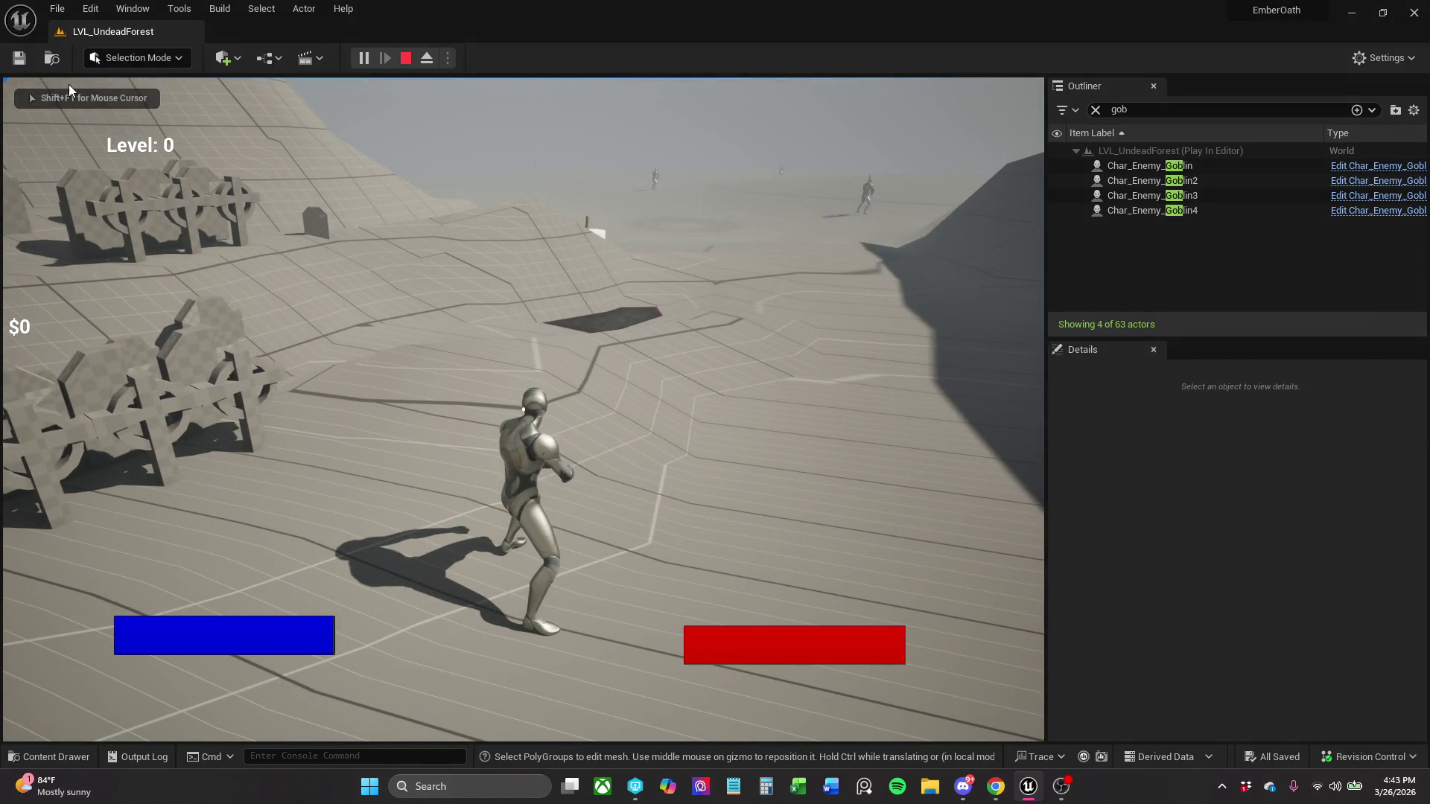
{"action": "key", "text": "Escape"}
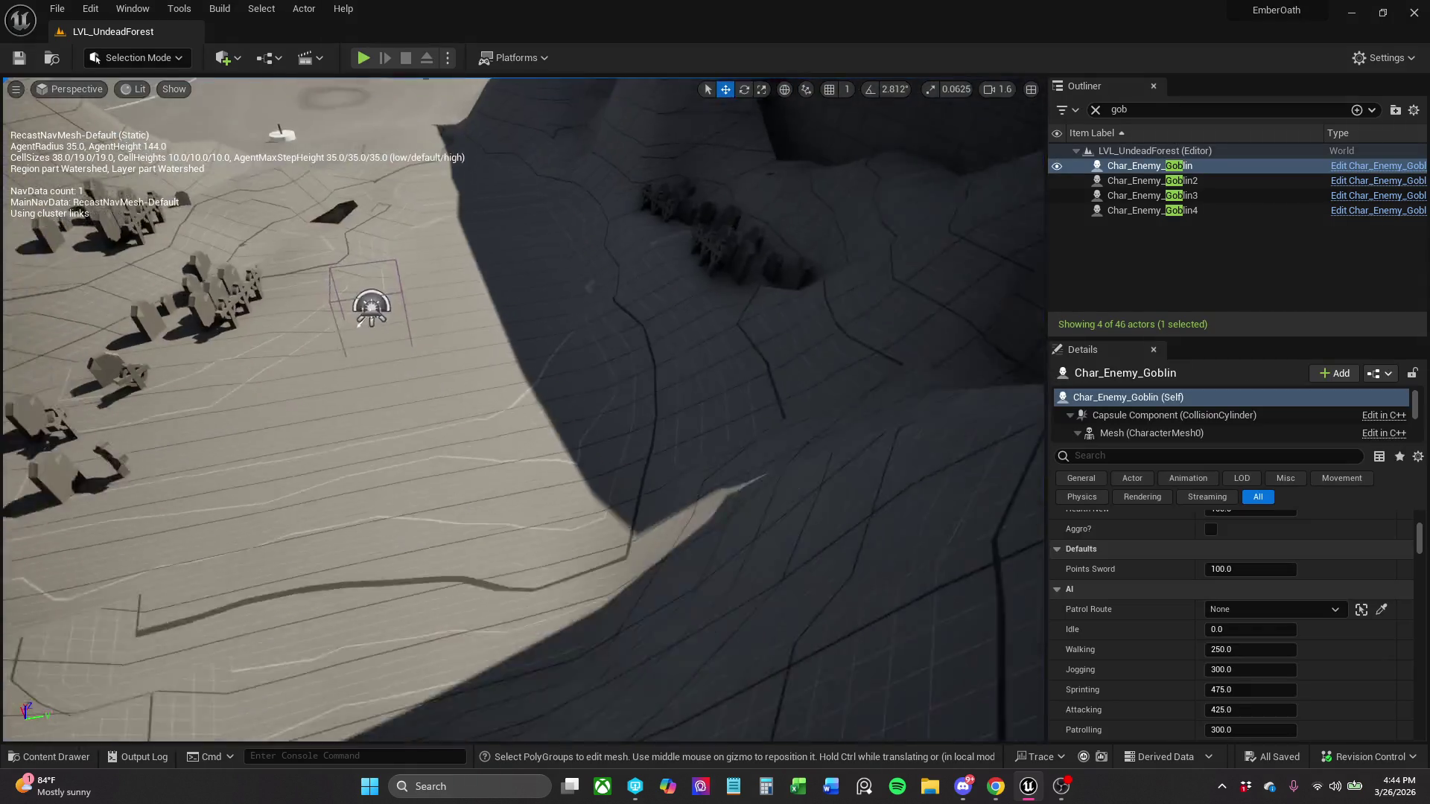
{"action": "mouse_move", "coordinate": [964, 121]}
{"action": "left_mouse_down"}
{"action": "mouse_move", "coordinate": [909, 149]}
{"action": "mouse_move", "coordinate": [964, 121]}
{"action": "left_mouse_up"}
{"action": "left_click", "coordinate": [1095, 110]}
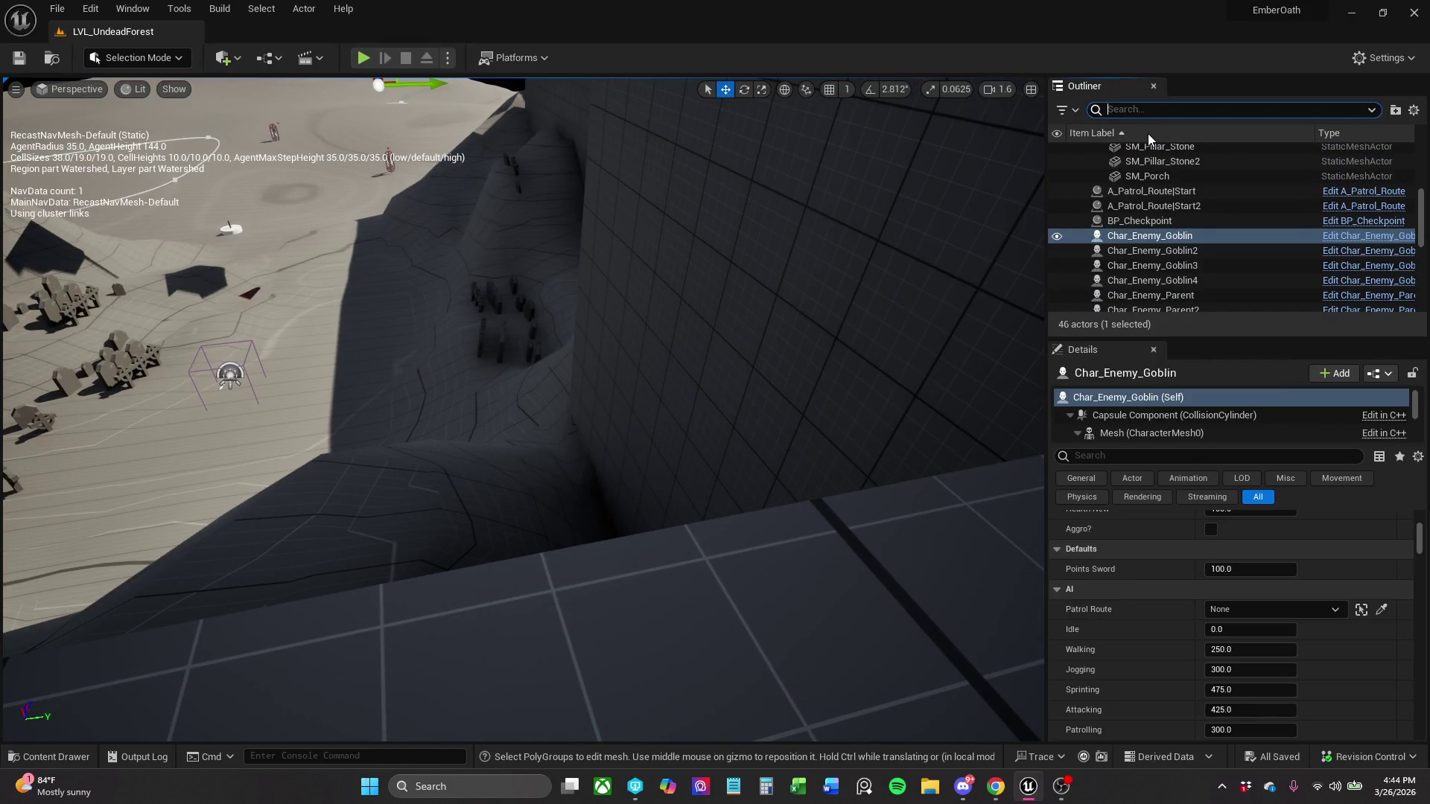
- Find RecastNavMesh-Default with the 'nav' filter and frame the view on it
{"action": "type", "text": "nav"}
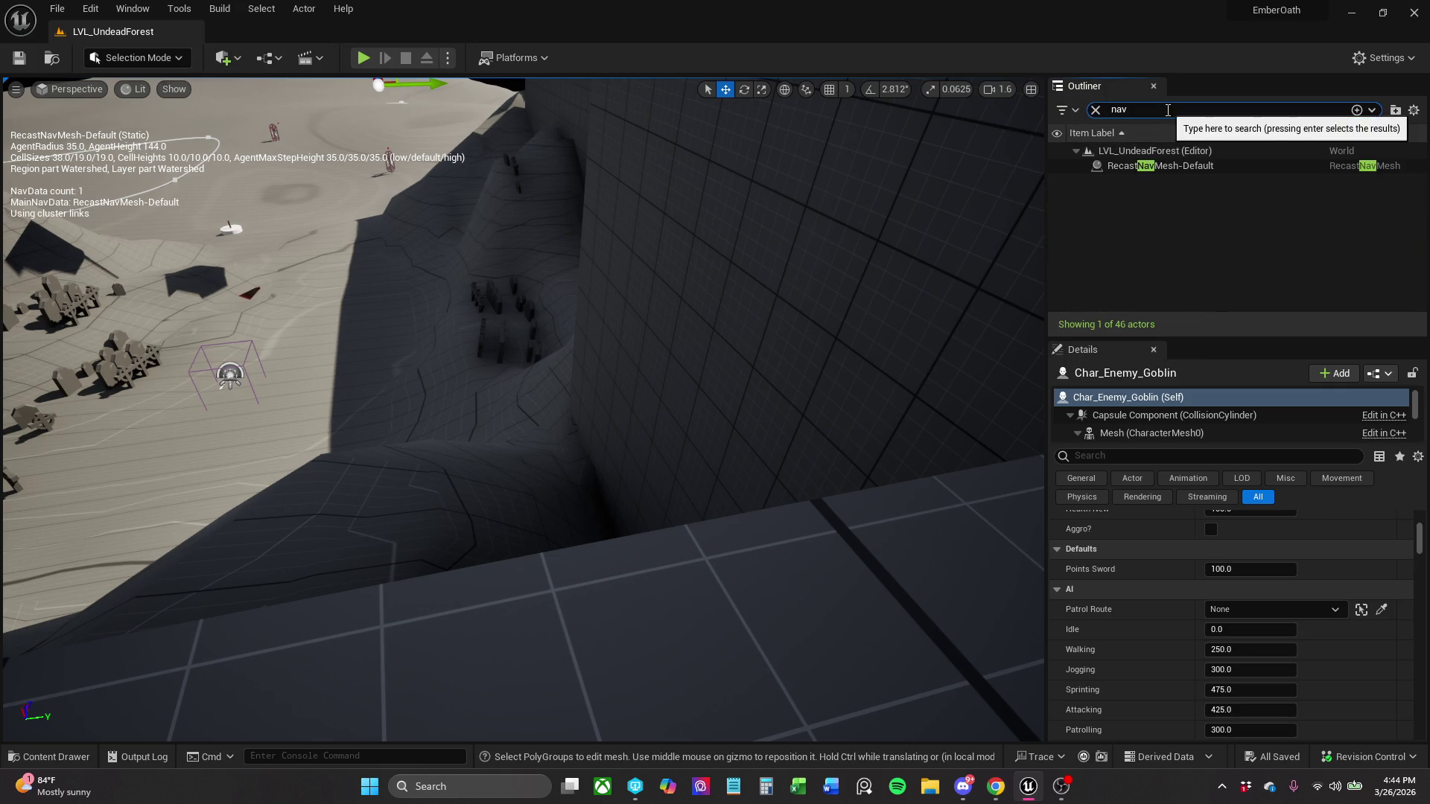
{"action": "left_click", "coordinate": [1190, 165]}
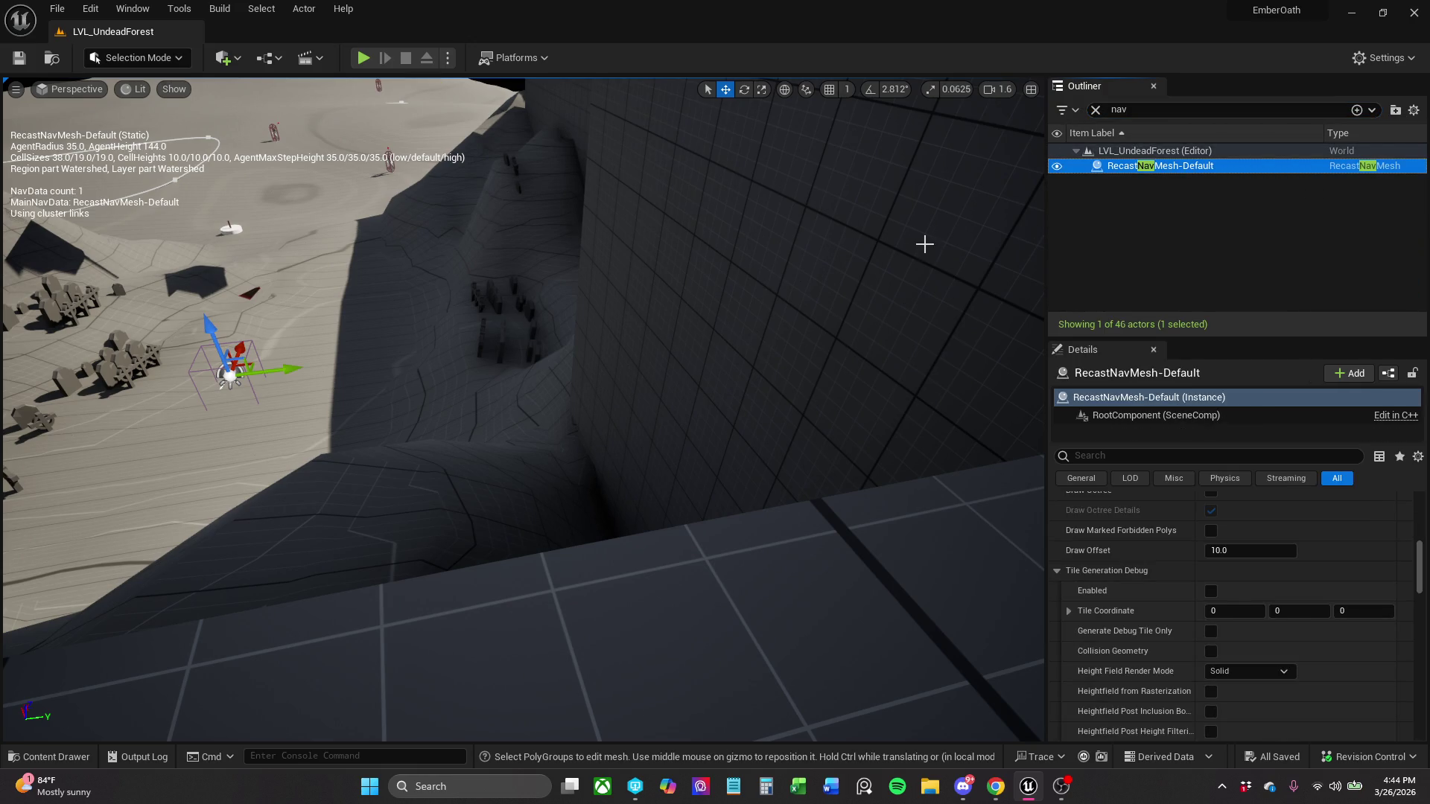
{"action": "key", "text": "f"}
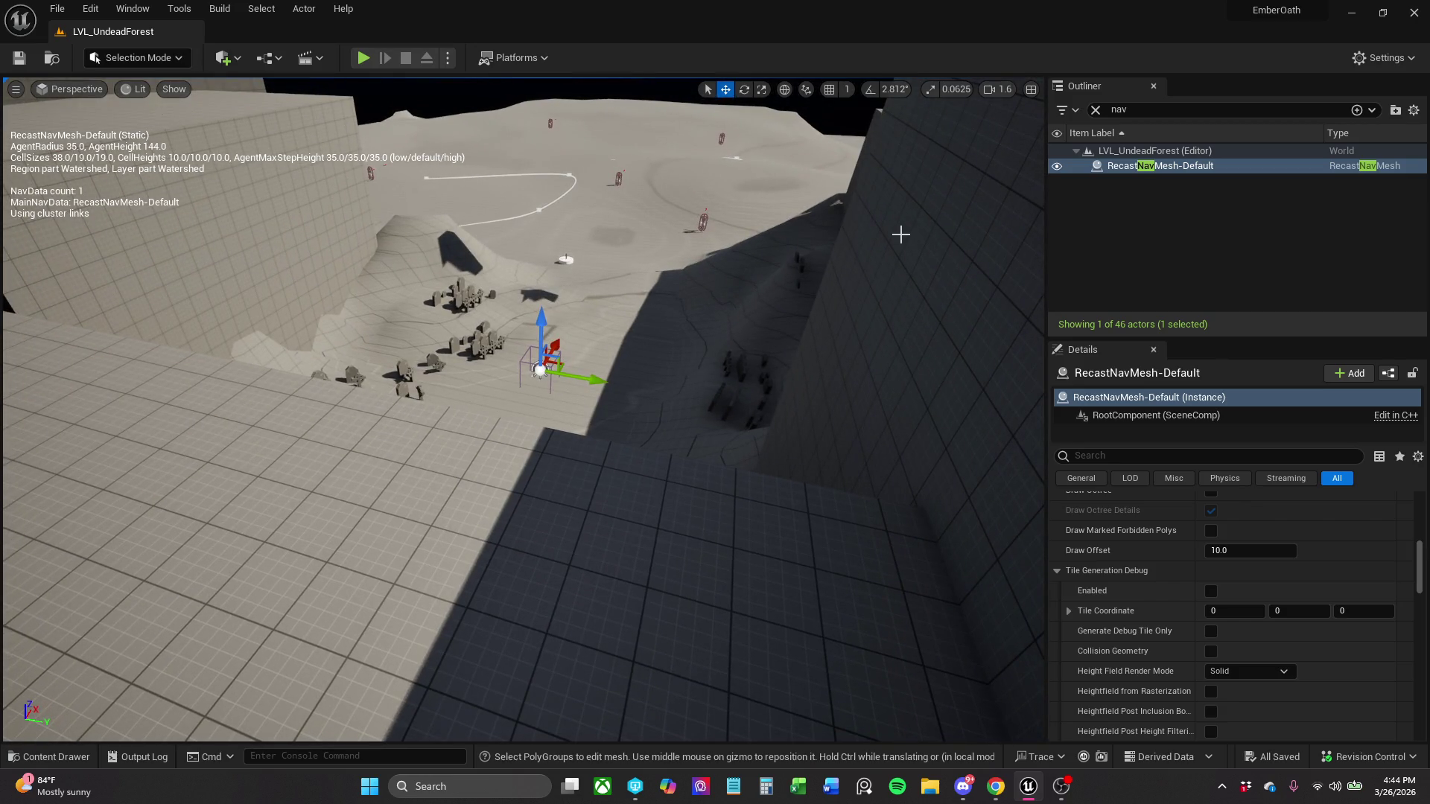
{"action": "scroll", "coordinate": [900, 235], "scroll_direction": "up", "scroll_amount": 10}
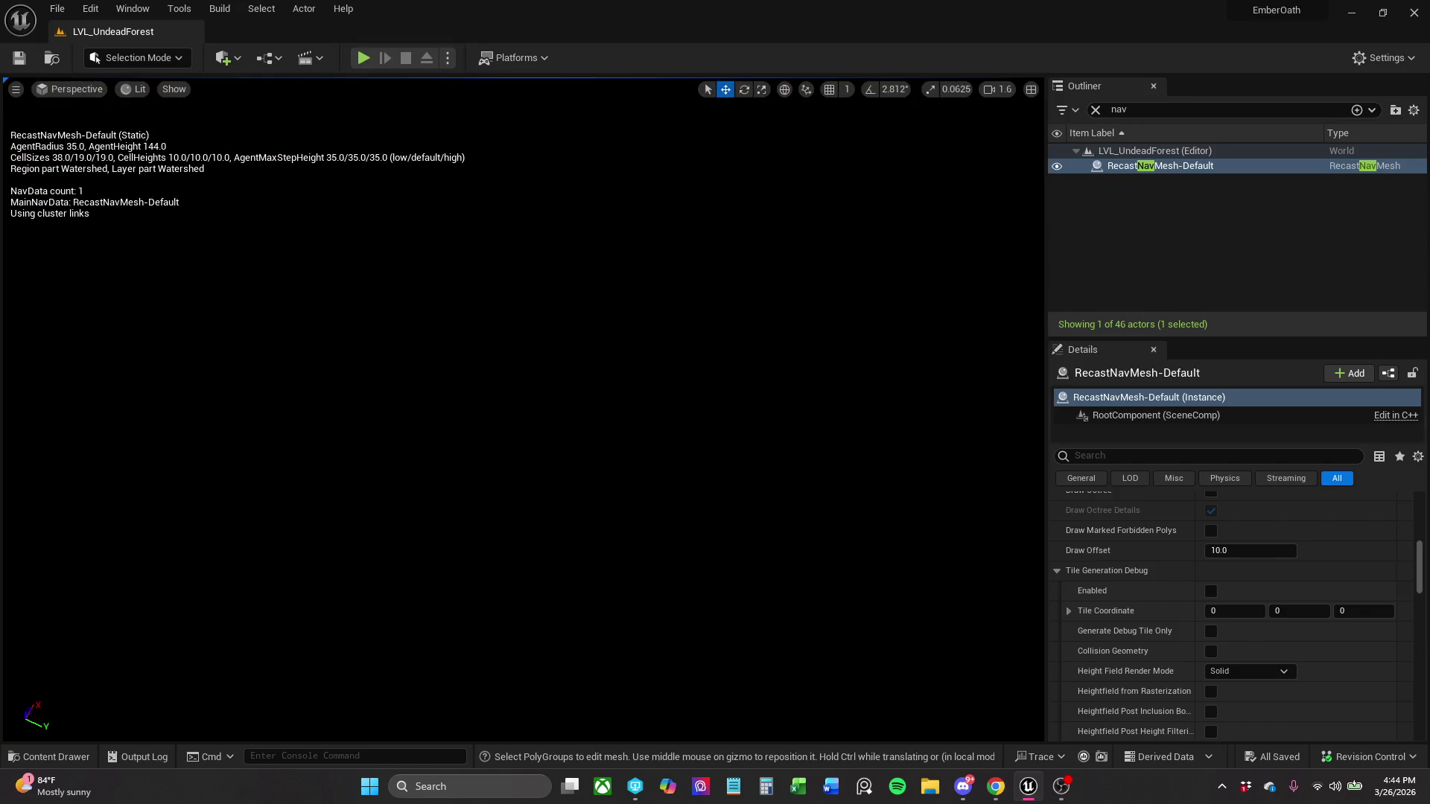
{"action": "left_click_drag", "start_coordinate": [522, 410], "coordinate": [514, 484]}
{"action": "left_click_drag", "start_coordinate": [926, 231], "coordinate": [927, 225]}
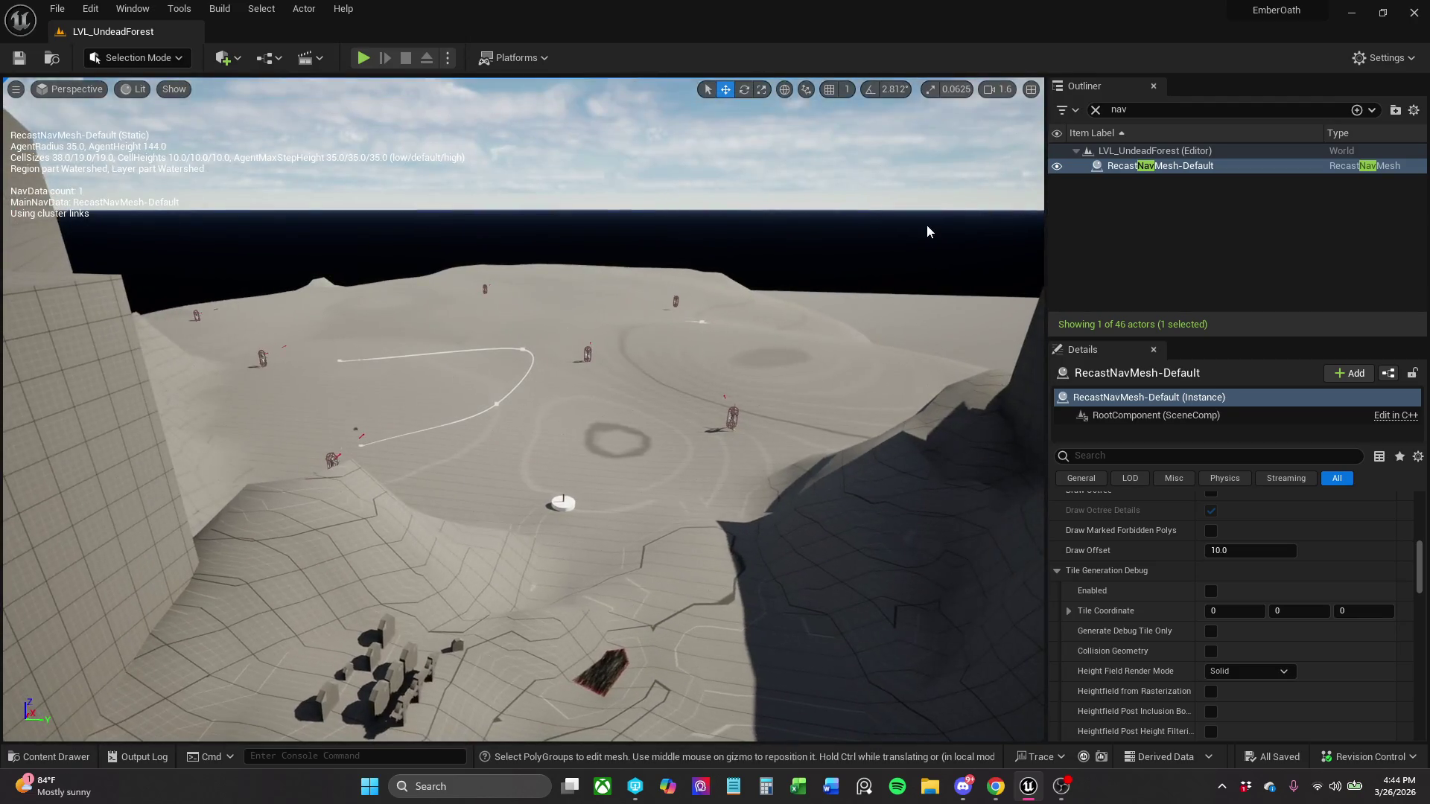
- Clear the Outliner filter and show the Quick Add Volumes list
{"action": "left_click", "coordinate": [1095, 109]}
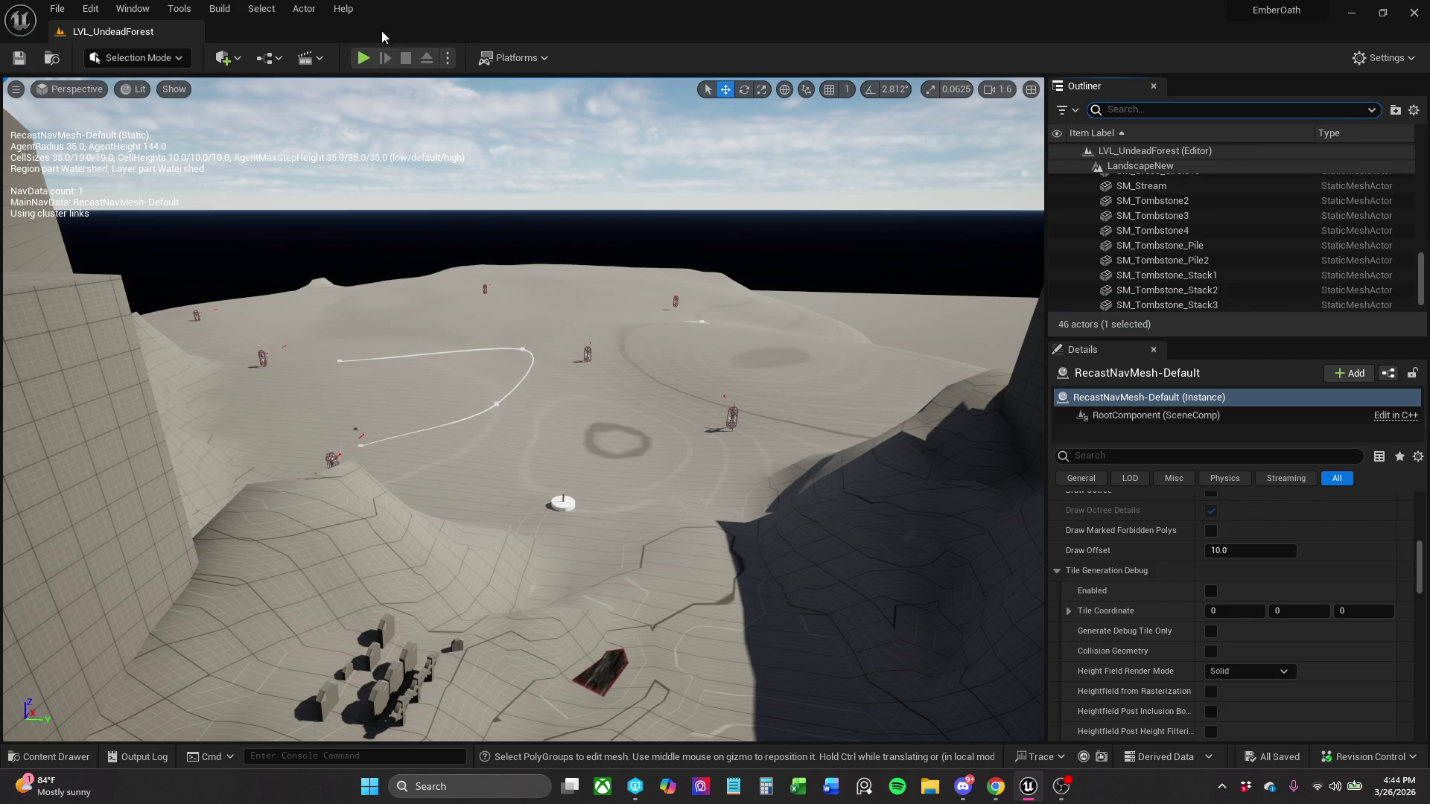
{"action": "left_click", "coordinate": [227, 58]}
{"action": "mouse_move", "coordinate": [298, 256]}
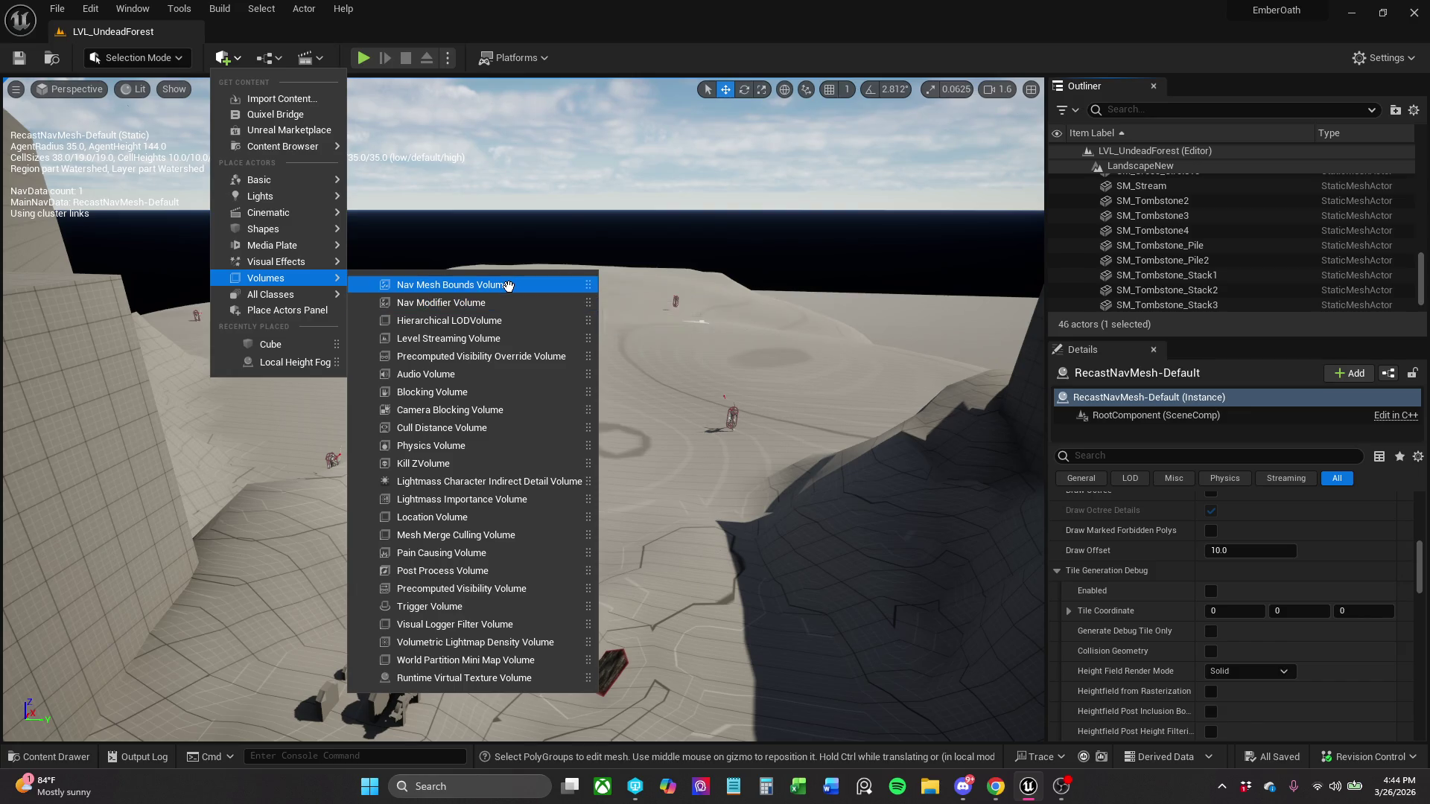
- Place a Nav Mesh Bounds Volume, scale it up, and raise it over the terrain
{"action": "left_click", "coordinate": [509, 285]}
{"action": "mouse_move", "coordinate": [602, 411]}
{"action": "left_mouse_down"}
{"action": "mouse_move", "coordinate": [432, 254]}
{"action": "mouse_move", "coordinate": [466, 332]}
{"action": "mouse_move", "coordinate": [479, 543]}
{"action": "mouse_move", "coordinate": [466, 652]}
{"action": "mouse_move", "coordinate": [521, 594]}
{"action": "mouse_move", "coordinate": [588, 565]}
{"action": "mouse_move", "coordinate": [655, 618]}
{"action": "mouse_move", "coordinate": [614, 555]}
{"action": "left_mouse_up"}
{"action": "key", "text": "r"}
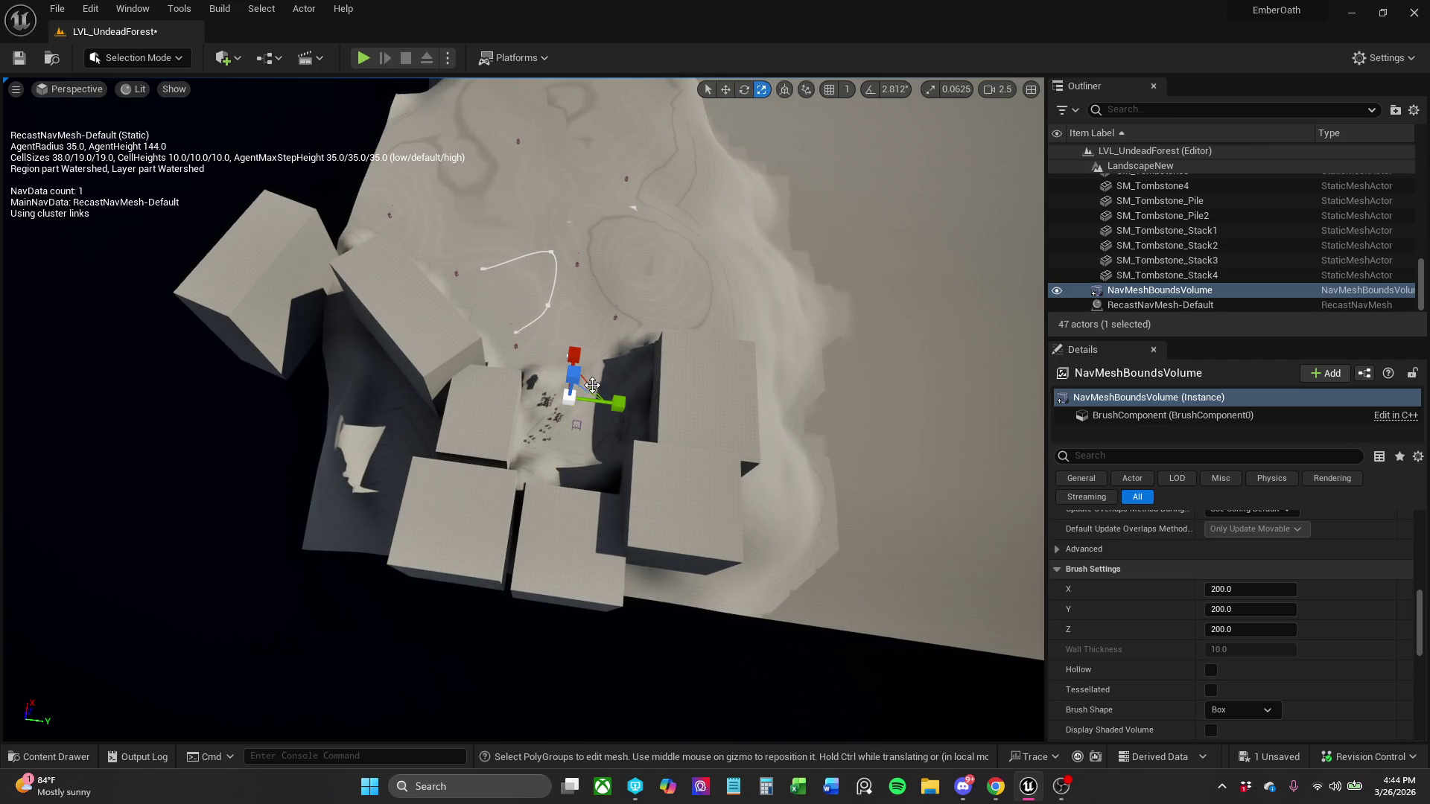
{"action": "left_click_drag", "start_coordinate": [574, 376], "coordinate": [602, 372]}
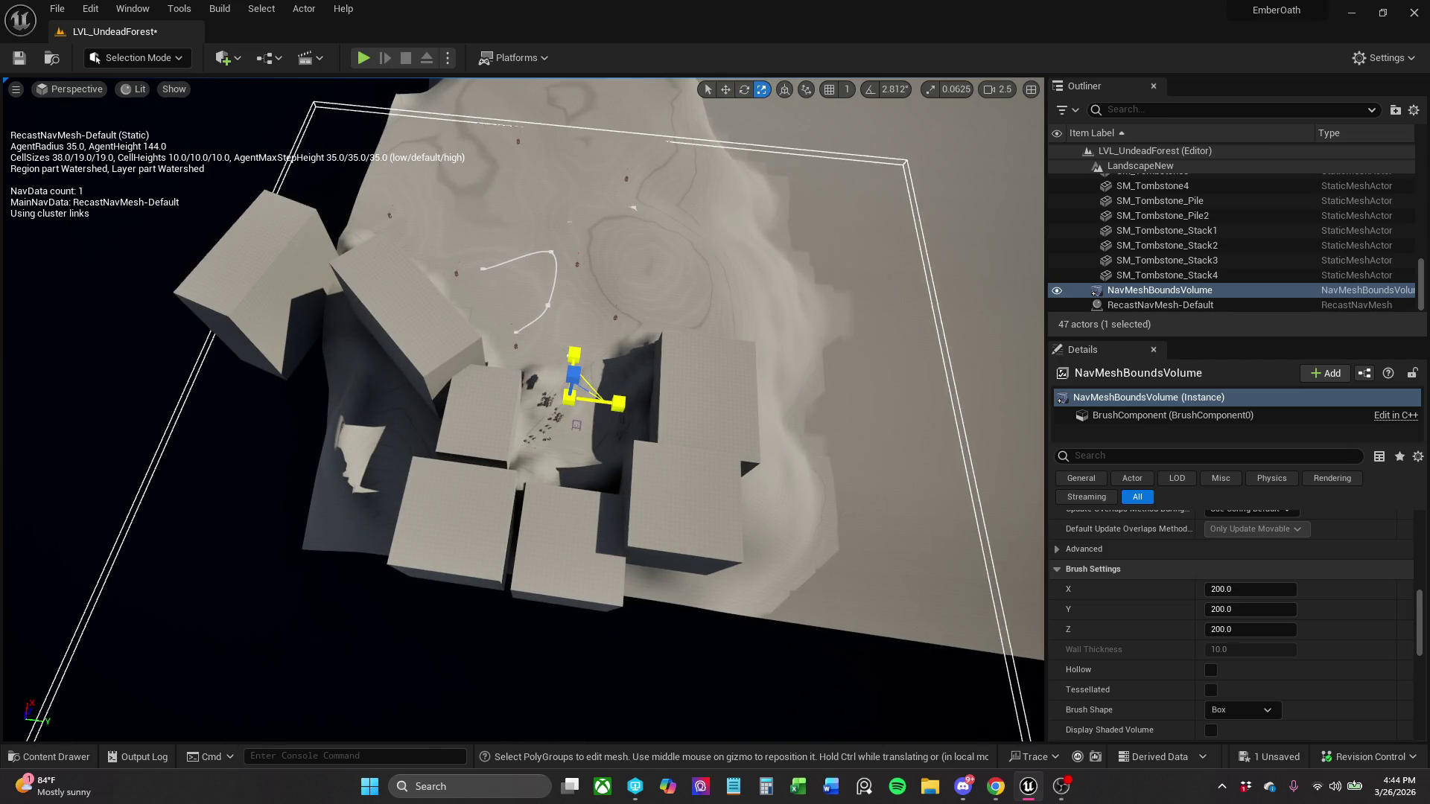
{"action": "key", "text": "w"}
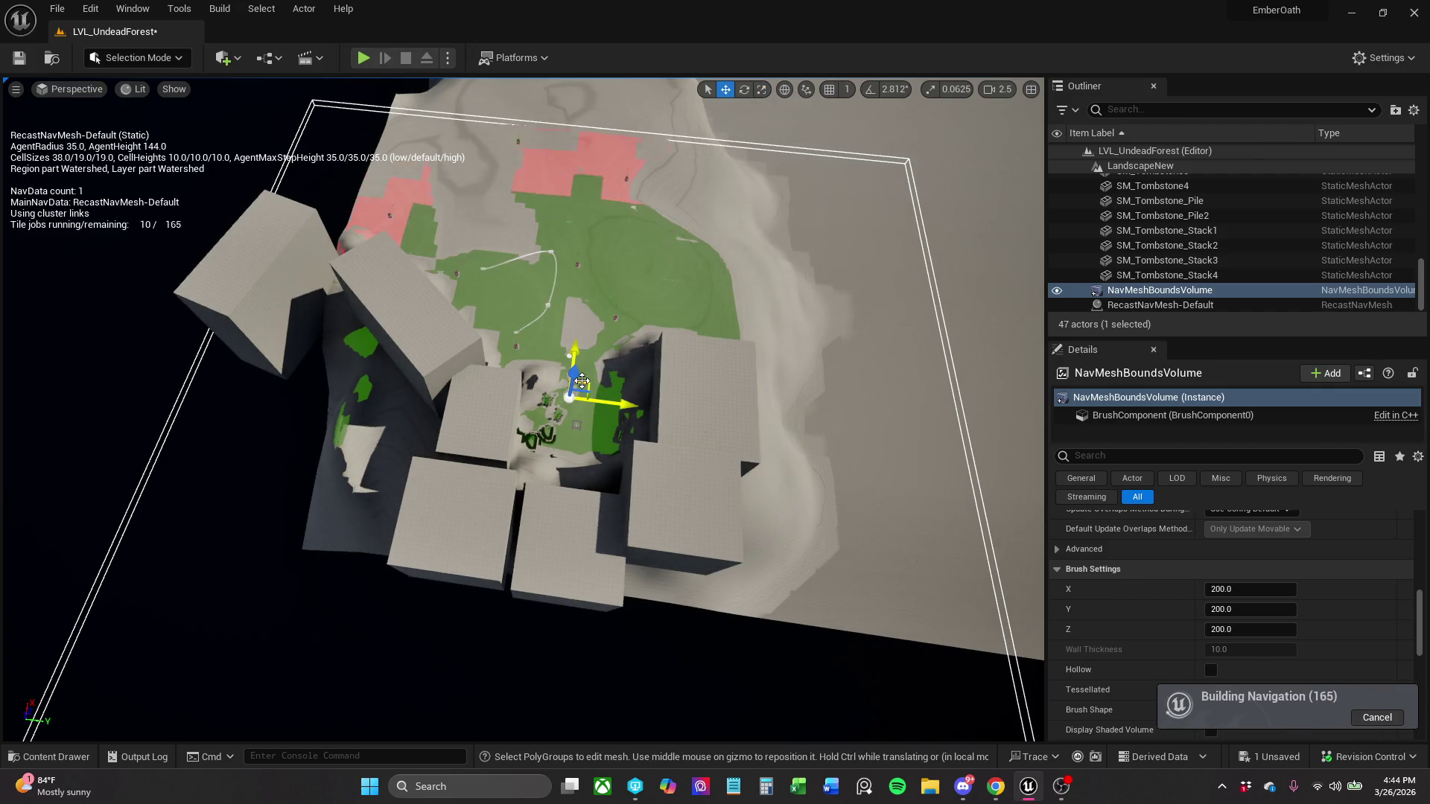
{"action": "mouse_move", "coordinate": [601, 372]}
{"action": "left_mouse_down"}
{"action": "mouse_move", "coordinate": [622, 313]}
{"action": "mouse_move", "coordinate": [607, 257]}
{"action": "left_mouse_up"}
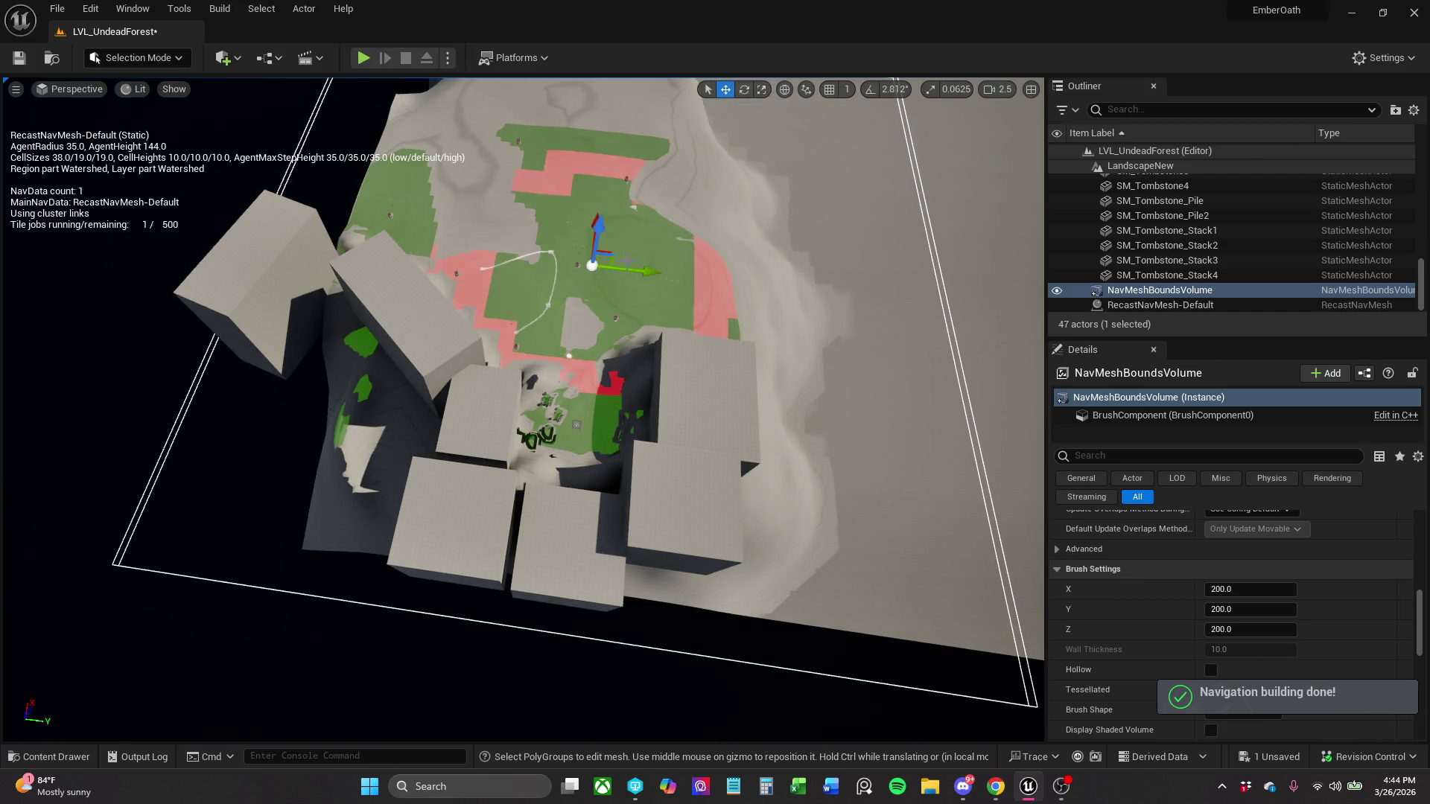
{"action": "scroll", "coordinate": [615, 261], "scroll_direction": "down", "scroll_amount": 5}
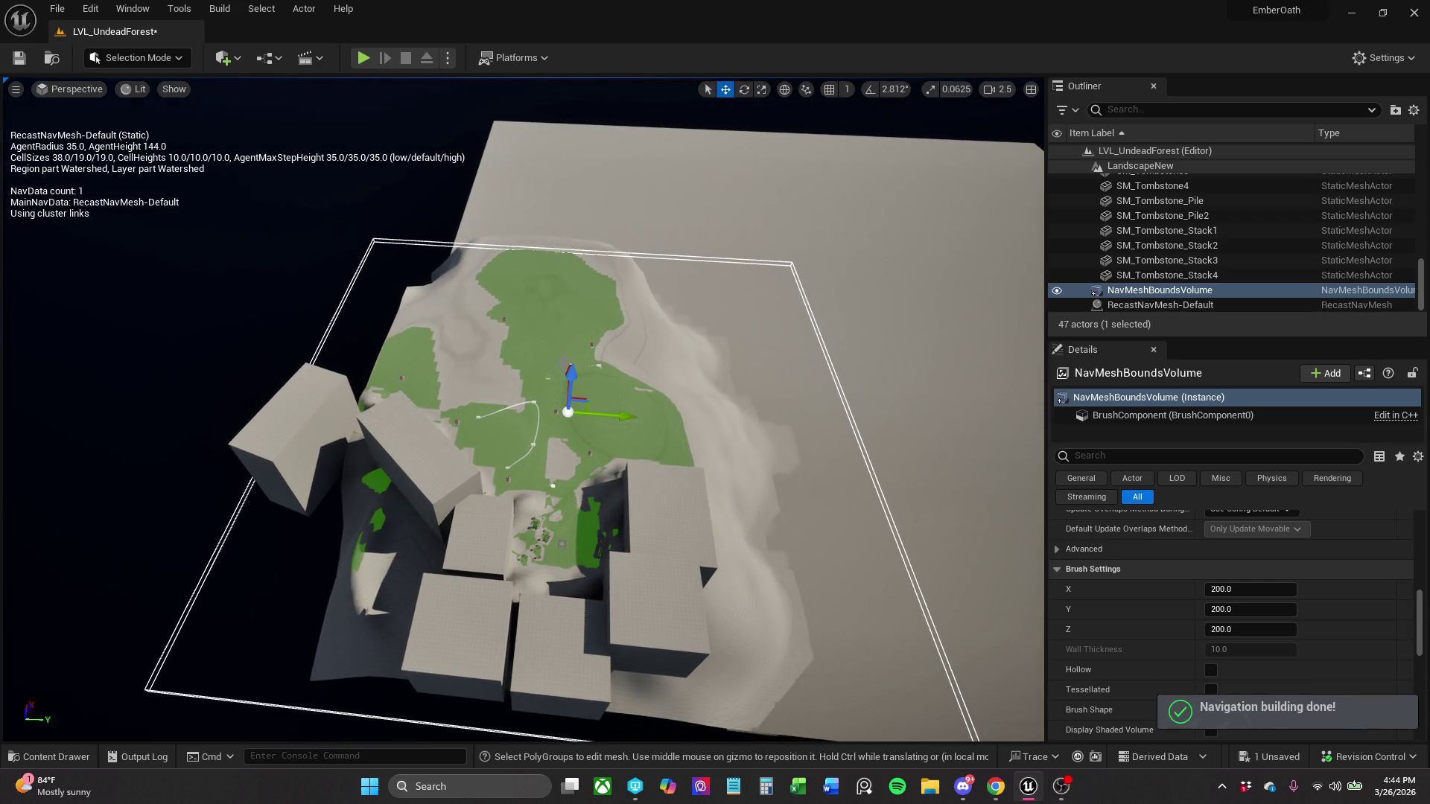
{"action": "mouse_move", "coordinate": [571, 377]}
{"action": "left_mouse_down"}
{"action": "mouse_move", "coordinate": [572, 350]}
{"action": "mouse_move", "coordinate": [616, 385]}
{"action": "mouse_move", "coordinate": [597, 387]}
{"action": "left_mouse_up"}
- Shift the volume sideways and view the level from a lower, wider angle
{"action": "key", "text": "r"}
{"action": "key", "text": "w"}
{"action": "mouse_move", "coordinate": [745, 484]}
{"action": "left_mouse_down"}
{"action": "mouse_move", "coordinate": [432, 402]}
{"action": "mouse_move", "coordinate": [617, 355]}
{"action": "left_mouse_up"}
{"action": "scroll", "coordinate": [521, 425], "scroll_direction": "down", "scroll_amount": 1}
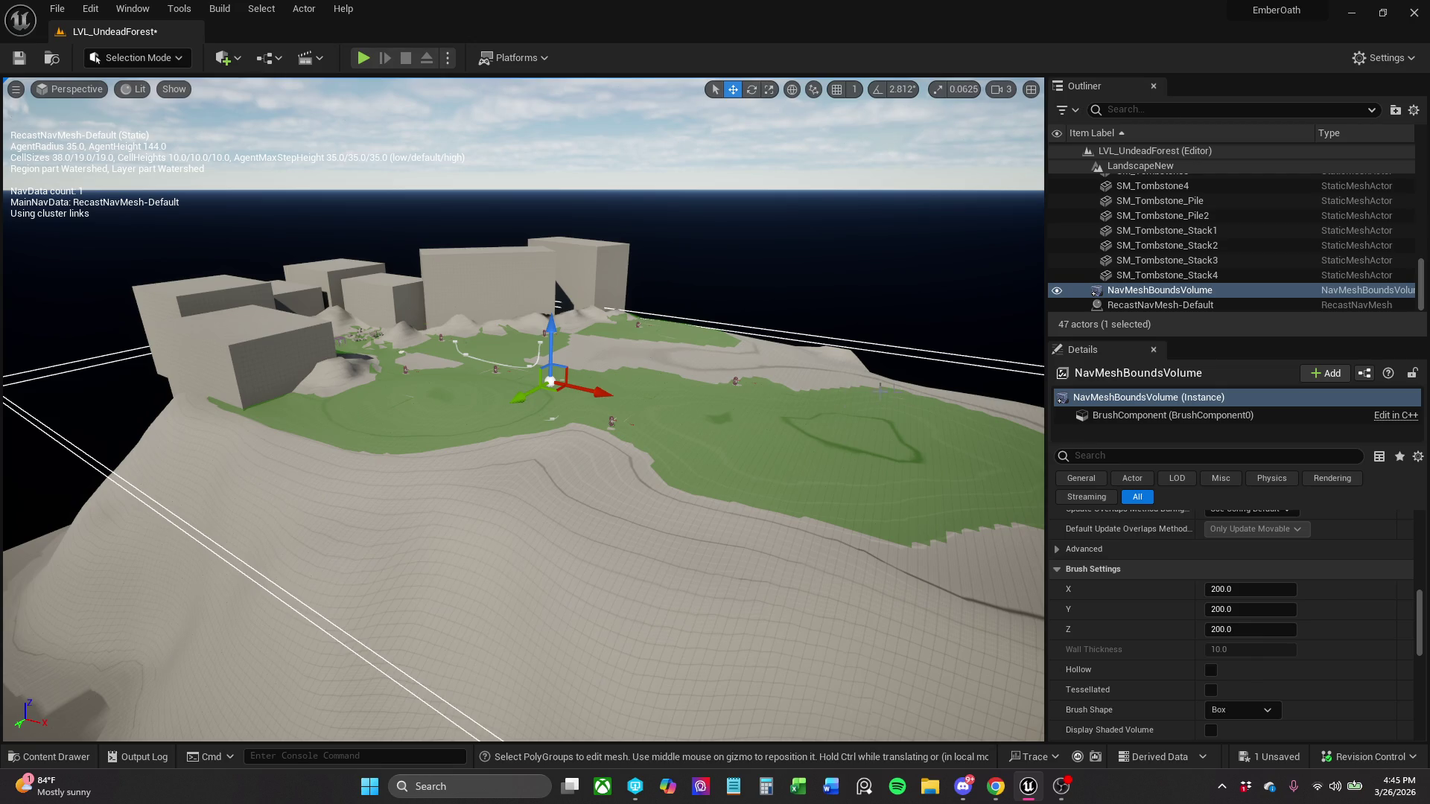
{"action": "left_click_drag", "start_coordinate": [710, 393], "coordinate": [638, 402]}
- Make the bounds volume taller and larger, then raise it higher over the plateau
{"action": "key", "text": "e"}
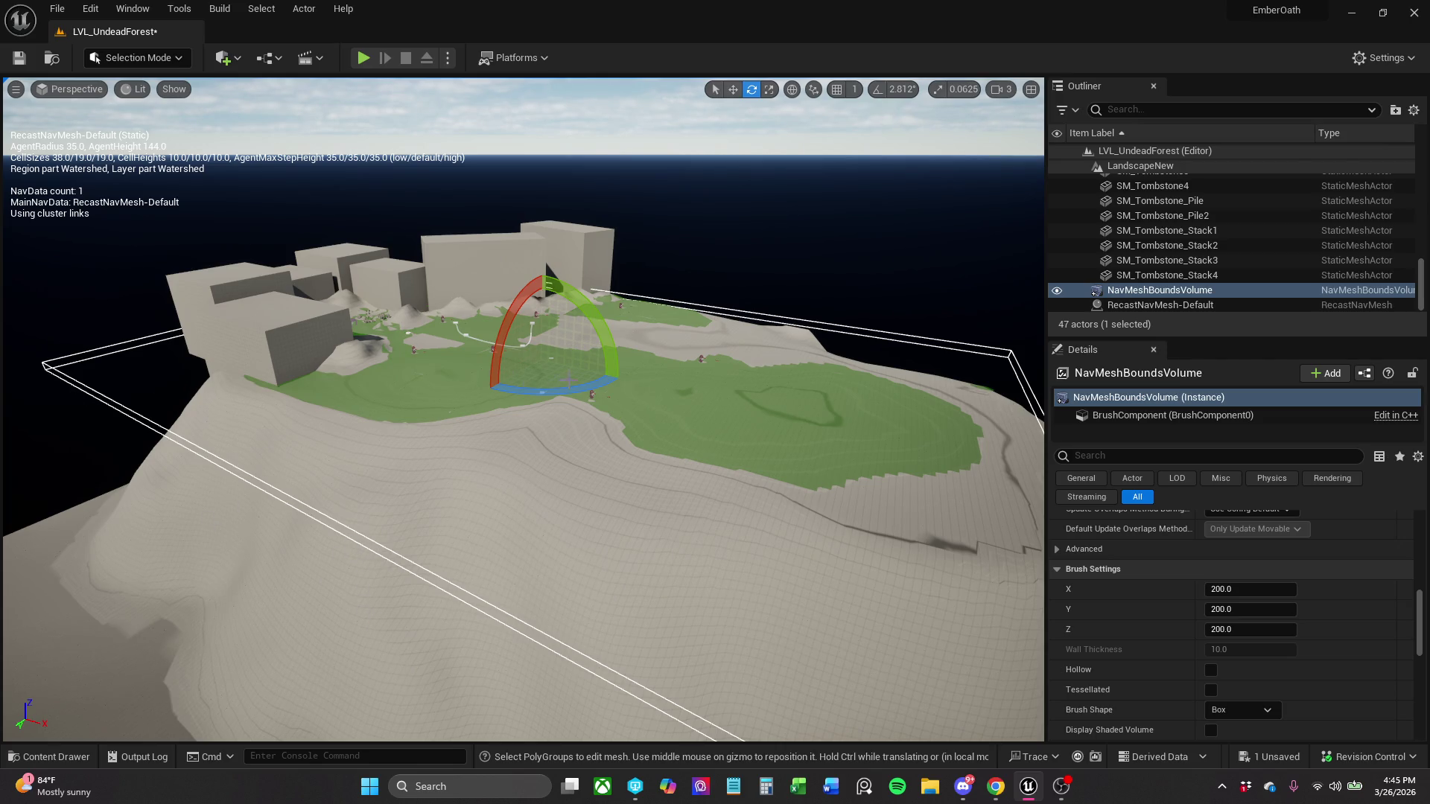
{"action": "left_click_drag", "start_coordinate": [553, 342], "coordinate": [612, 319]}
{"action": "key", "text": "r"}
{"action": "left_click_drag", "start_coordinate": [645, 267], "coordinate": [645, 190]}
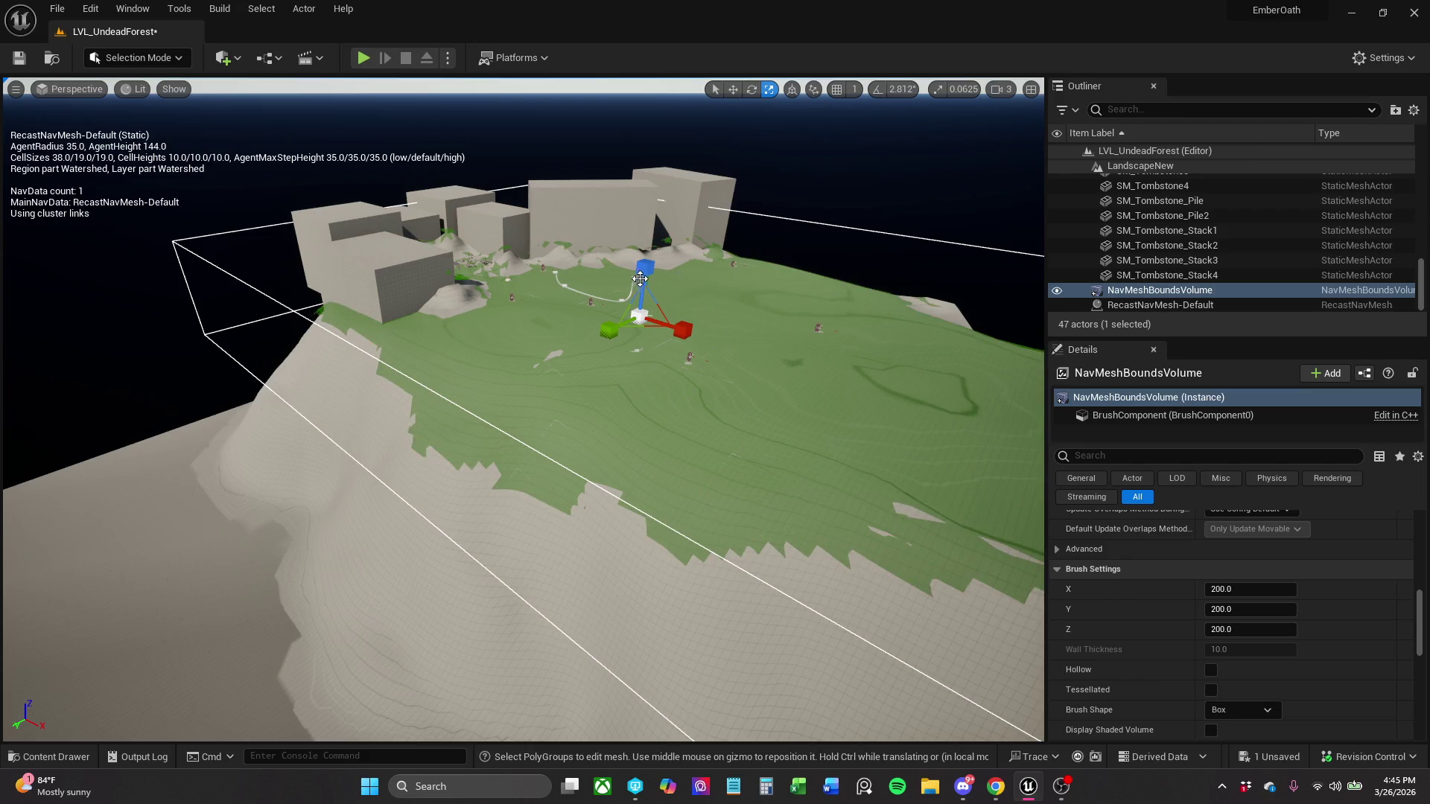
{"action": "left_click_drag", "start_coordinate": [642, 266], "coordinate": [684, 282]}
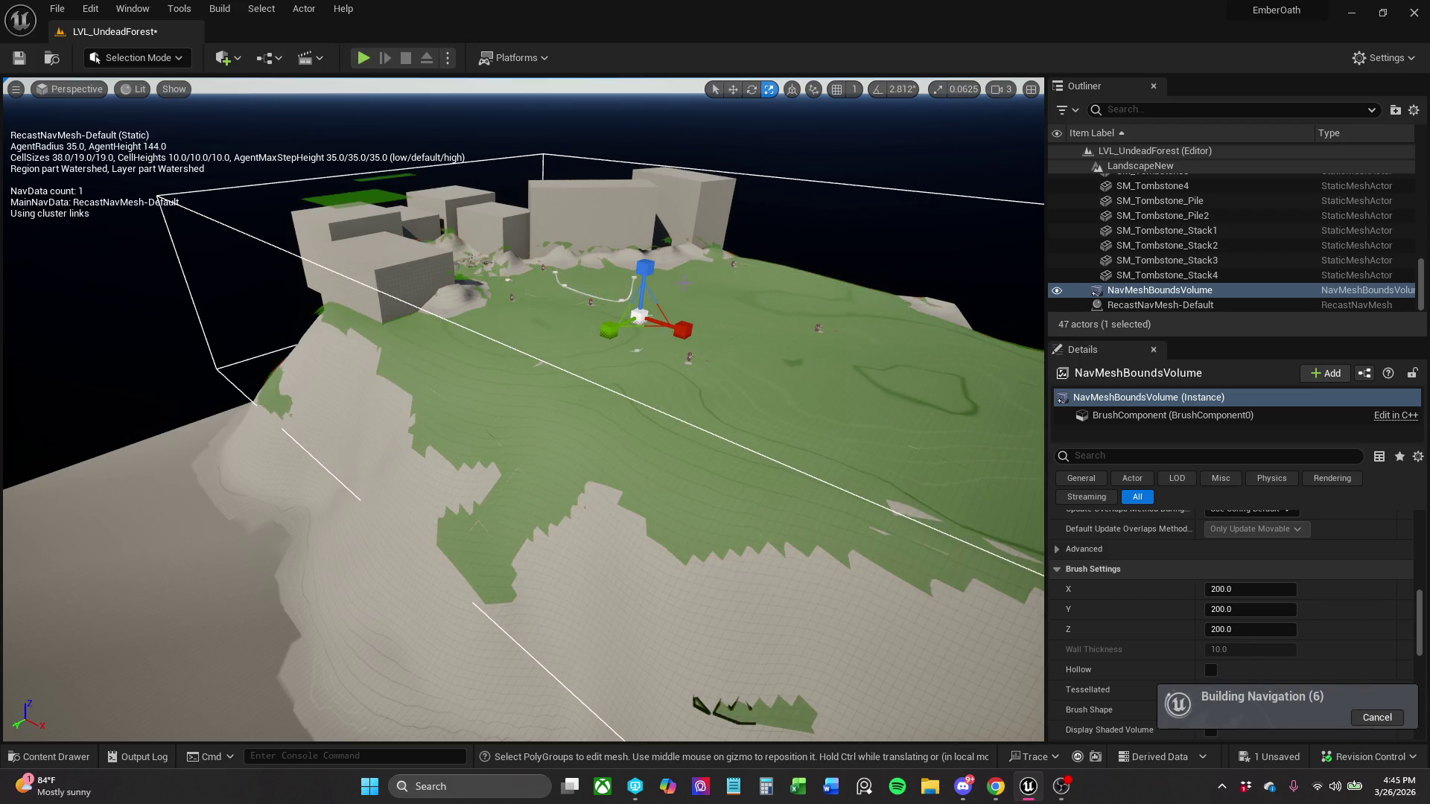
{"action": "key", "text": "w"}
{"action": "mouse_move", "coordinate": [642, 272]}
{"action": "left_mouse_down"}
{"action": "mouse_move", "coordinate": [660, 112]}
{"action": "mouse_move", "coordinate": [656, 183]}
{"action": "left_mouse_up"}
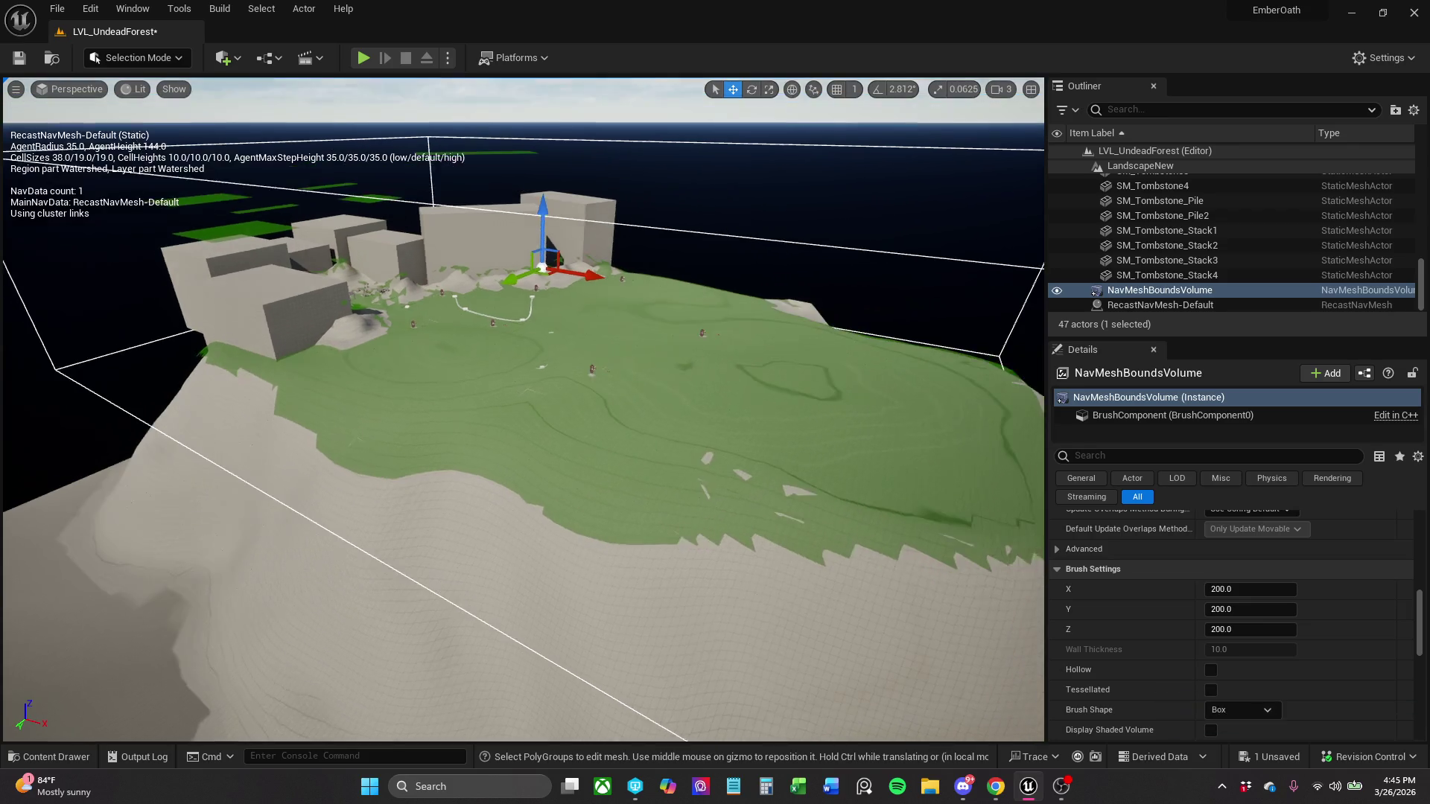
- Stretch the bounds volume taller so the navmesh covers the plateau, then Save All
{"action": "key", "text": "r"}
{"action": "left_click_drag", "start_coordinate": [506, 207], "coordinate": [508, 206]}
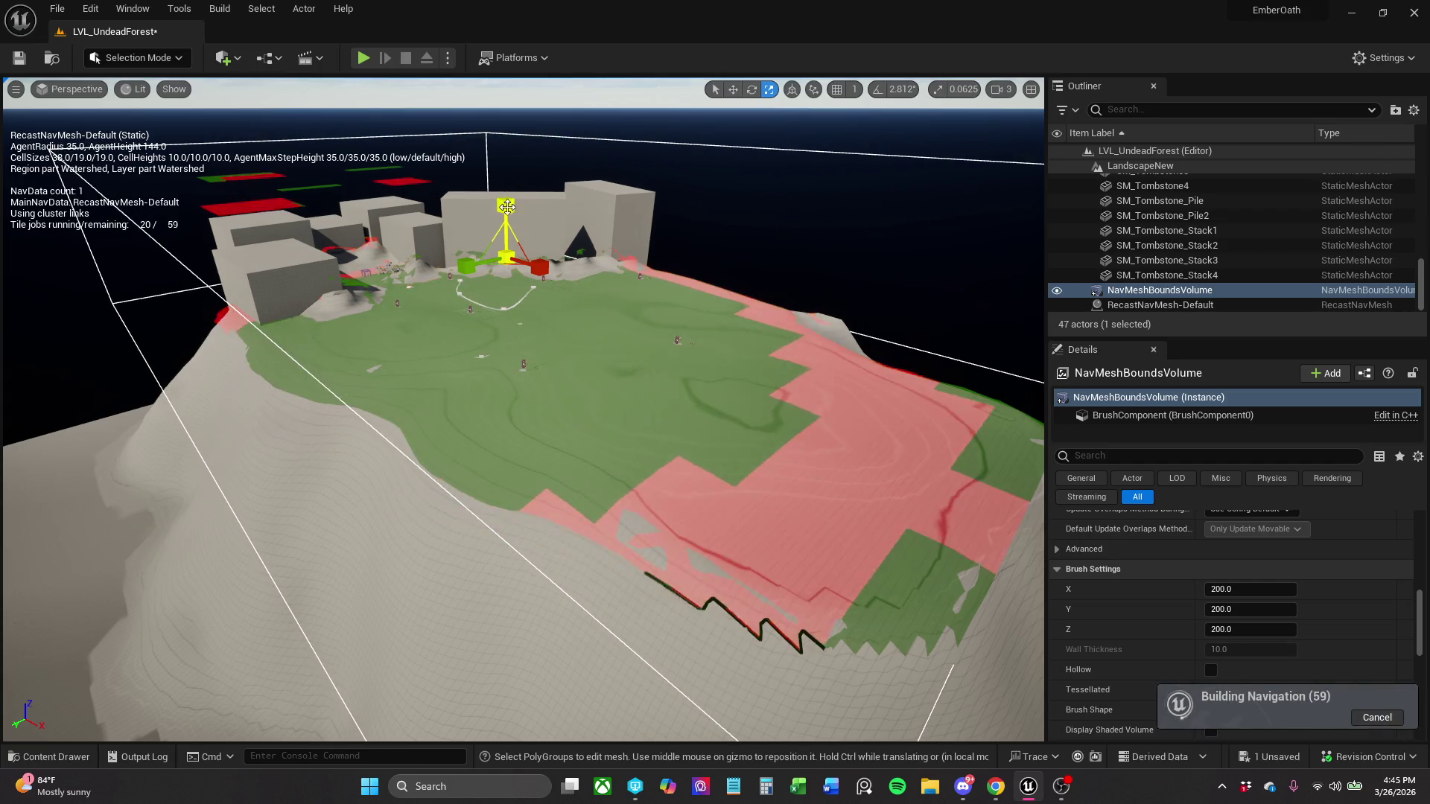
{"action": "key", "text": "r"}
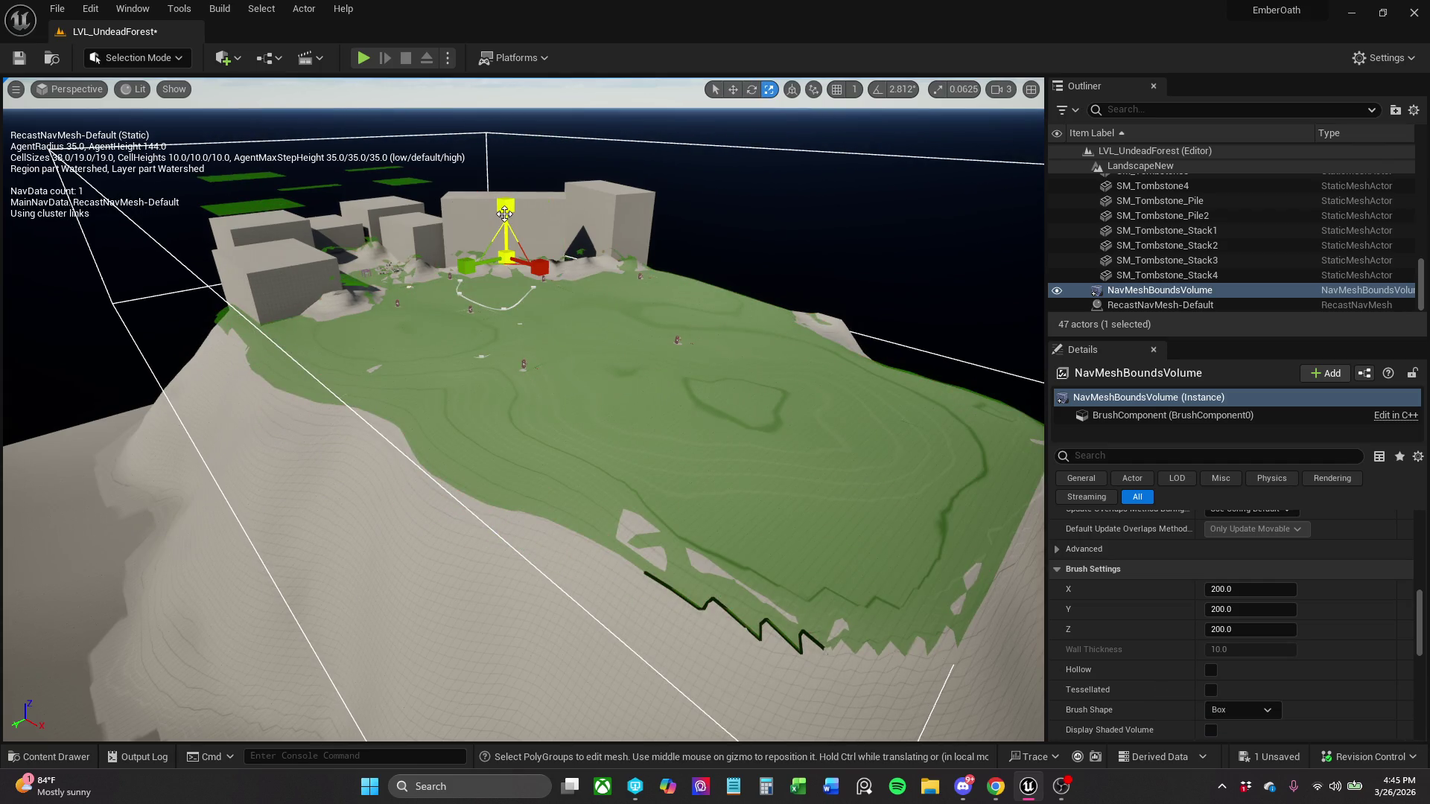
{"action": "left_click_drag", "start_coordinate": [504, 216], "coordinate": [499, 255]}
{"action": "key", "text": "w"}
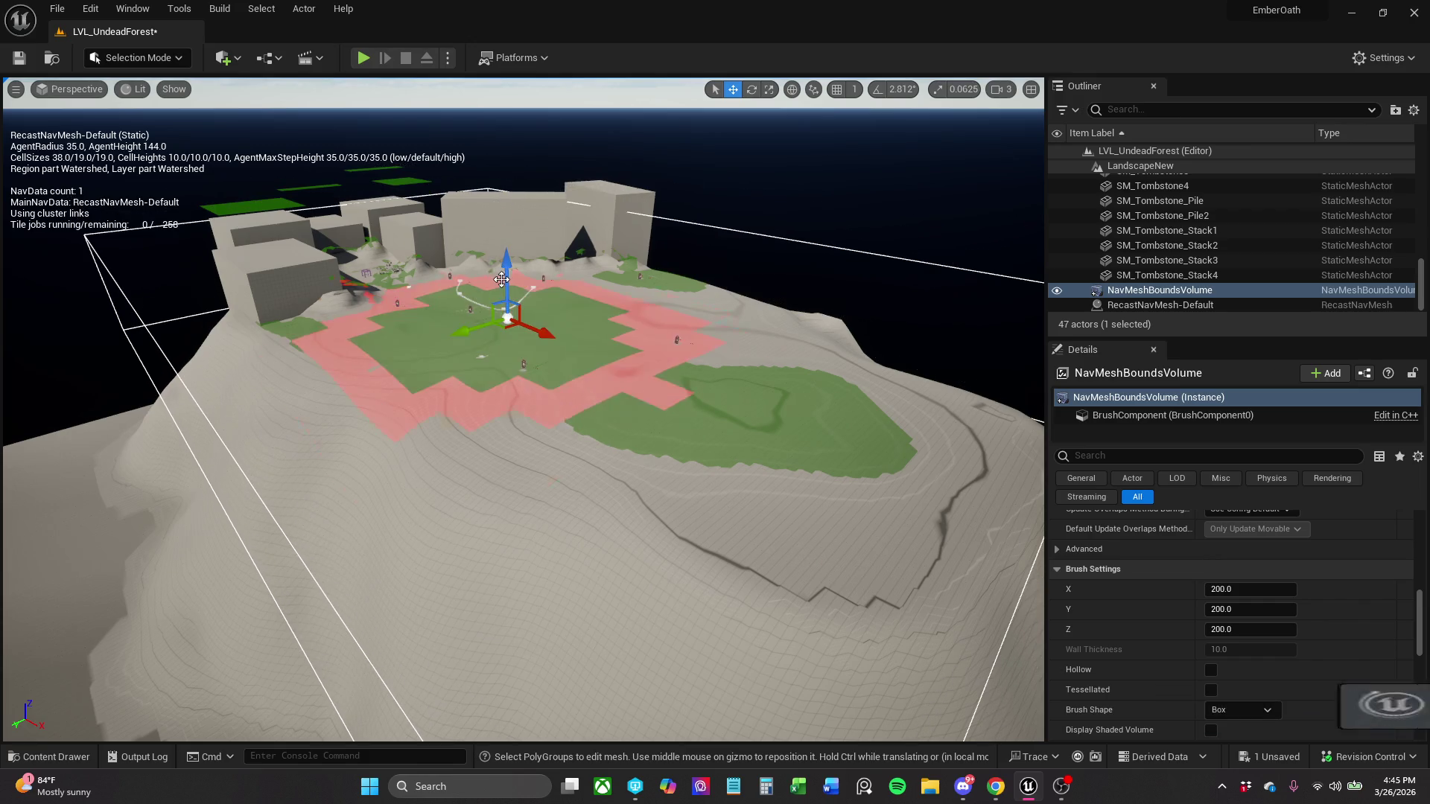
{"action": "mouse_move", "coordinate": [521, 410]}
{"action": "left_mouse_down"}
{"action": "mouse_move", "coordinate": [655, 432]}
{"action": "mouse_move", "coordinate": [536, 403]}
{"action": "mouse_move", "coordinate": [625, 357]}
{"action": "left_mouse_up"}
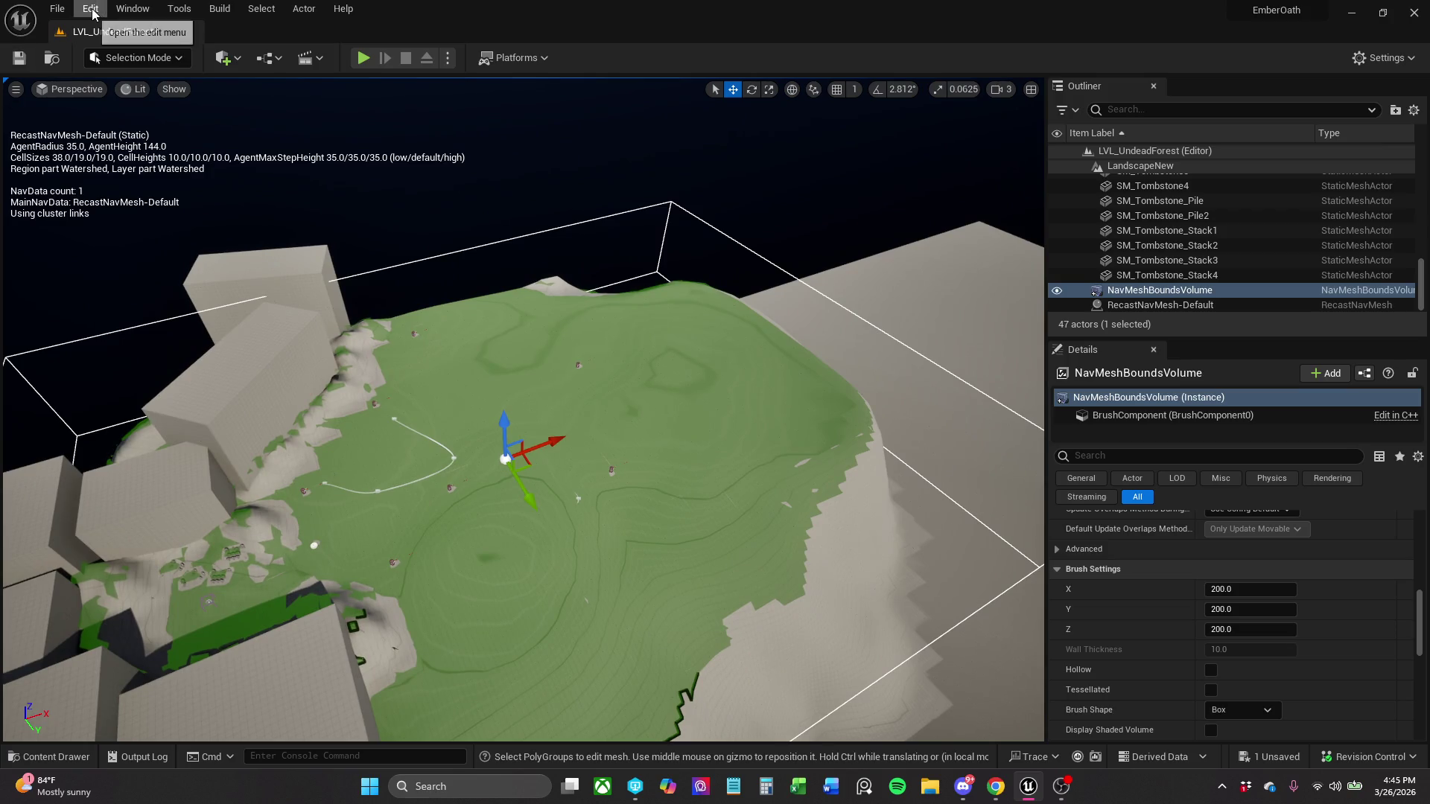
{"action": "left_click", "coordinate": [52, 8]}
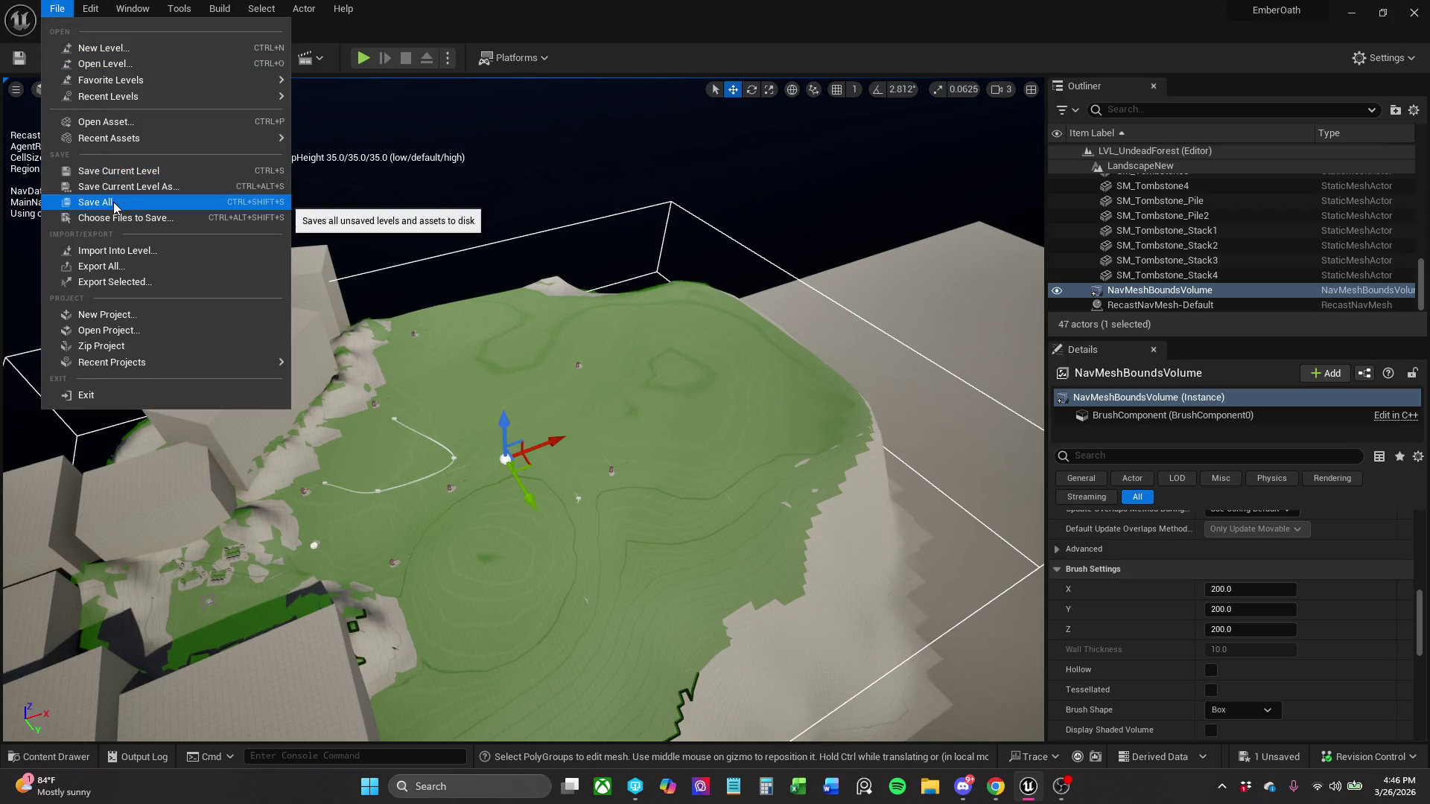
{"action": "left_click", "coordinate": [112, 198]}
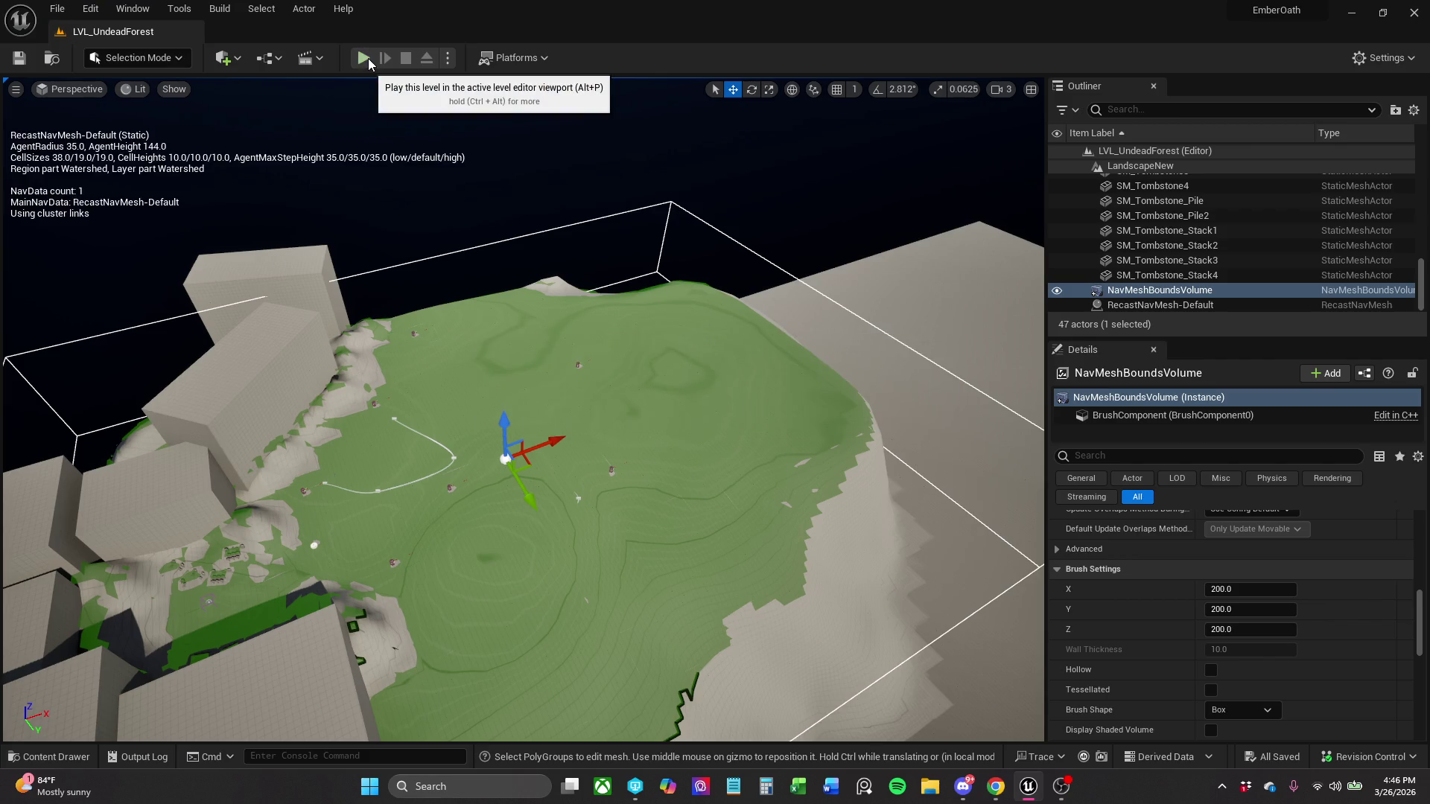
- Play the level, running and jumping while fighting enemies up to Level 3, then stop
{"action": "left_click", "coordinate": [368, 58]}
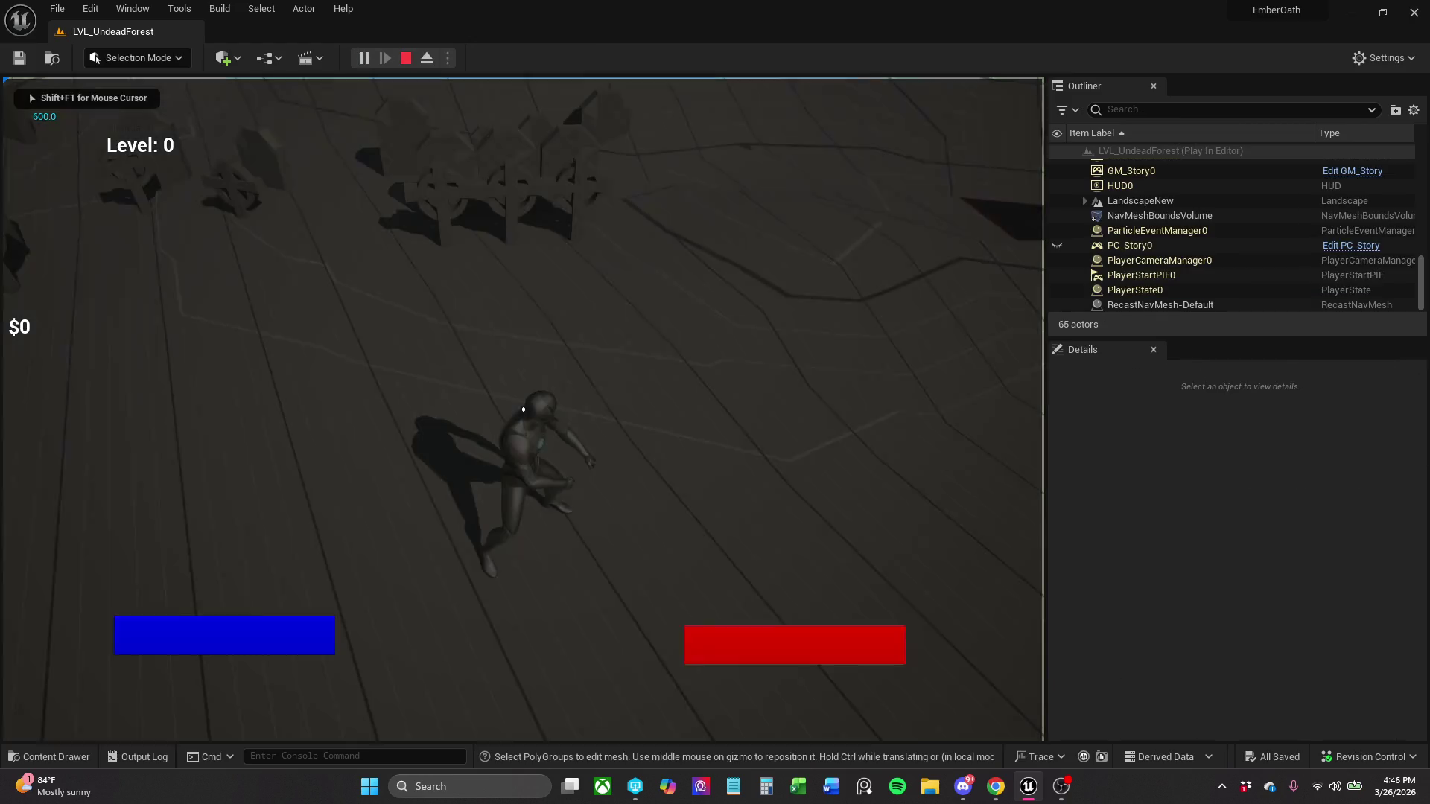
{"action": "key", "text": "w"}
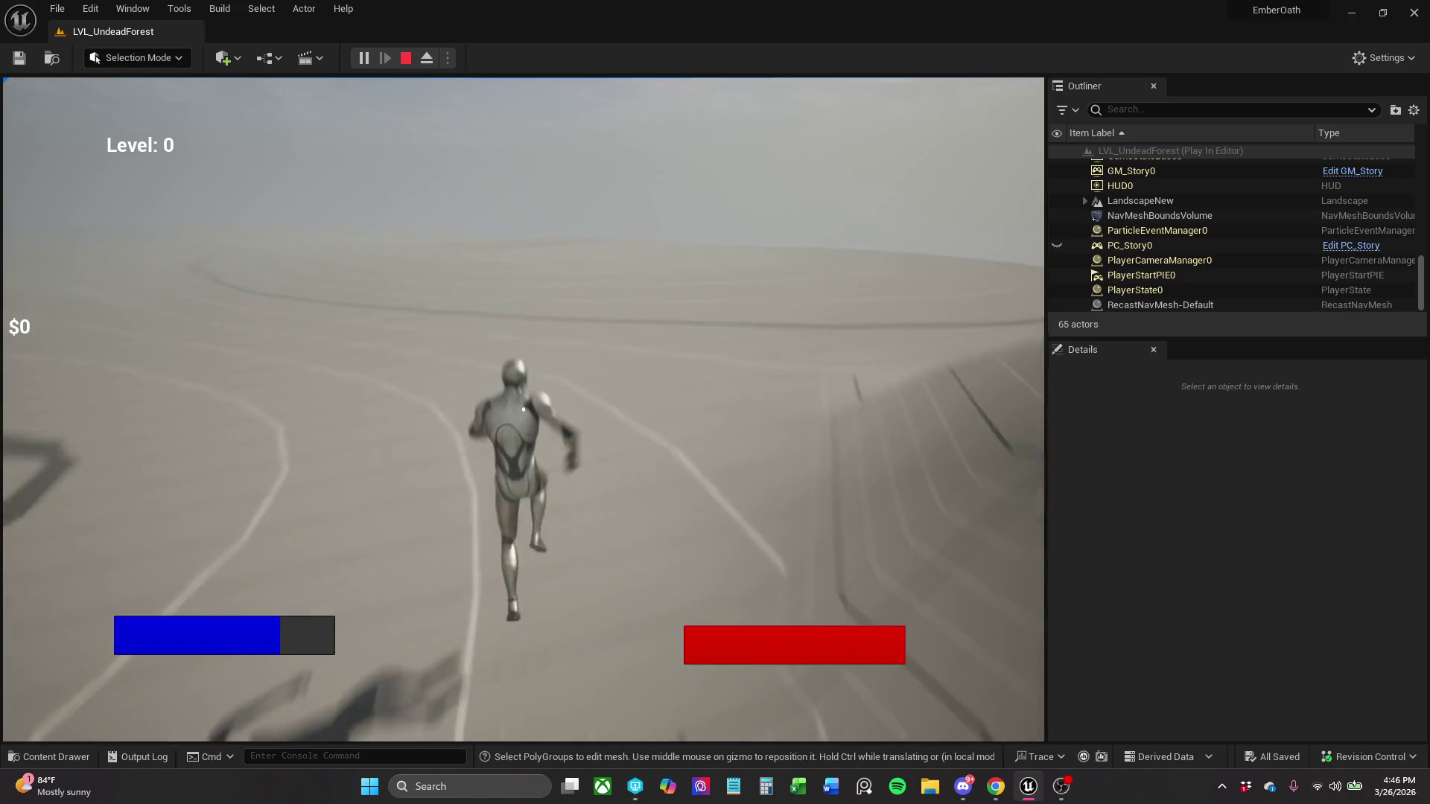
{"action": "key", "text": "space"}
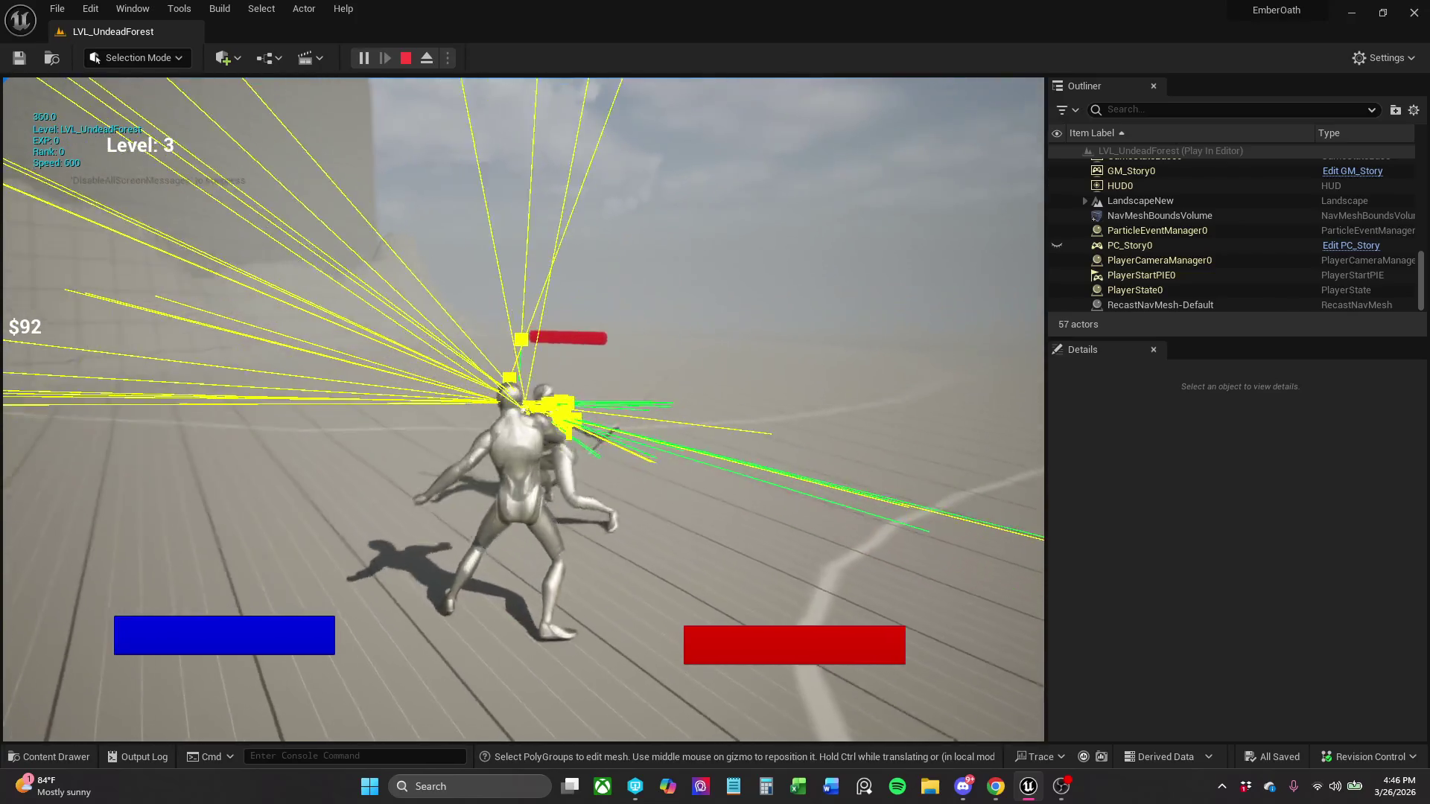
{"action": "key", "text": "Escape"}
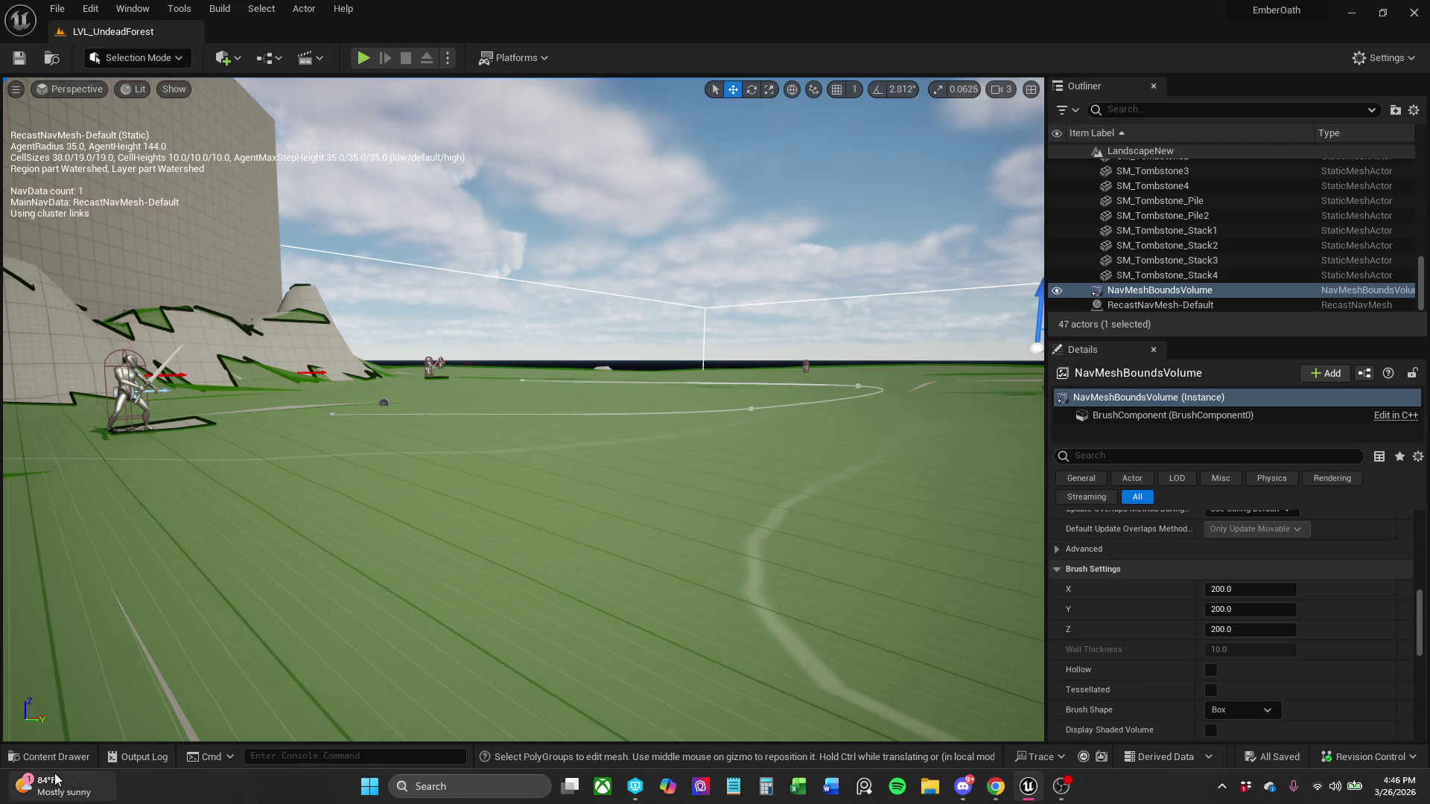
- Open the Char_Enemy_Parent Blueprint from the Characters > Enemy folder in the Content Drawer
{"action": "left_click", "coordinate": [73, 758]}
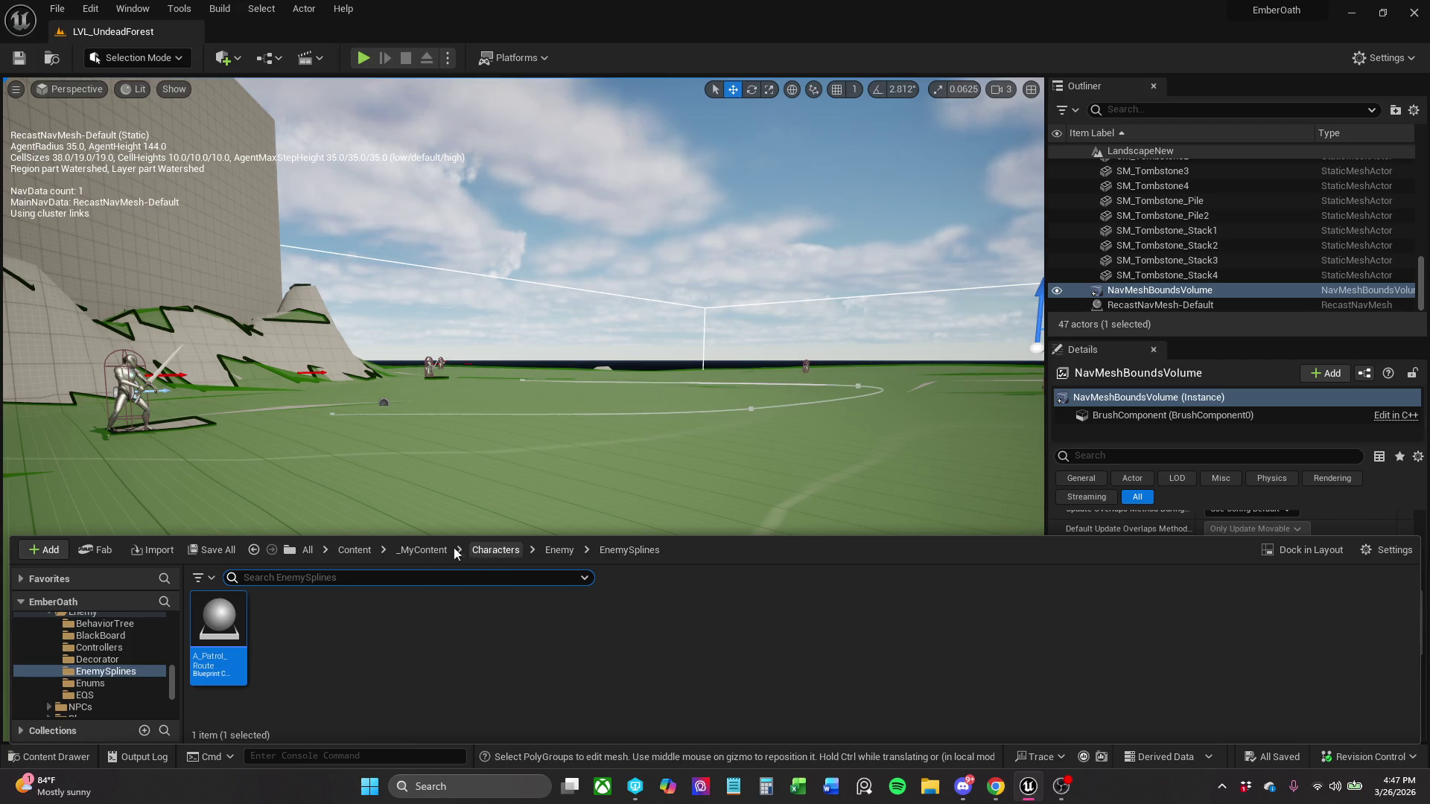
{"action": "left_click", "coordinate": [555, 551]}
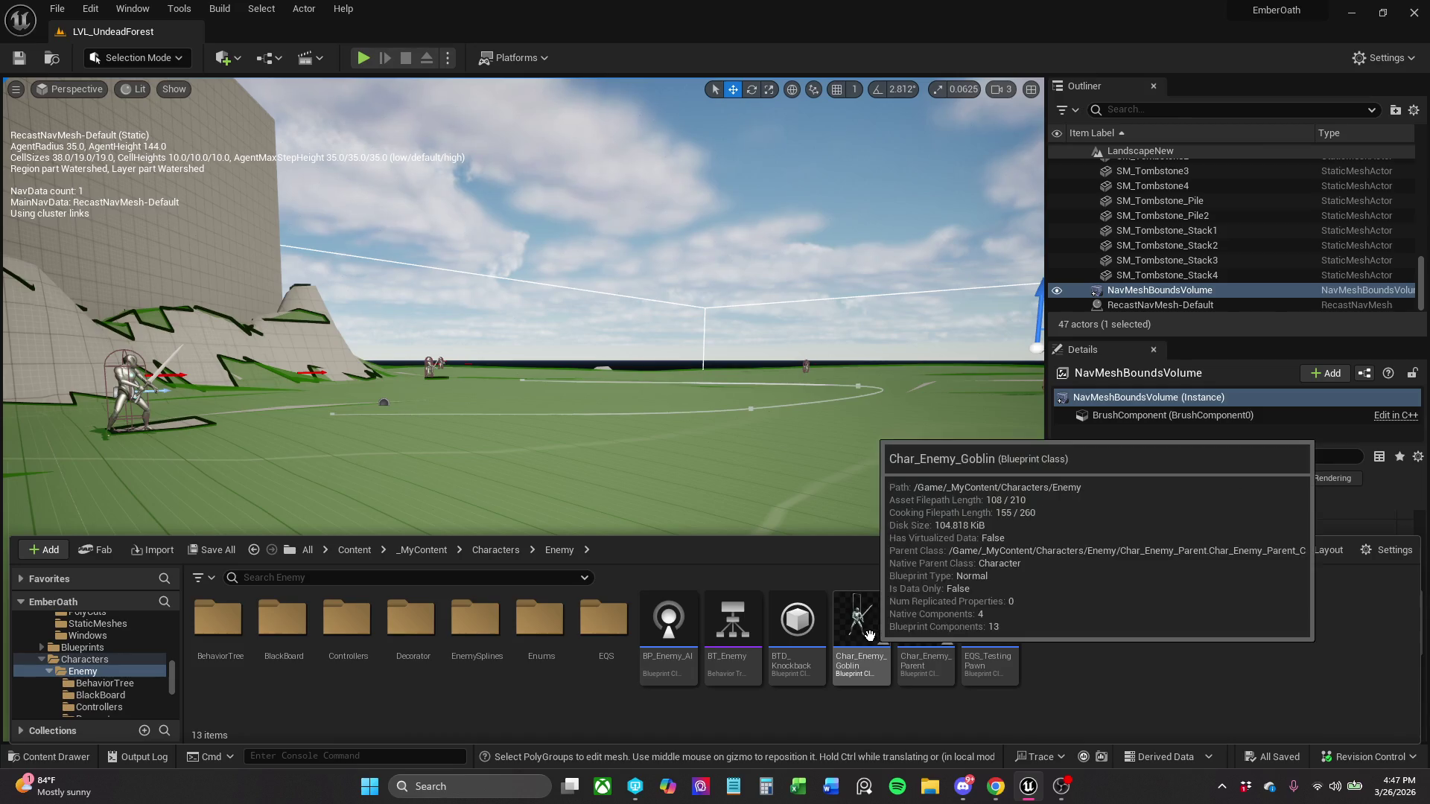
{"action": "left_click", "coordinate": [920, 633]}
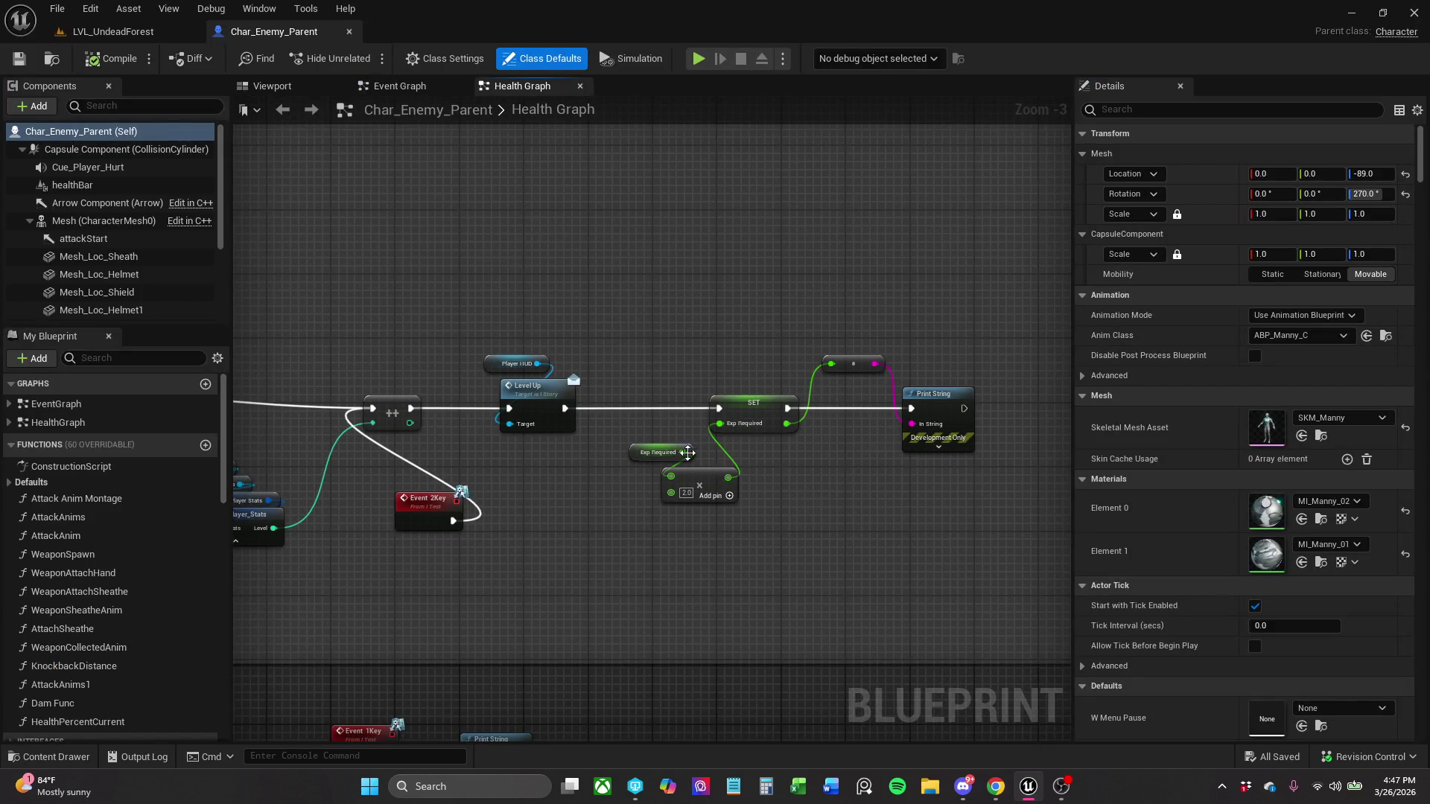
- Pan the Health Graph along the level-up chain to the LevelUp and Event 2Key nodes
{"action": "scroll", "coordinate": [704, 456], "scroll_direction": "down", "scroll_amount": 1}
{"action": "mouse_move", "coordinate": [779, 422]}
{"action": "left_mouse_down"}
{"action": "mouse_move", "coordinate": [868, 436]}
{"action": "mouse_move", "coordinate": [1100, 523]}
{"action": "left_mouse_up"}
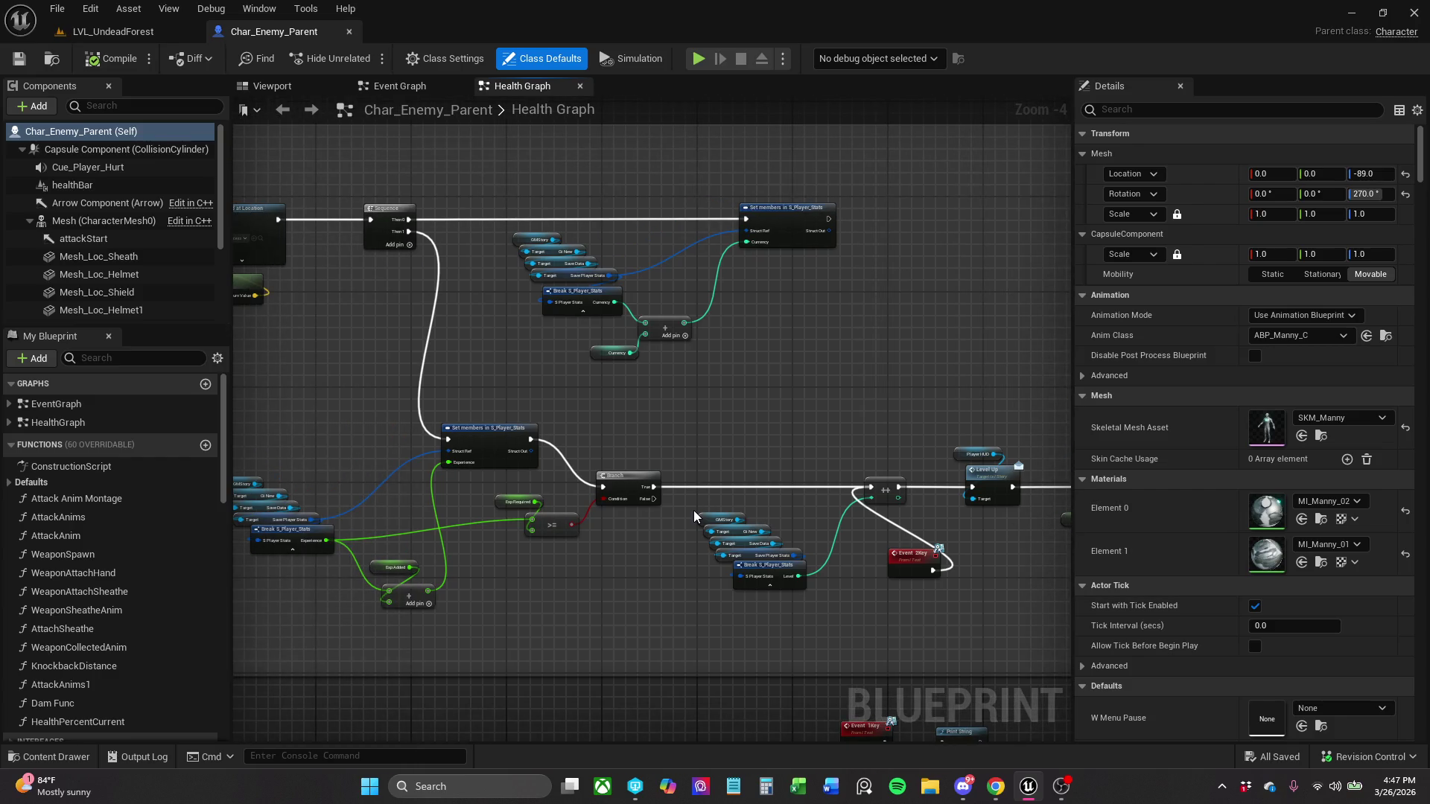
{"action": "scroll", "coordinate": [448, 509], "scroll_direction": "up", "scroll_amount": 2}
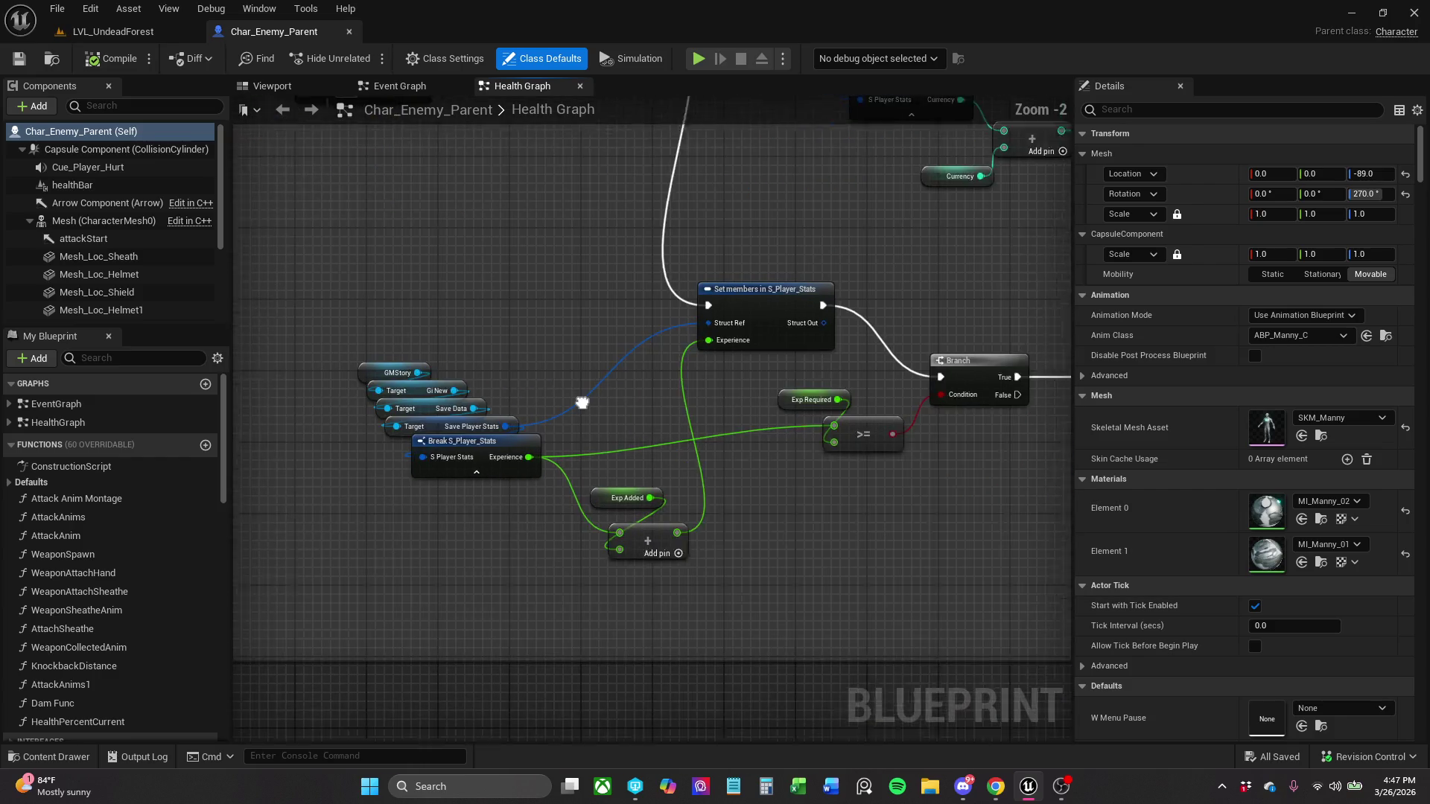
{"action": "left_click_drag", "start_coordinate": [614, 388], "coordinate": [334, 391]}
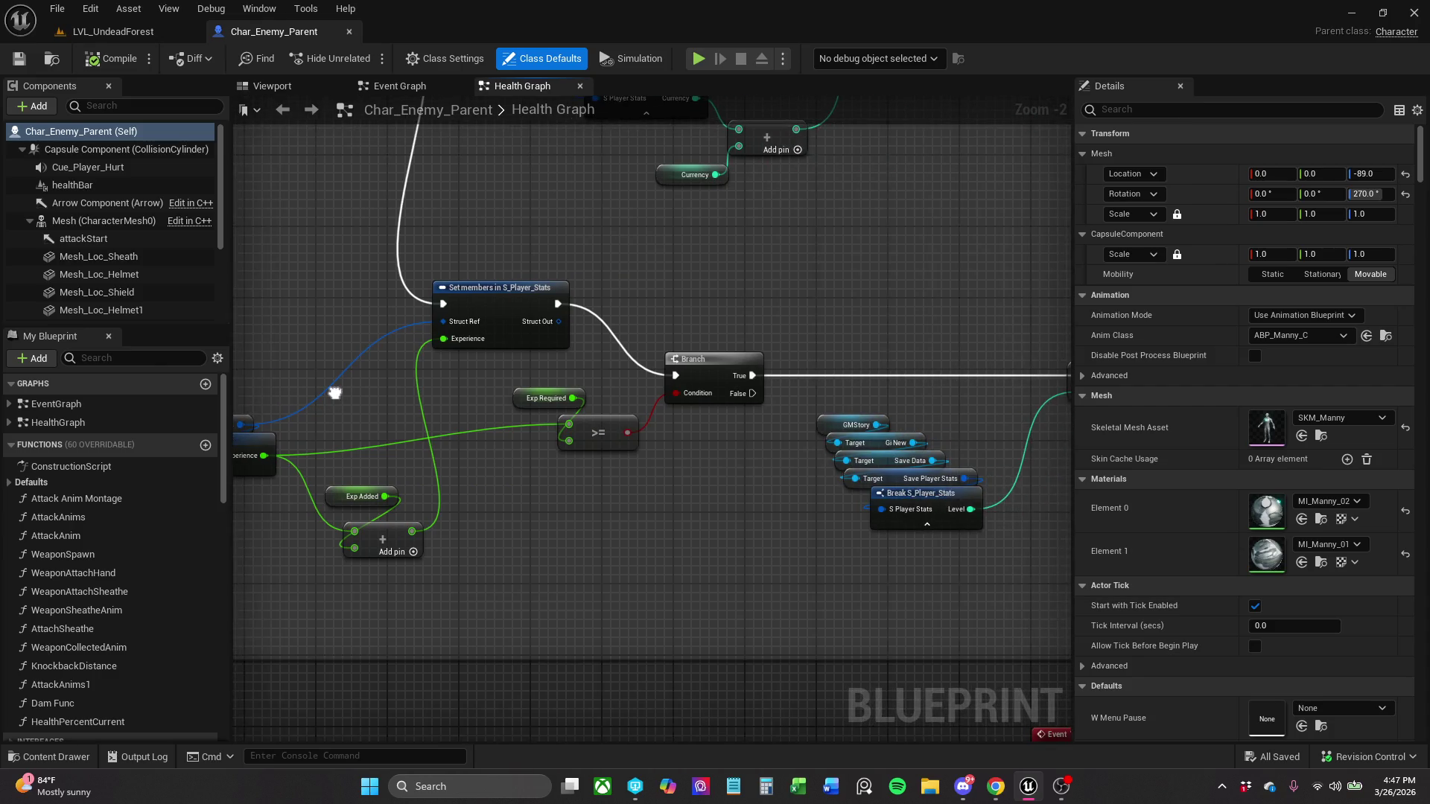
{"action": "scroll", "coordinate": [340, 392], "scroll_direction": "down", "scroll_amount": 1}
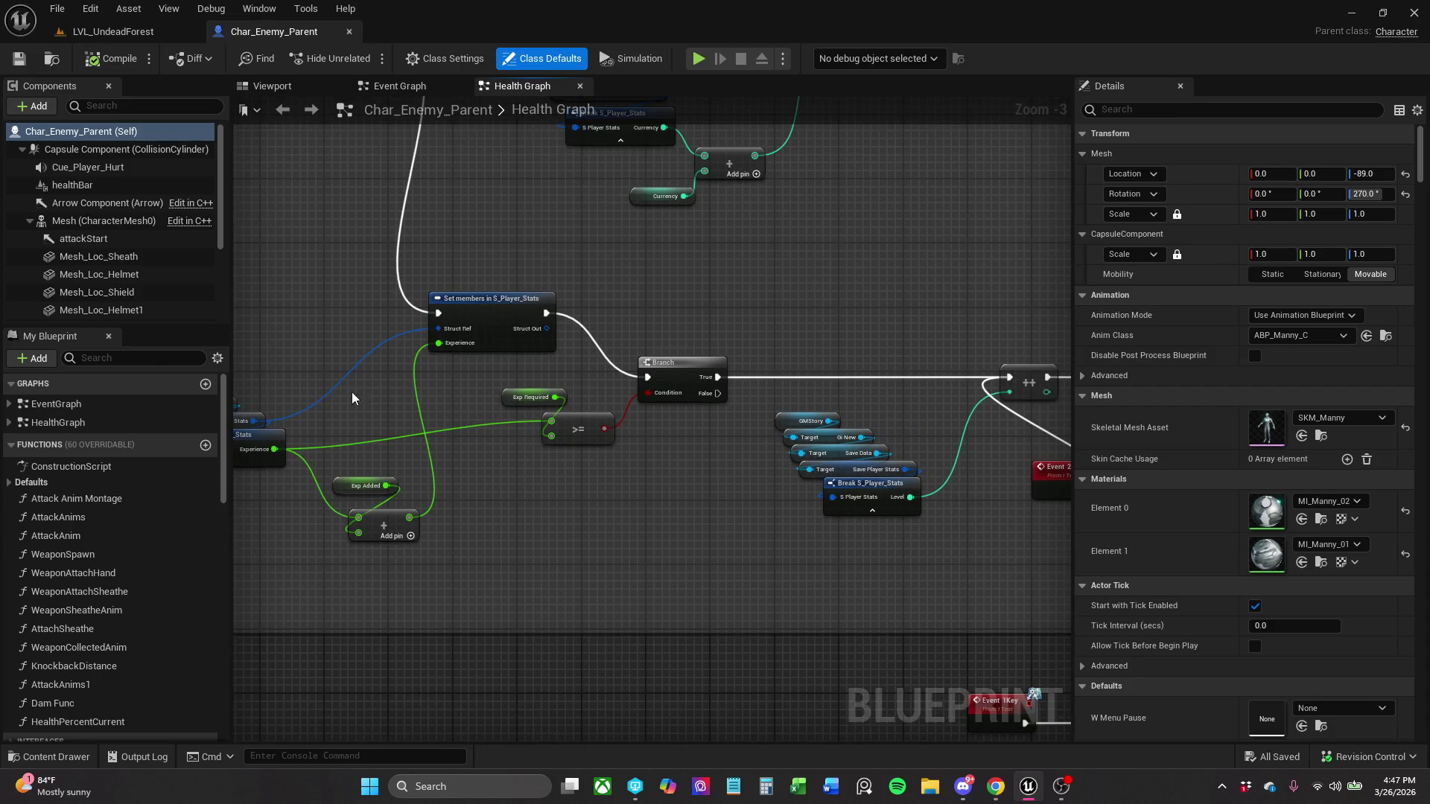
{"action": "mouse_move", "coordinate": [608, 523]}
{"action": "left_mouse_down"}
{"action": "mouse_move", "coordinate": [580, 544]}
{"action": "mouse_move", "coordinate": [398, 436]}
{"action": "left_mouse_up"}
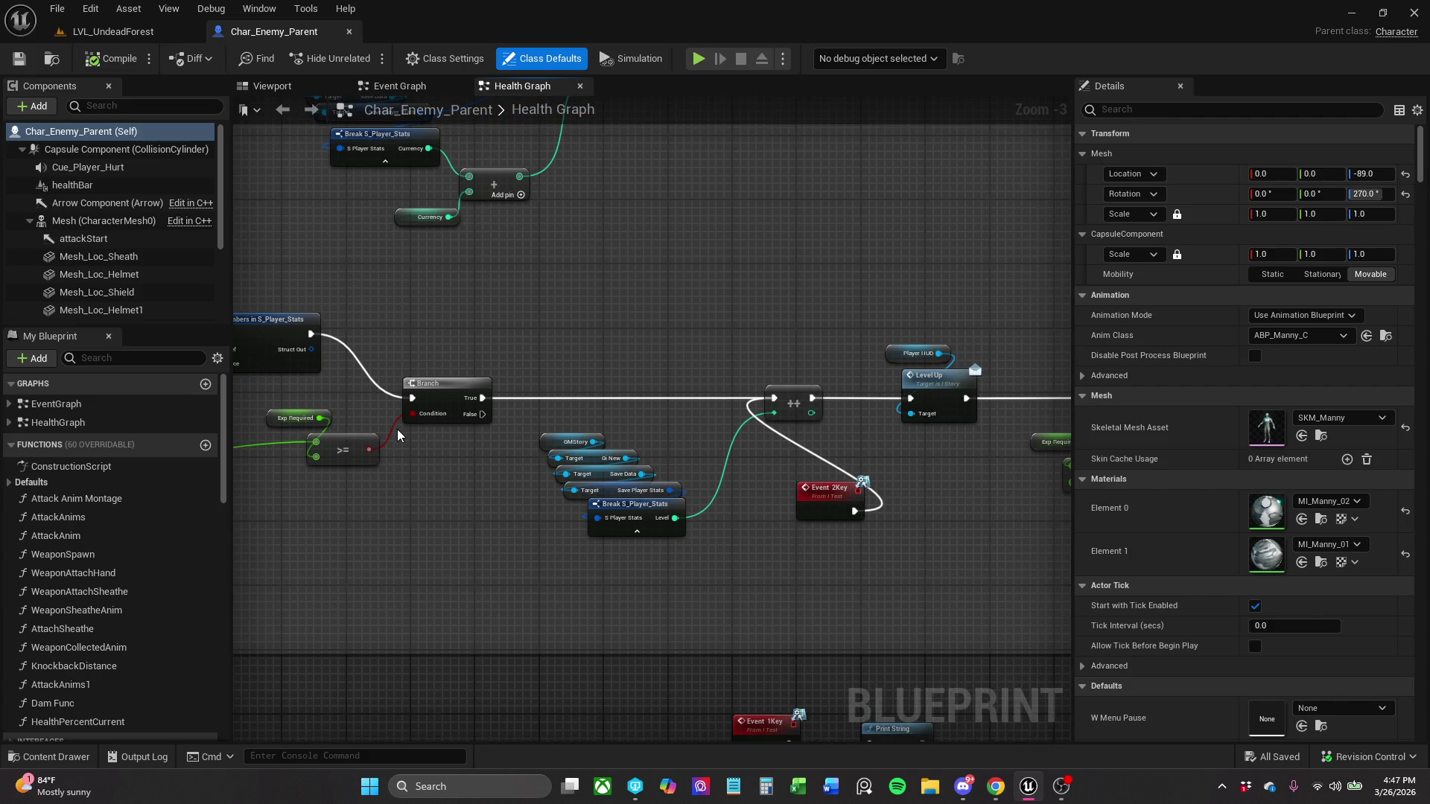
{"action": "left_click_drag", "start_coordinate": [955, 497], "coordinate": [684, 441]}
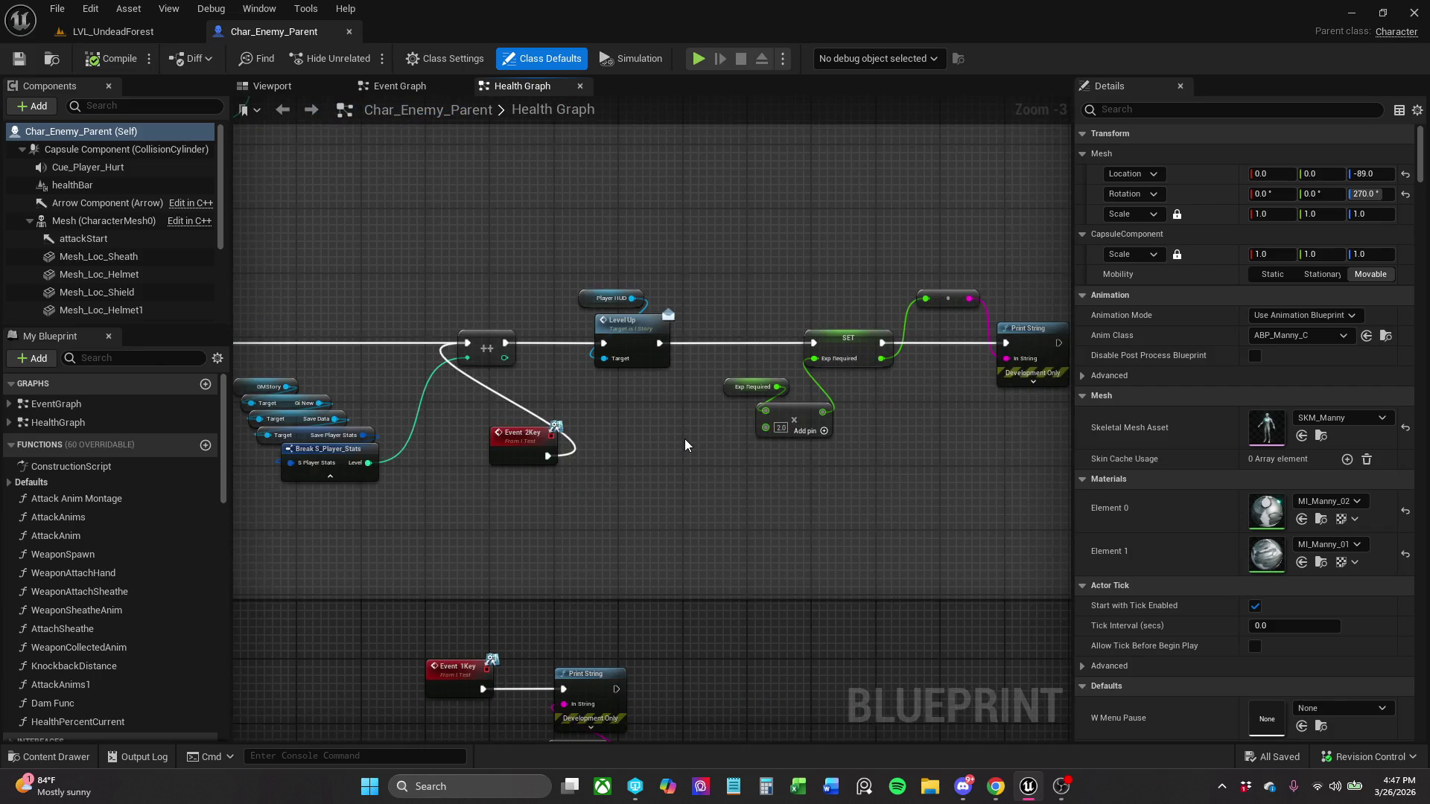
{"action": "scroll", "coordinate": [685, 439], "scroll_direction": "down", "scroll_amount": 1}
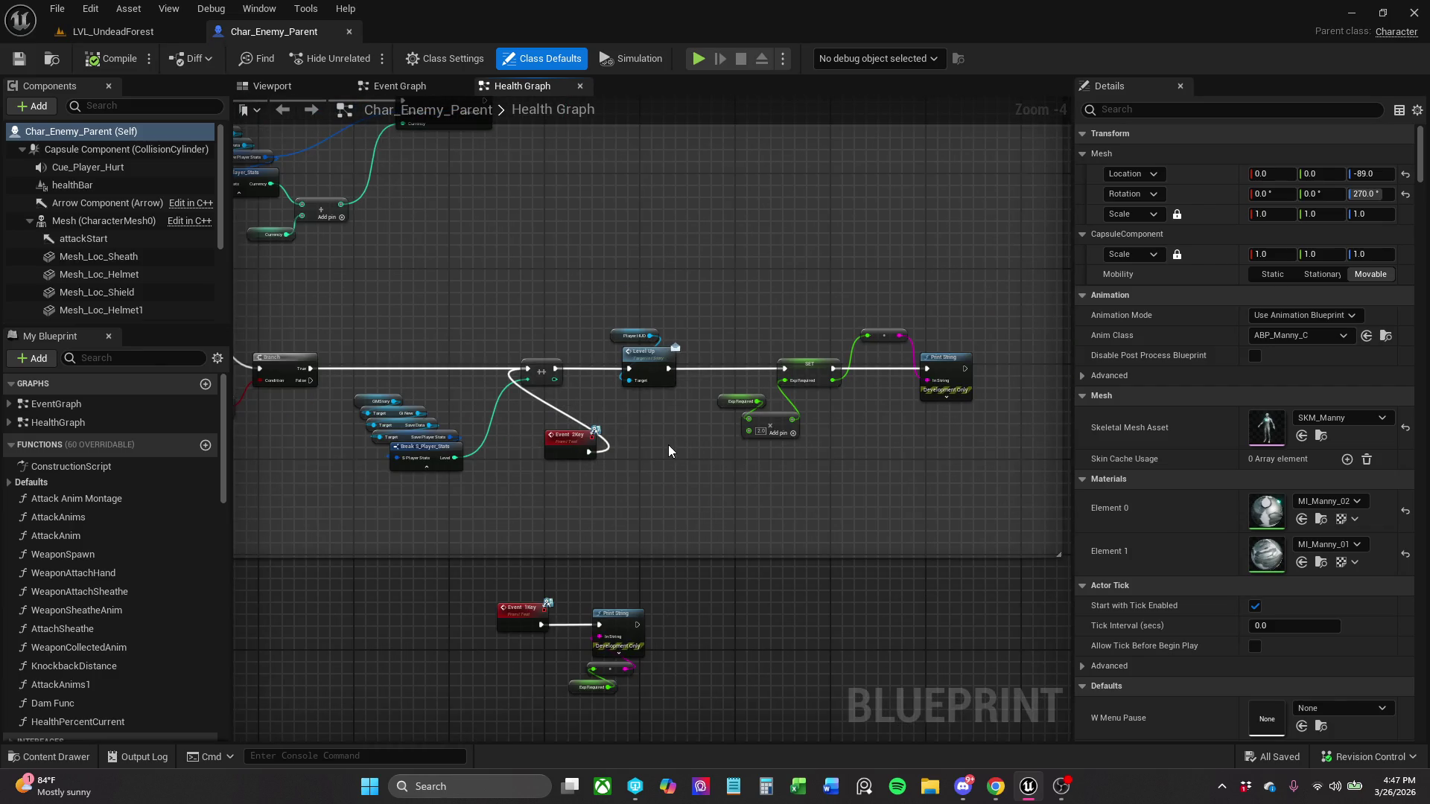
{"action": "left_click_drag", "start_coordinate": [668, 445], "coordinate": [755, 427]}
{"action": "scroll", "coordinate": [754, 427], "scroll_direction": "up", "scroll_amount": 1}
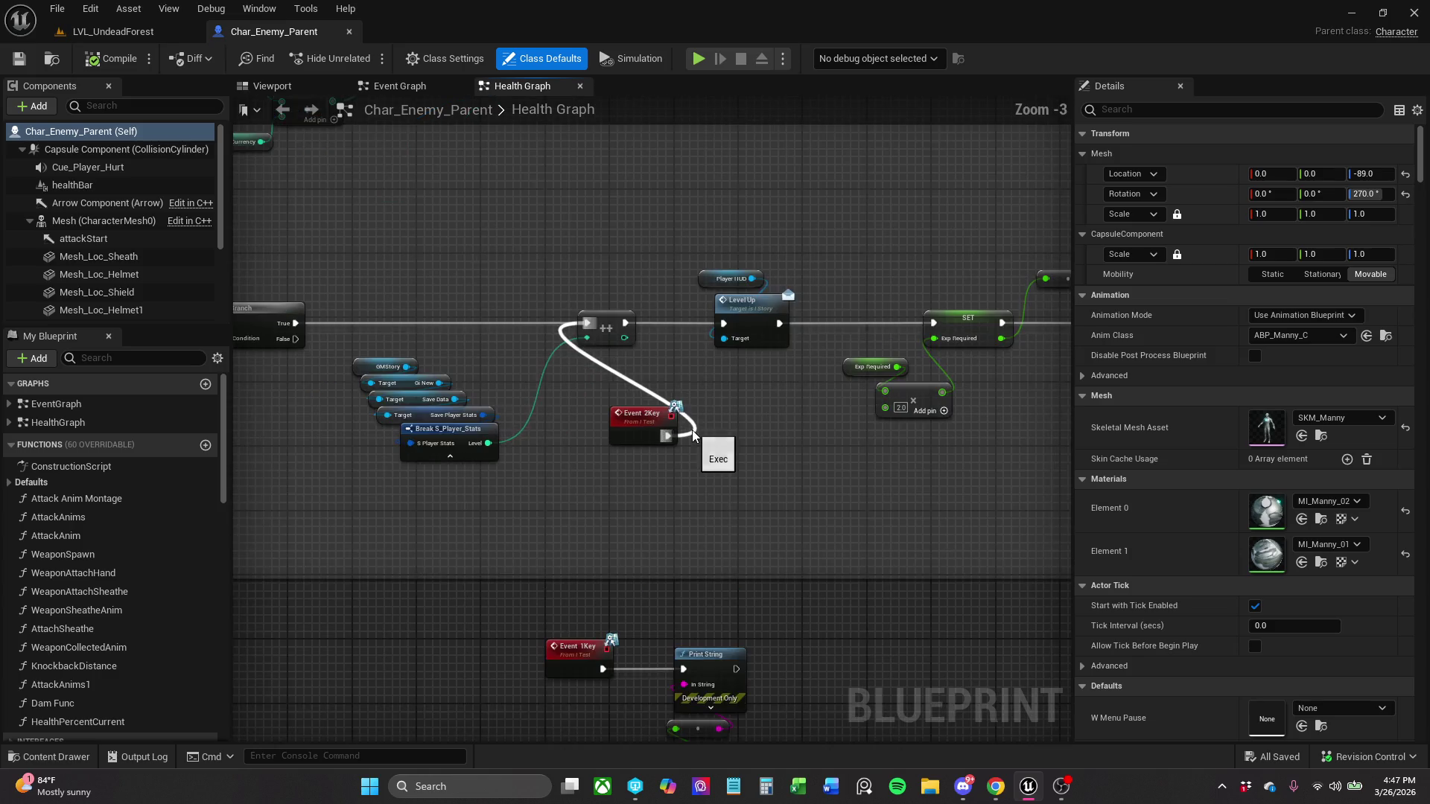
{"action": "left_click_drag", "start_coordinate": [655, 435], "coordinate": [639, 468]}
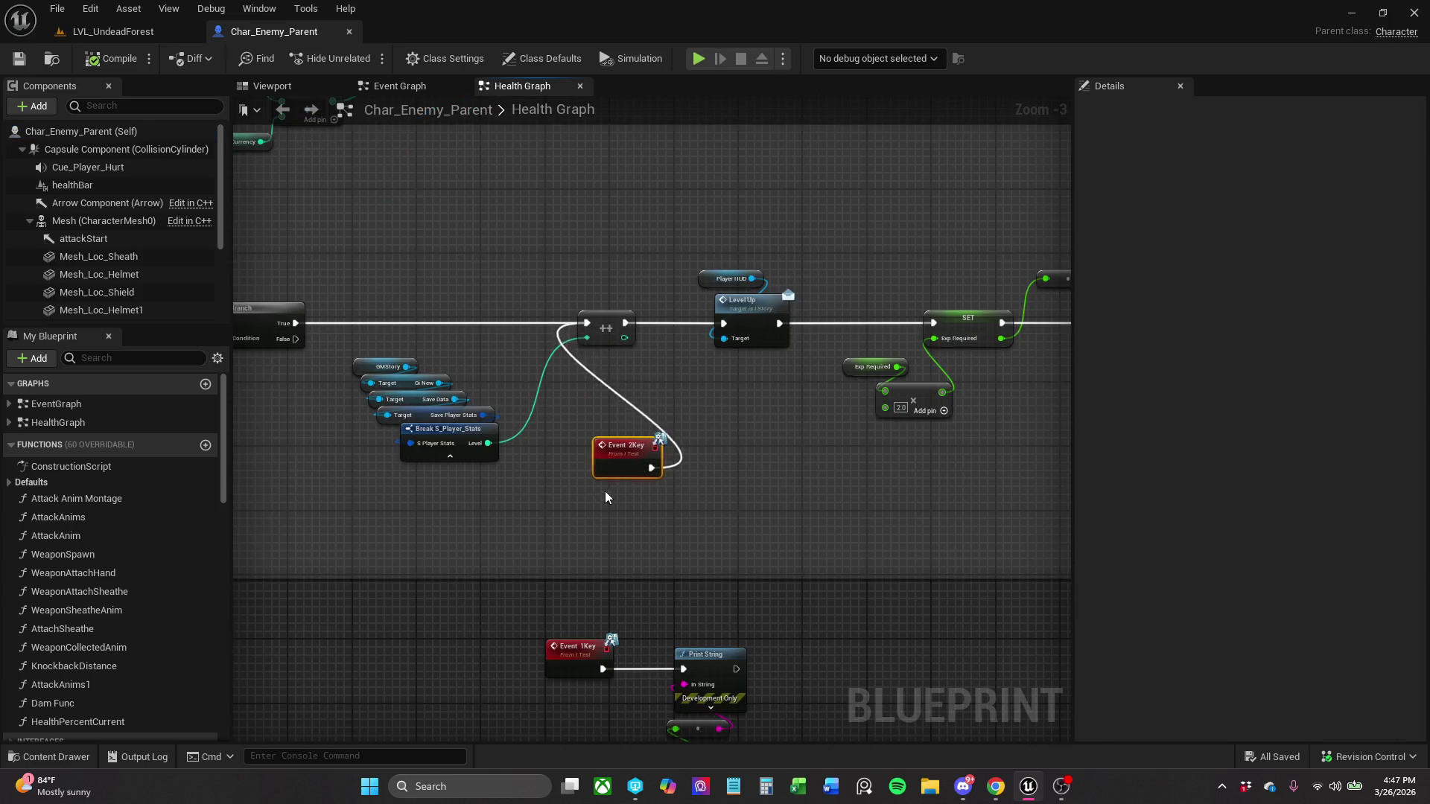
- Move the Event 2Key node above the increment node and reveal the Branch and Set members nodes
{"action": "left_click_drag", "start_coordinate": [511, 544], "coordinate": [459, 543]}
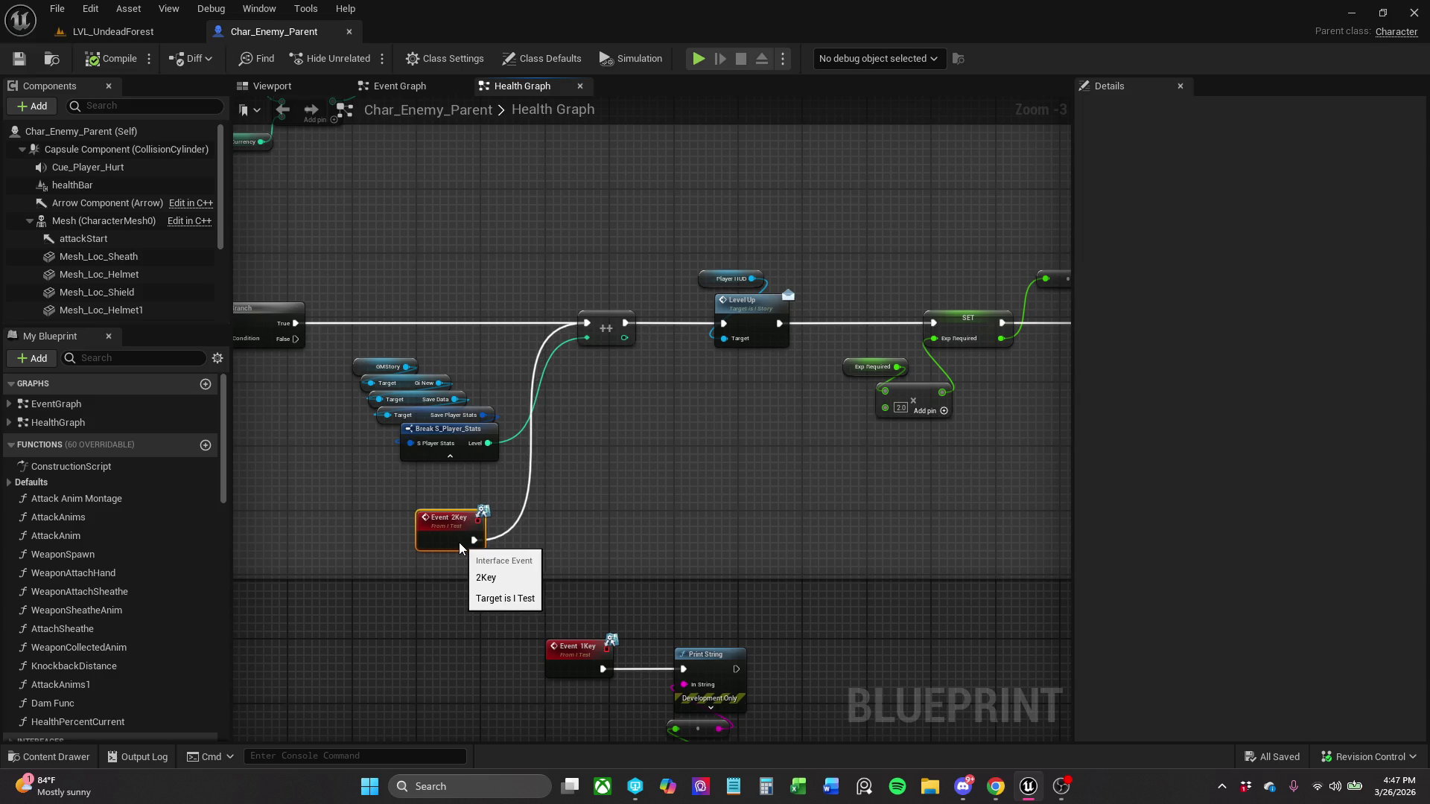
{"action": "left_click_drag", "start_coordinate": [471, 484], "coordinate": [553, 212]}
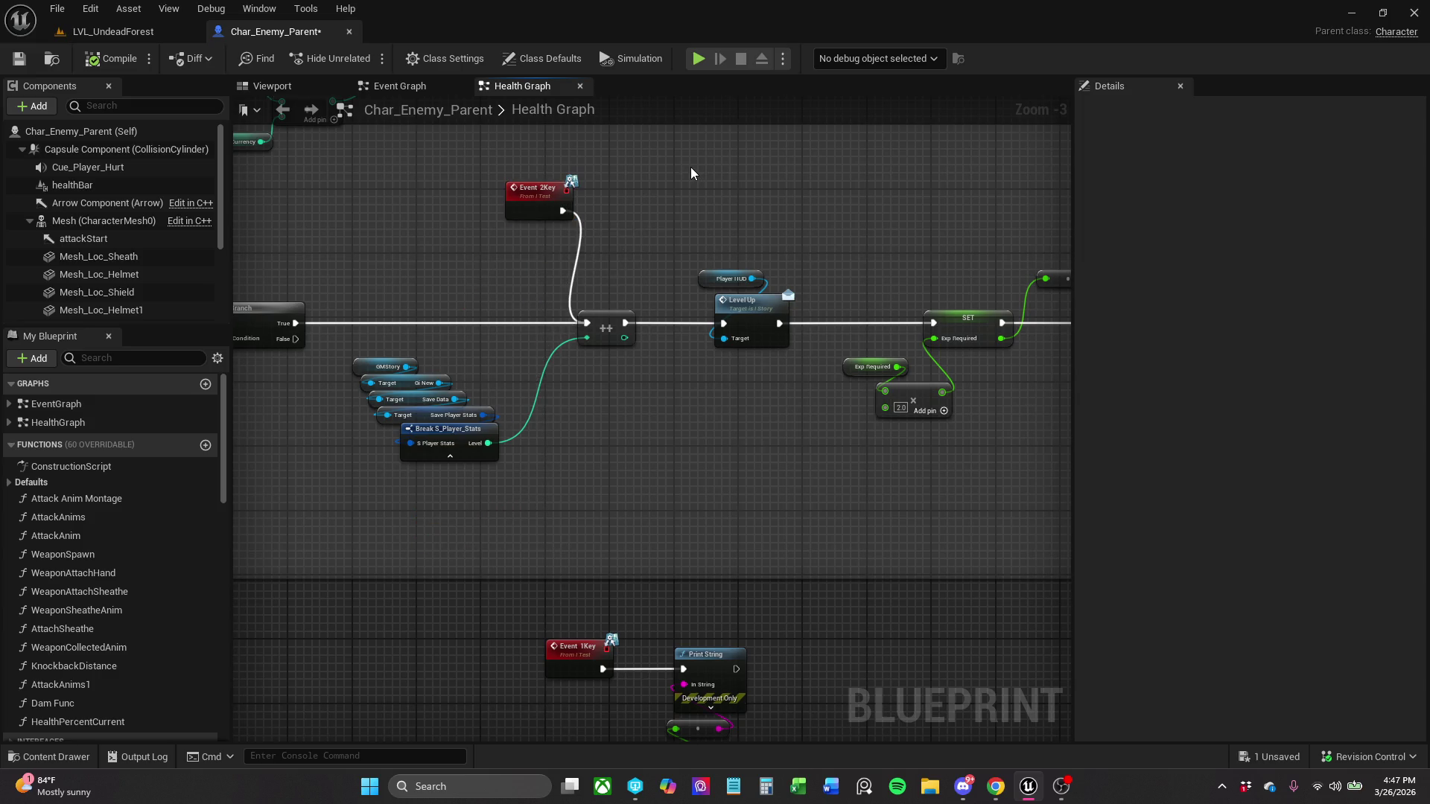
{"action": "left_click_drag", "start_coordinate": [645, 333], "coordinate": [856, 300]}
{"action": "left_click_drag", "start_coordinate": [856, 468], "coordinate": [778, 469]}
{"action": "scroll", "coordinate": [777, 470], "scroll_direction": "down", "scroll_amount": 1}
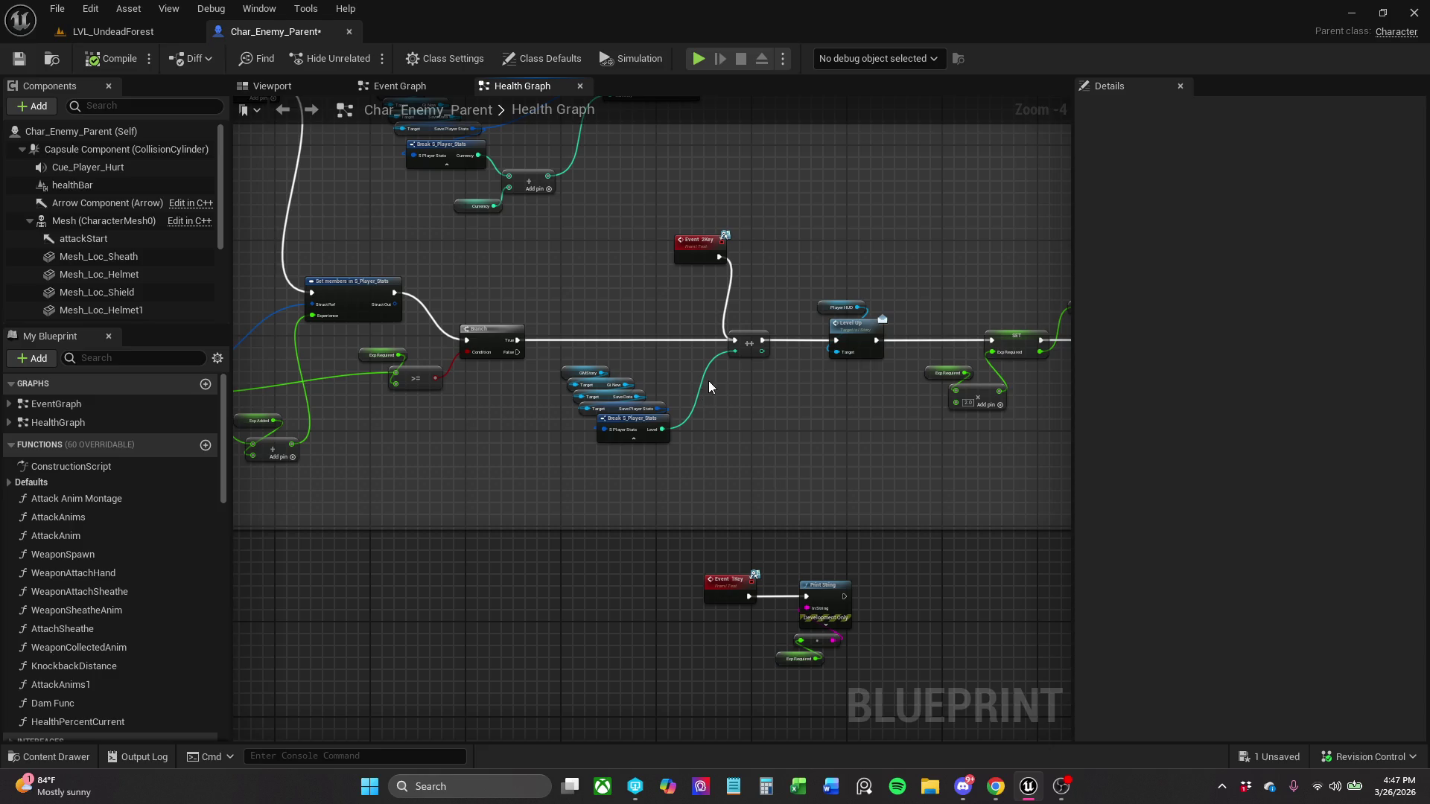
- Inspect the Set members in S_Player_Stats experience nodes, then pan to the level-up nodes
{"action": "left_click_drag", "start_coordinate": [382, 315], "coordinate": [534, 319]}
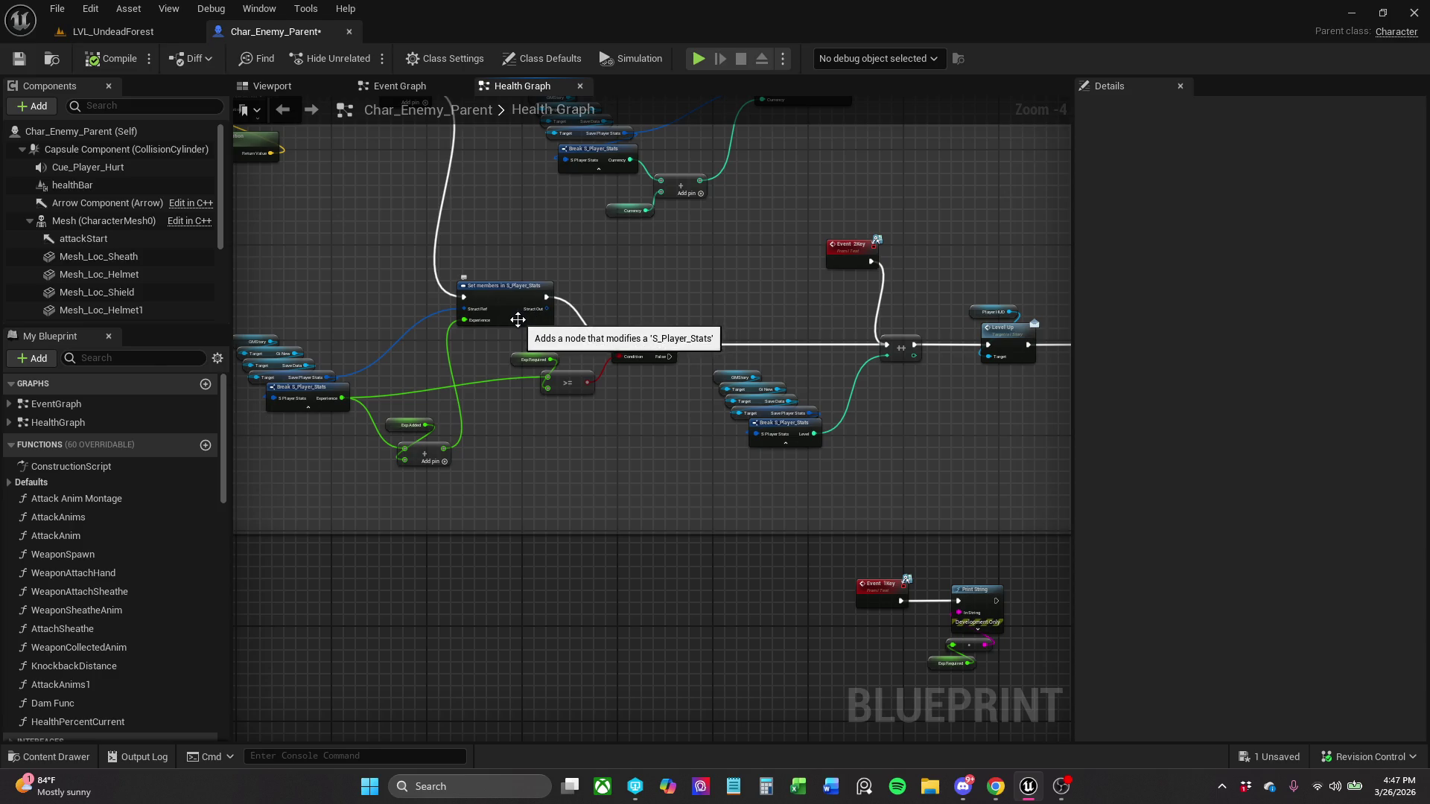
{"action": "left_click", "coordinate": [485, 301]}
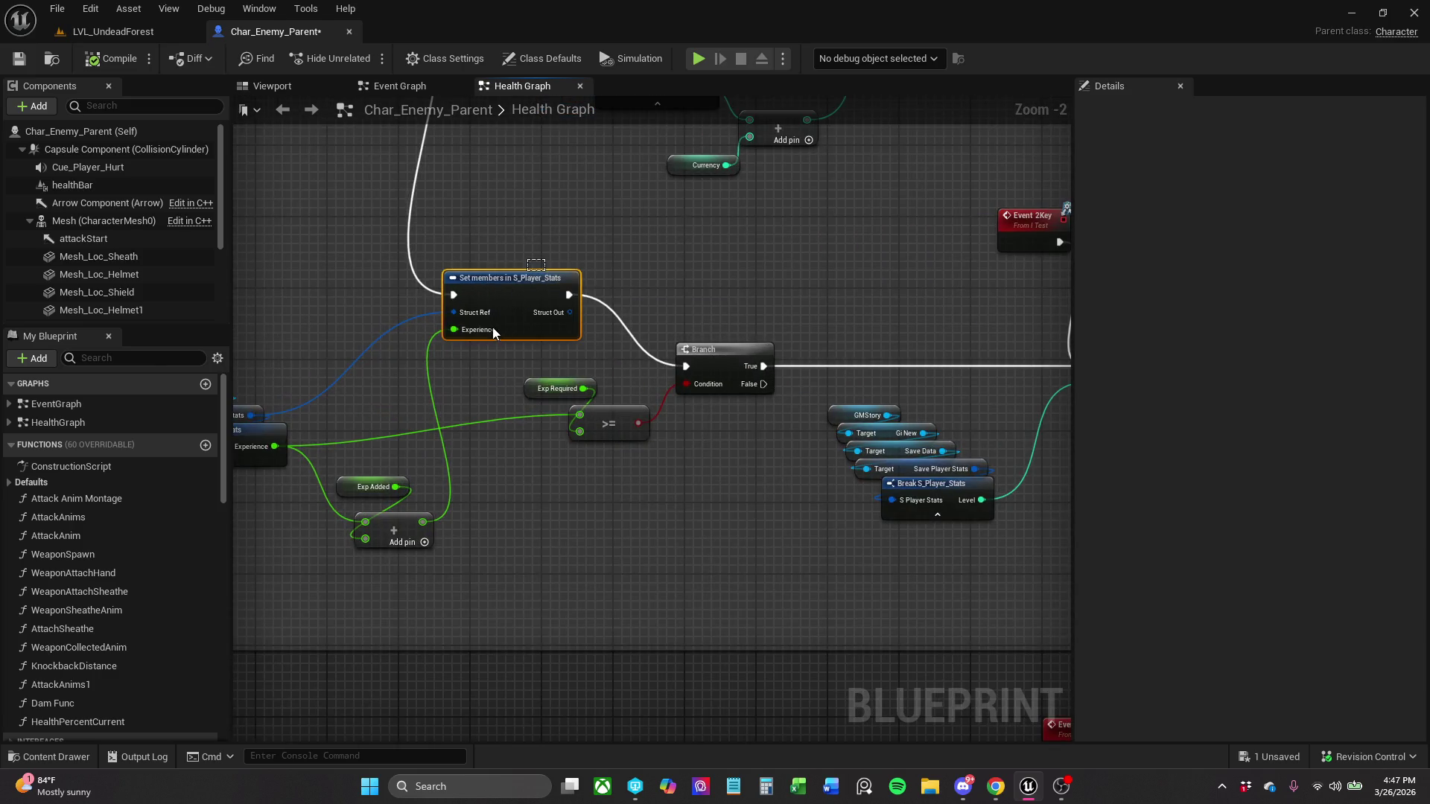
{"action": "scroll", "coordinate": [629, 328], "scroll_direction": "up", "scroll_amount": 2}
{"action": "left_click_drag", "start_coordinate": [630, 328], "coordinate": [653, 328]}
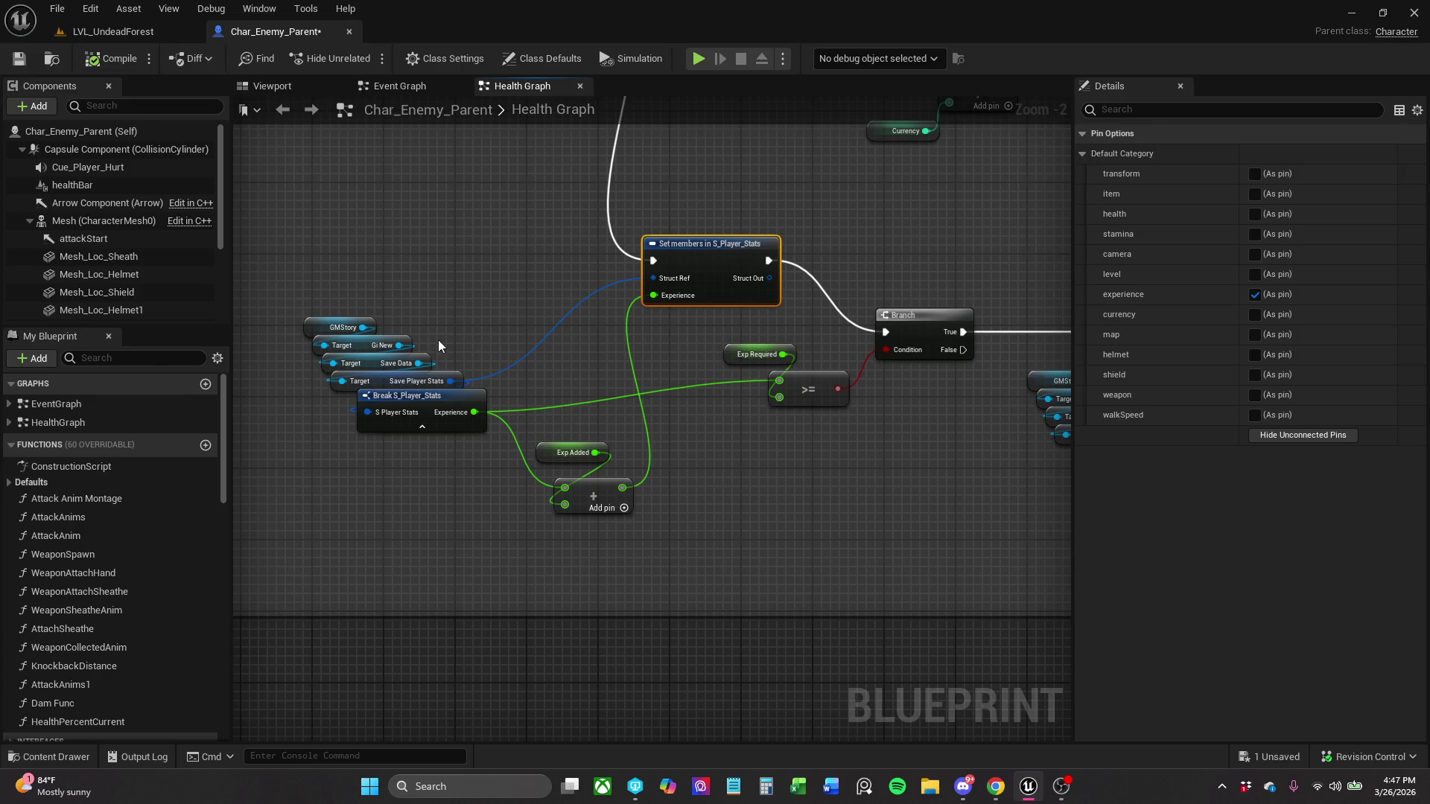
{"action": "left_click_drag", "start_coordinate": [368, 391], "coordinate": [370, 377]}
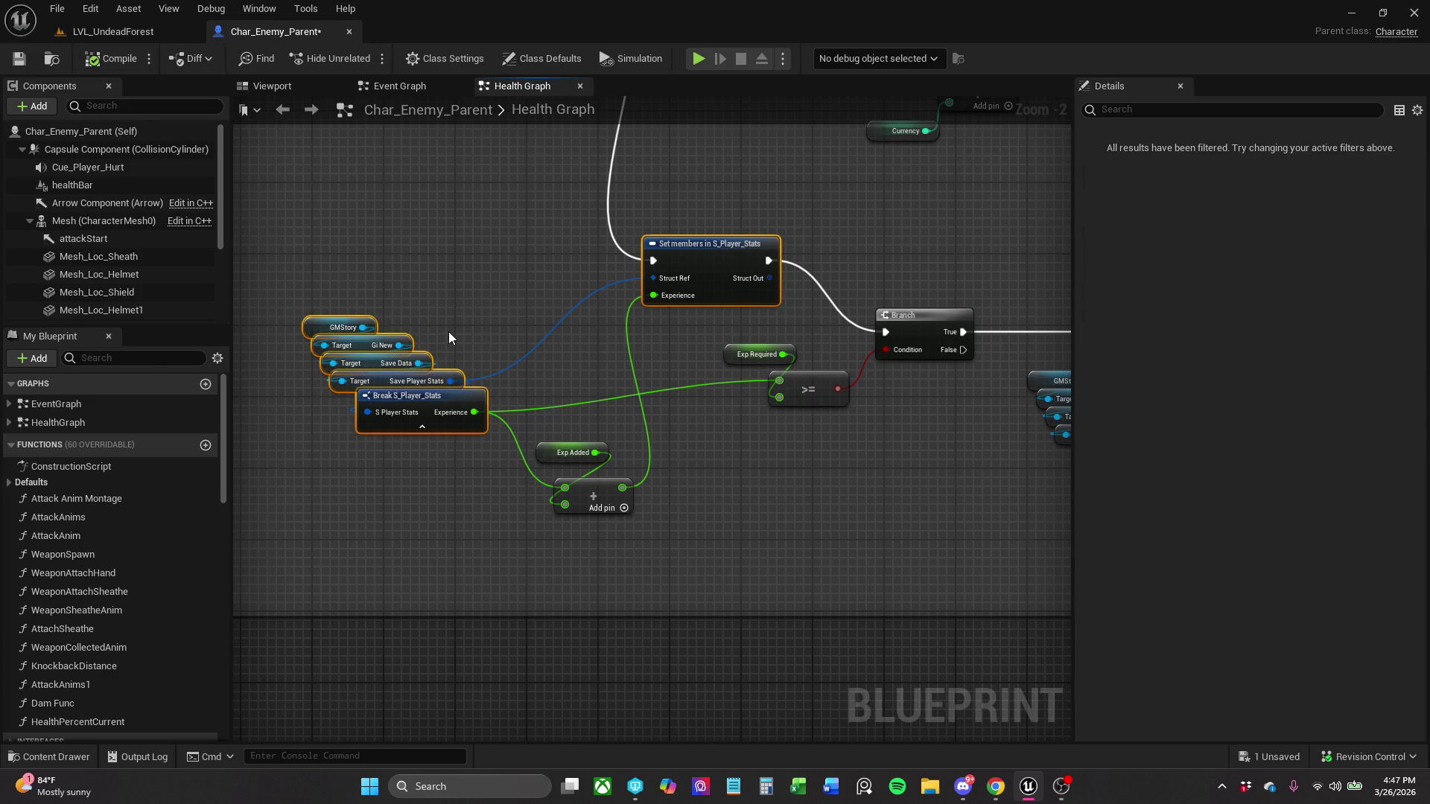
{"action": "left_click", "coordinate": [465, 423], "text": "ctrl"}
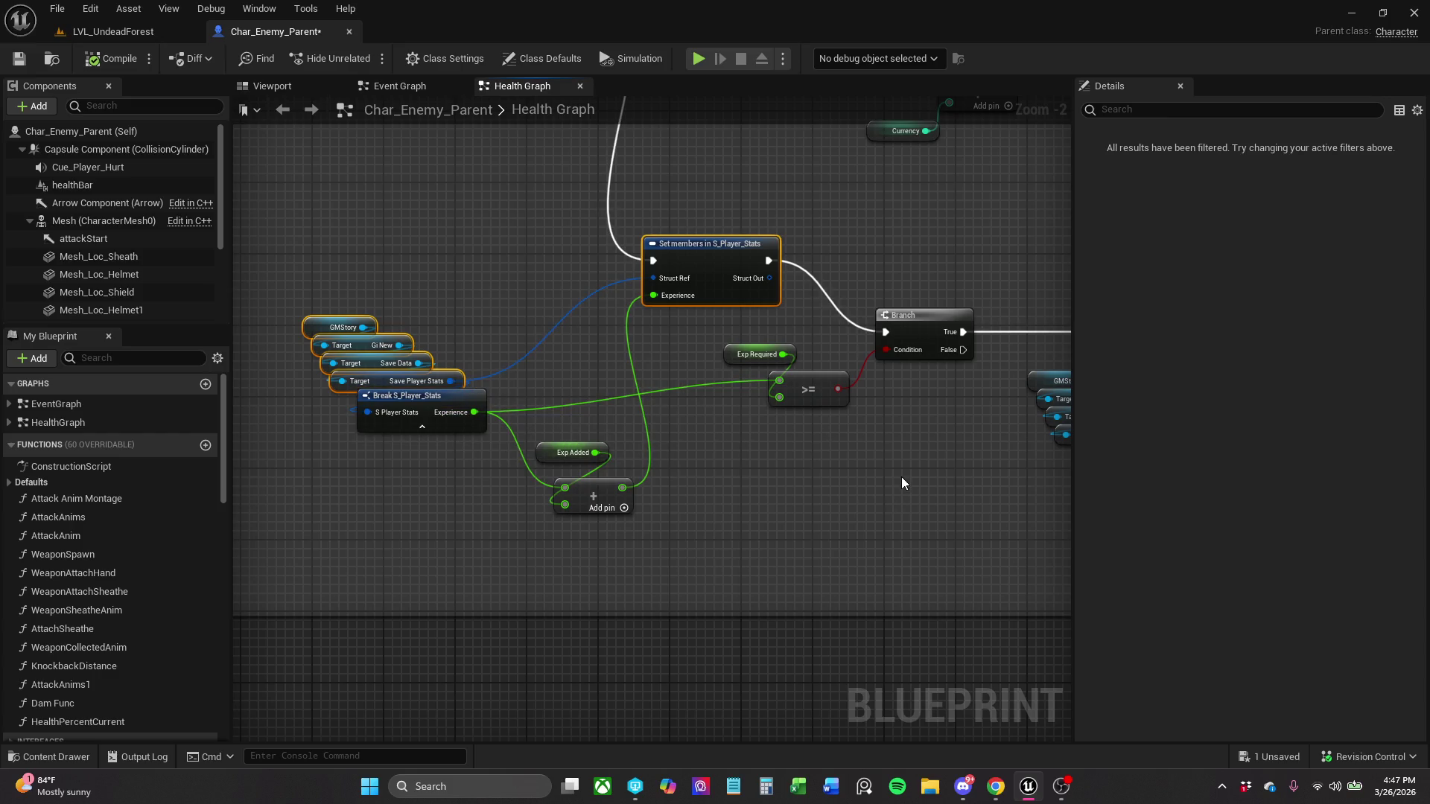
{"action": "scroll", "coordinate": [899, 482], "scroll_direction": "down", "scroll_amount": 1}
{"action": "mouse_move", "coordinate": [899, 482]}
{"action": "left_mouse_down"}
{"action": "mouse_move", "coordinate": [313, 501]}
{"action": "mouse_move", "coordinate": [239, 484]}
{"action": "left_mouse_up"}
{"action": "scroll", "coordinate": [457, 485], "scroll_direction": "down", "scroll_amount": 1}
{"action": "scroll", "coordinate": [658, 361], "scroll_direction": "down", "scroll_amount": 1}
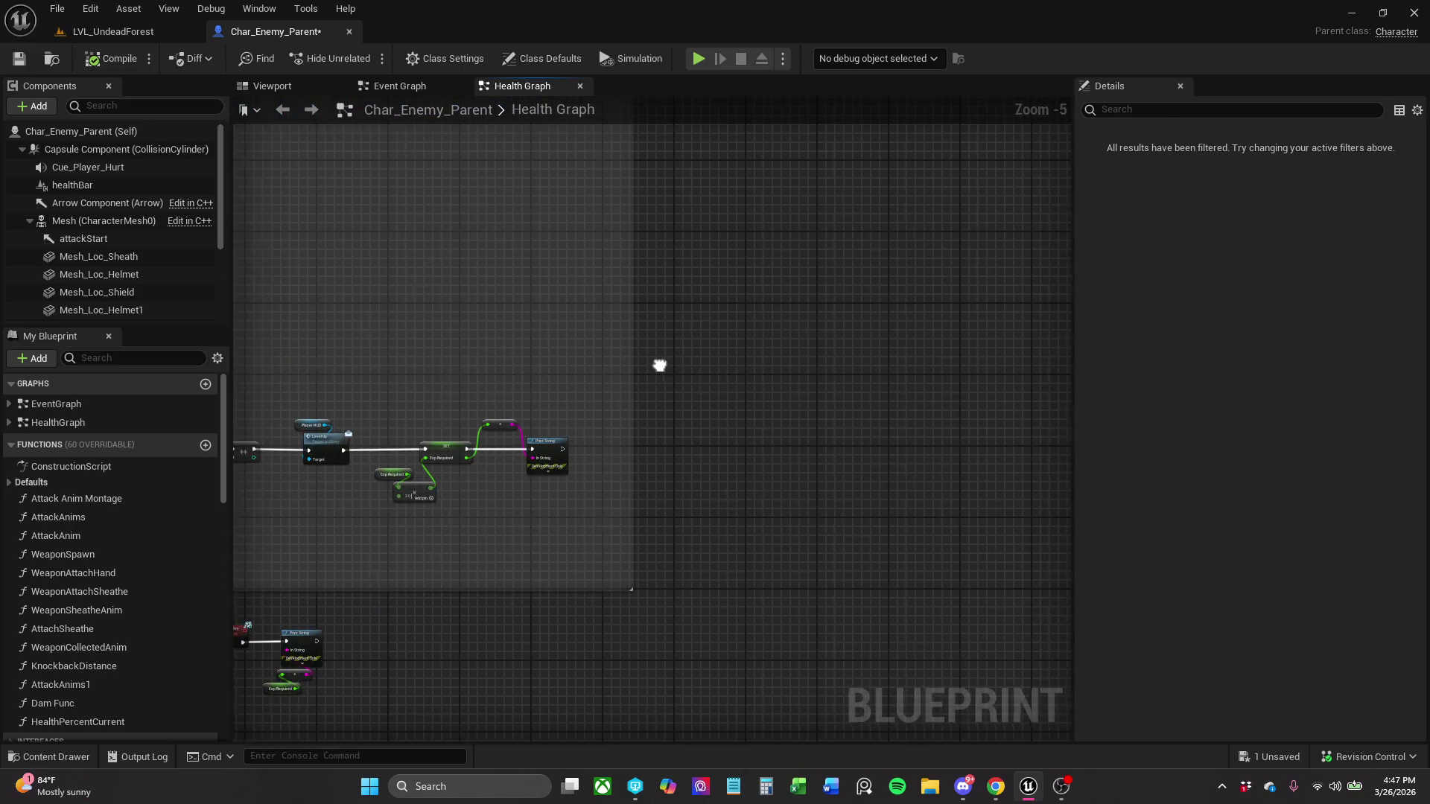
- Paste the copied Set members and stats getter nodes below the level-up chain
{"action": "key", "text": "ctrl+v"}
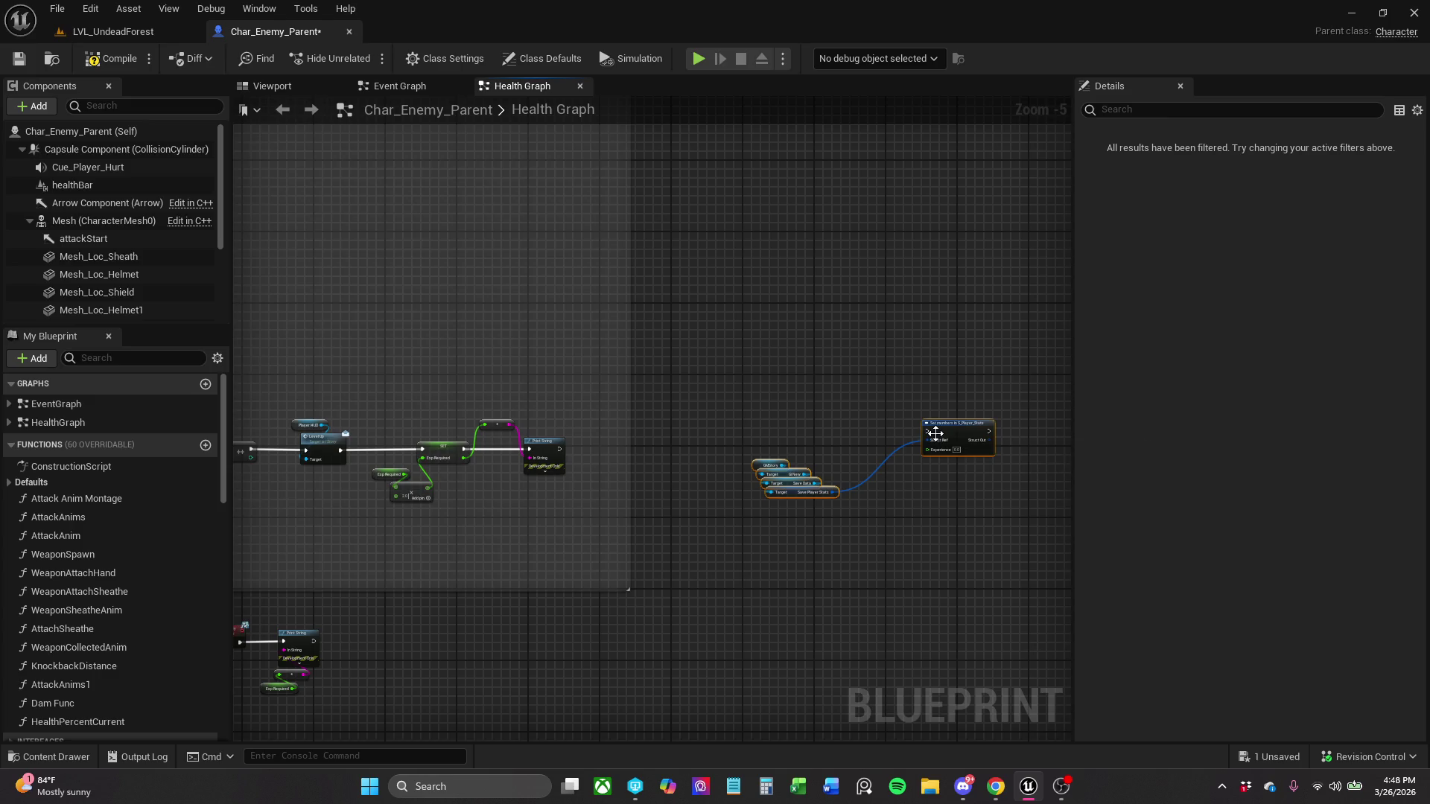
{"action": "left_click_drag", "start_coordinate": [921, 435], "coordinate": [788, 417]}
{"action": "scroll", "coordinate": [789, 416], "scroll_direction": "up", "scroll_amount": 5}
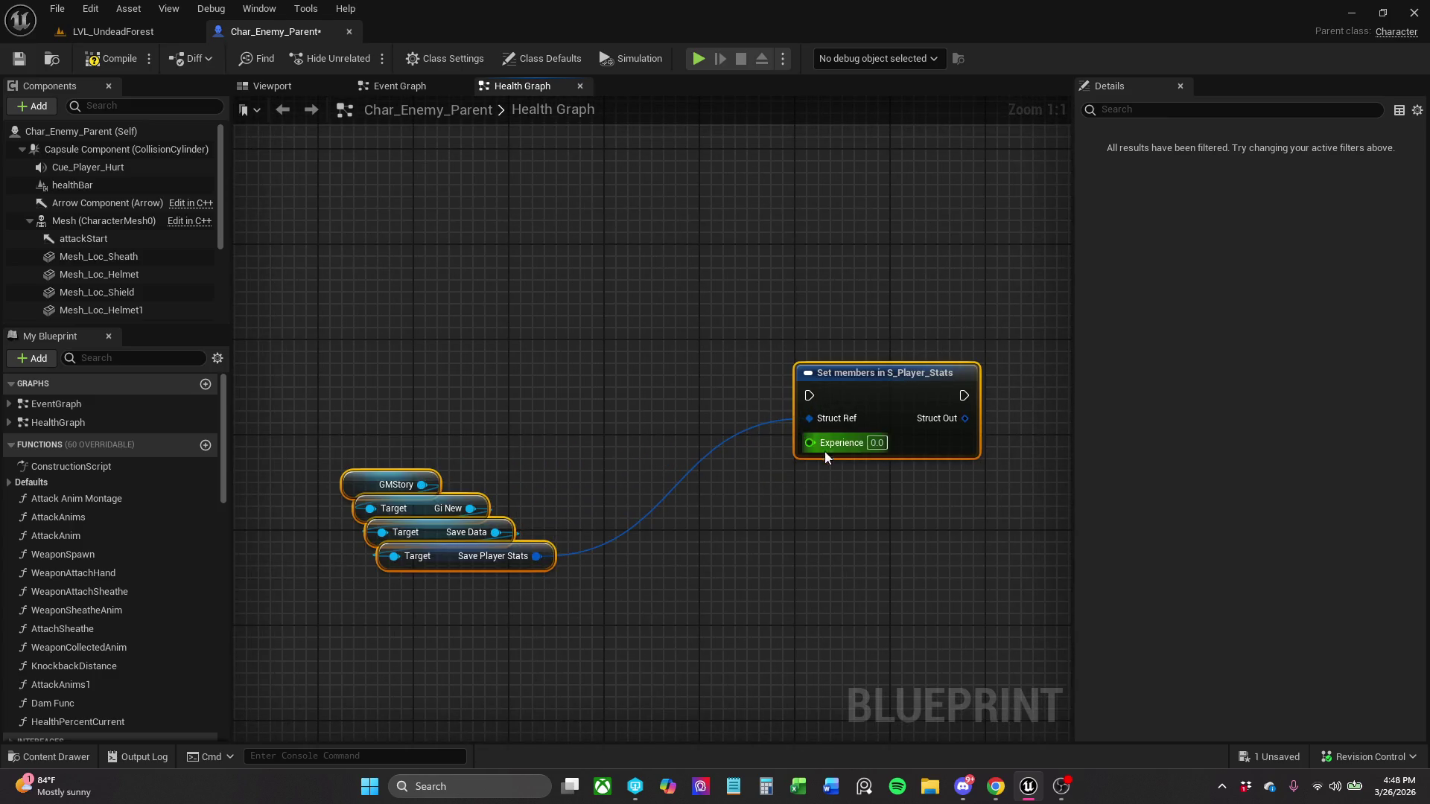
{"action": "scroll", "coordinate": [849, 451], "scroll_direction": "down", "scroll_amount": 4}
{"action": "left_click_drag", "start_coordinate": [726, 498], "coordinate": [800, 463]}
{"action": "mouse_move", "coordinate": [948, 406]}
{"action": "left_mouse_down"}
{"action": "mouse_move", "coordinate": [615, 487]}
{"action": "mouse_move", "coordinate": [408, 503]}
{"action": "left_mouse_up"}
{"action": "left_click_drag", "start_coordinate": [670, 465], "coordinate": [558, 523]}
{"action": "left_click", "coordinate": [658, 470]}
{"action": "left_click", "coordinate": [495, 463]}
{"action": "scroll", "coordinate": [767, 470], "scroll_direction": "up", "scroll_amount": 1}
{"action": "left_click_drag", "start_coordinate": [484, 477], "coordinate": [819, 477]}
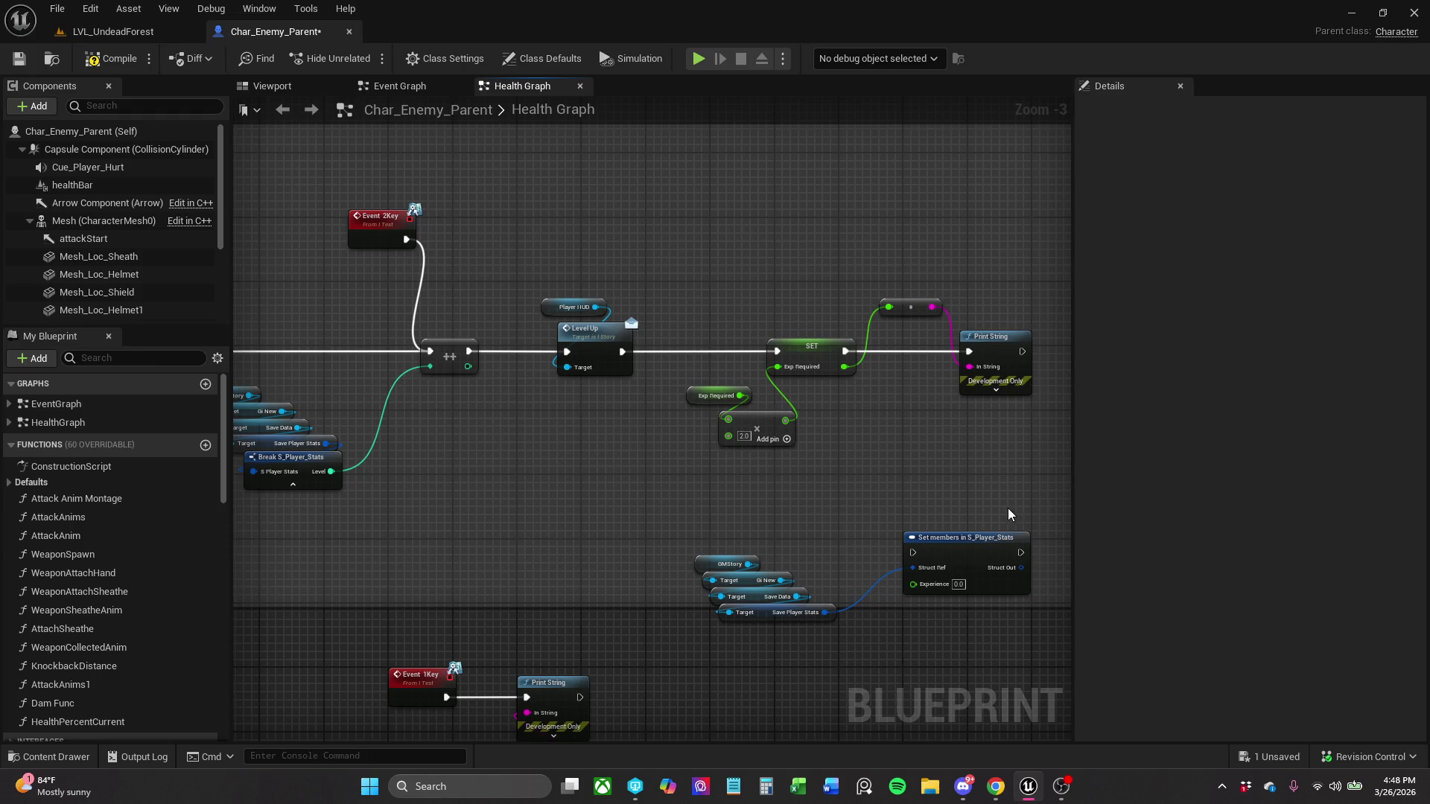
{"action": "left_click_drag", "start_coordinate": [999, 473], "coordinate": [898, 443]}
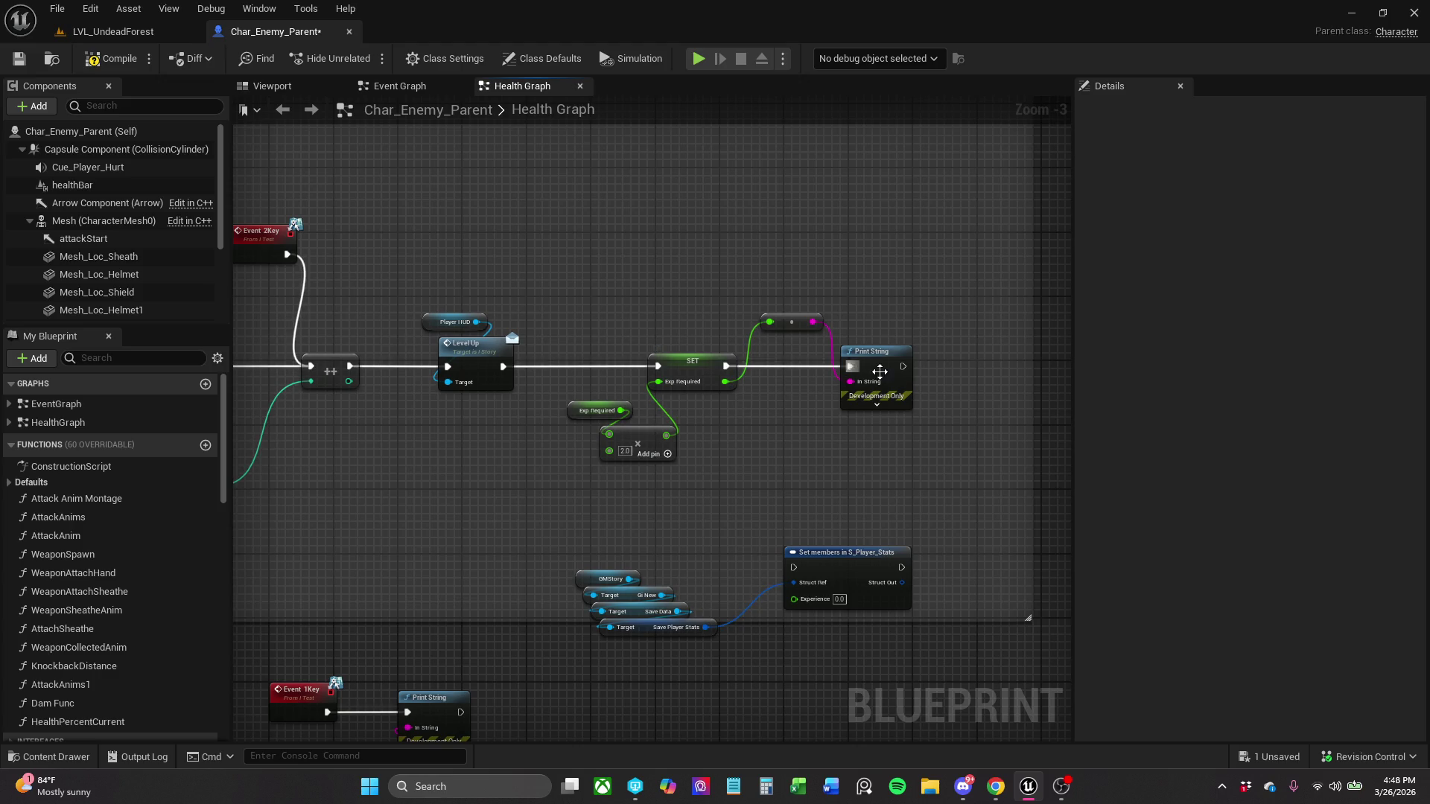
- Wire SET into Print String and Print String into Set members, then return to LVL_UndeadForest
{"action": "left_click_drag", "start_coordinate": [723, 365], "coordinate": [776, 400]}
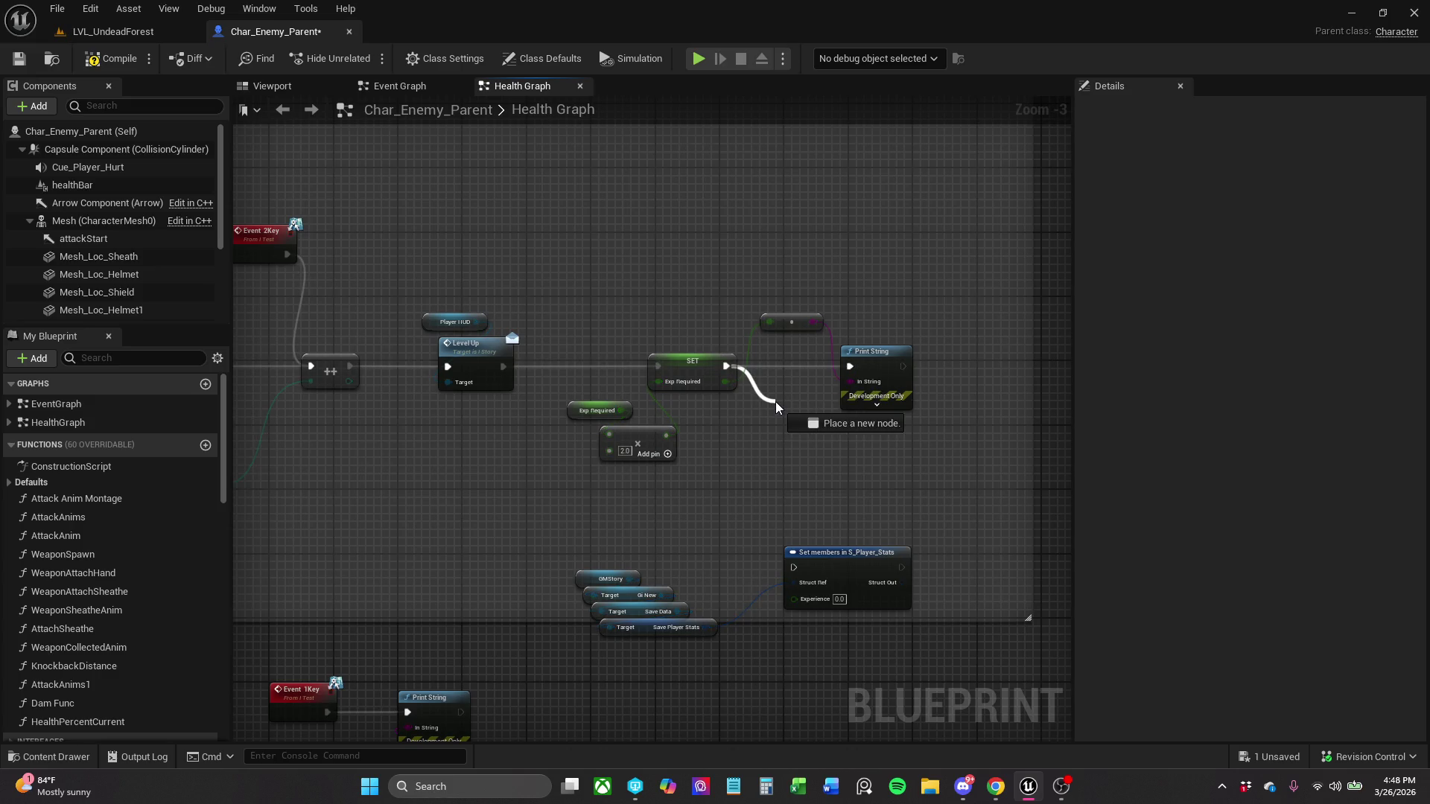
{"action": "left_click_drag", "start_coordinate": [897, 353], "coordinate": [902, 369]}
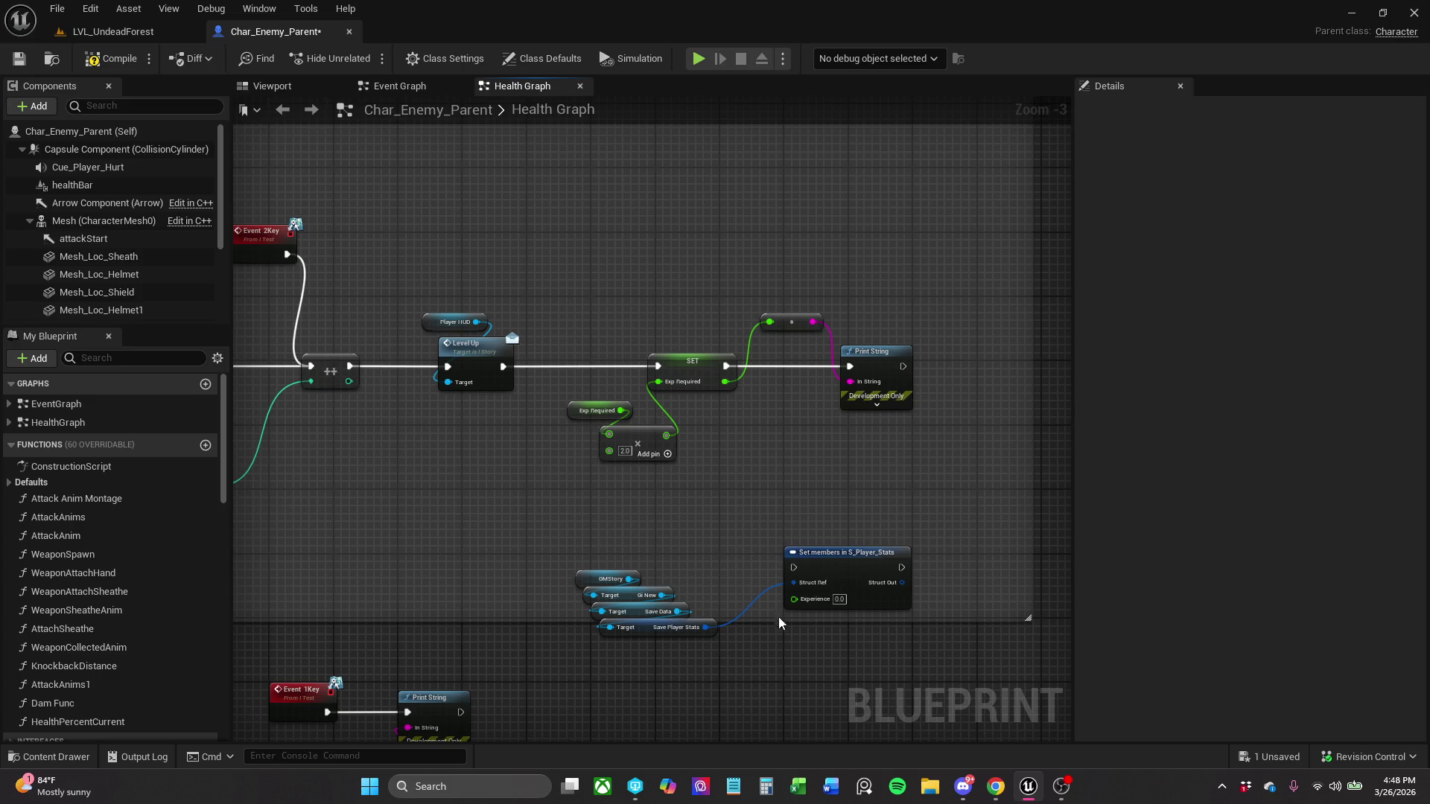
{"action": "left_click_drag", "start_coordinate": [798, 571], "coordinate": [856, 408]}
{"action": "left_click_drag", "start_coordinate": [914, 369], "coordinate": [903, 367]}
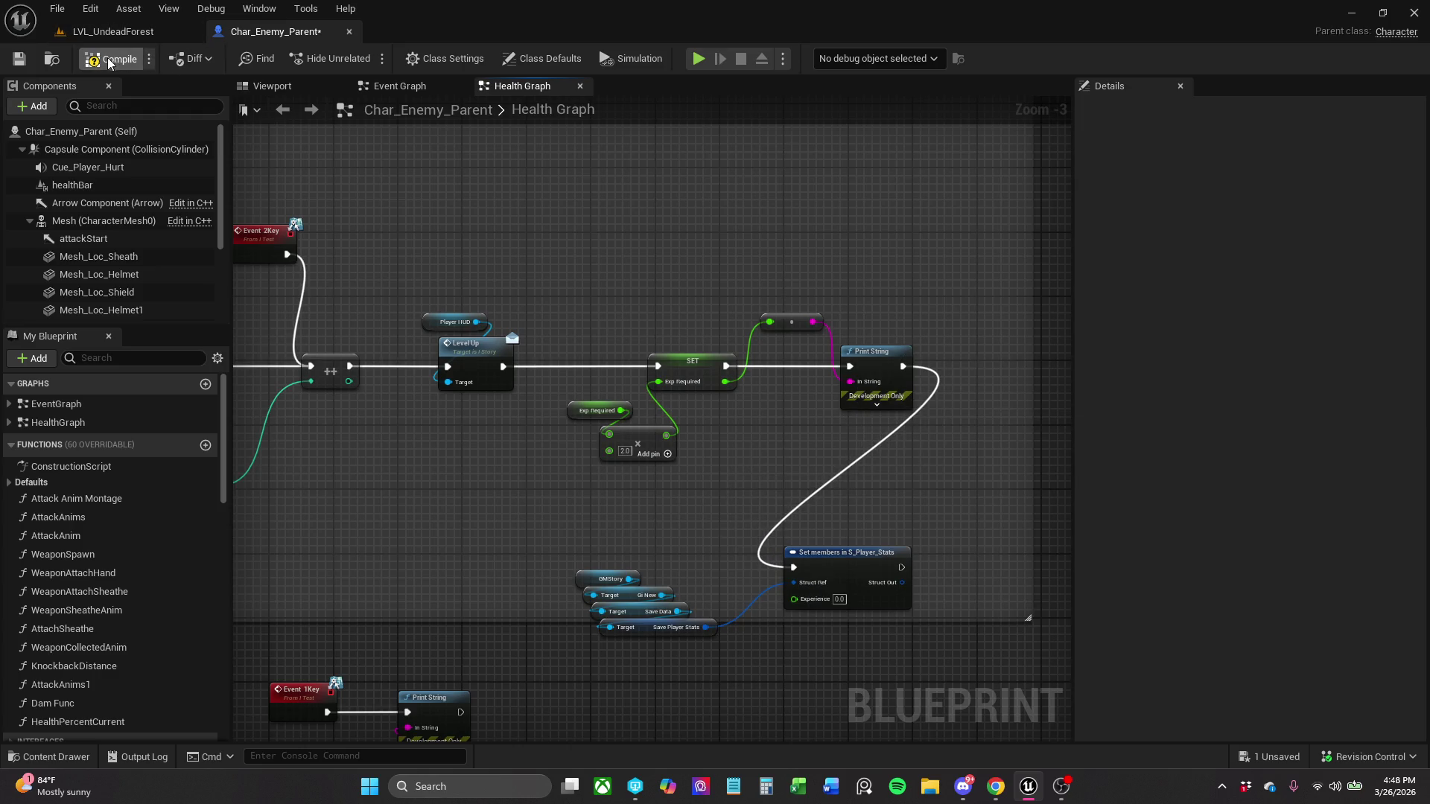
{"action": "left_click", "coordinate": [115, 32]}
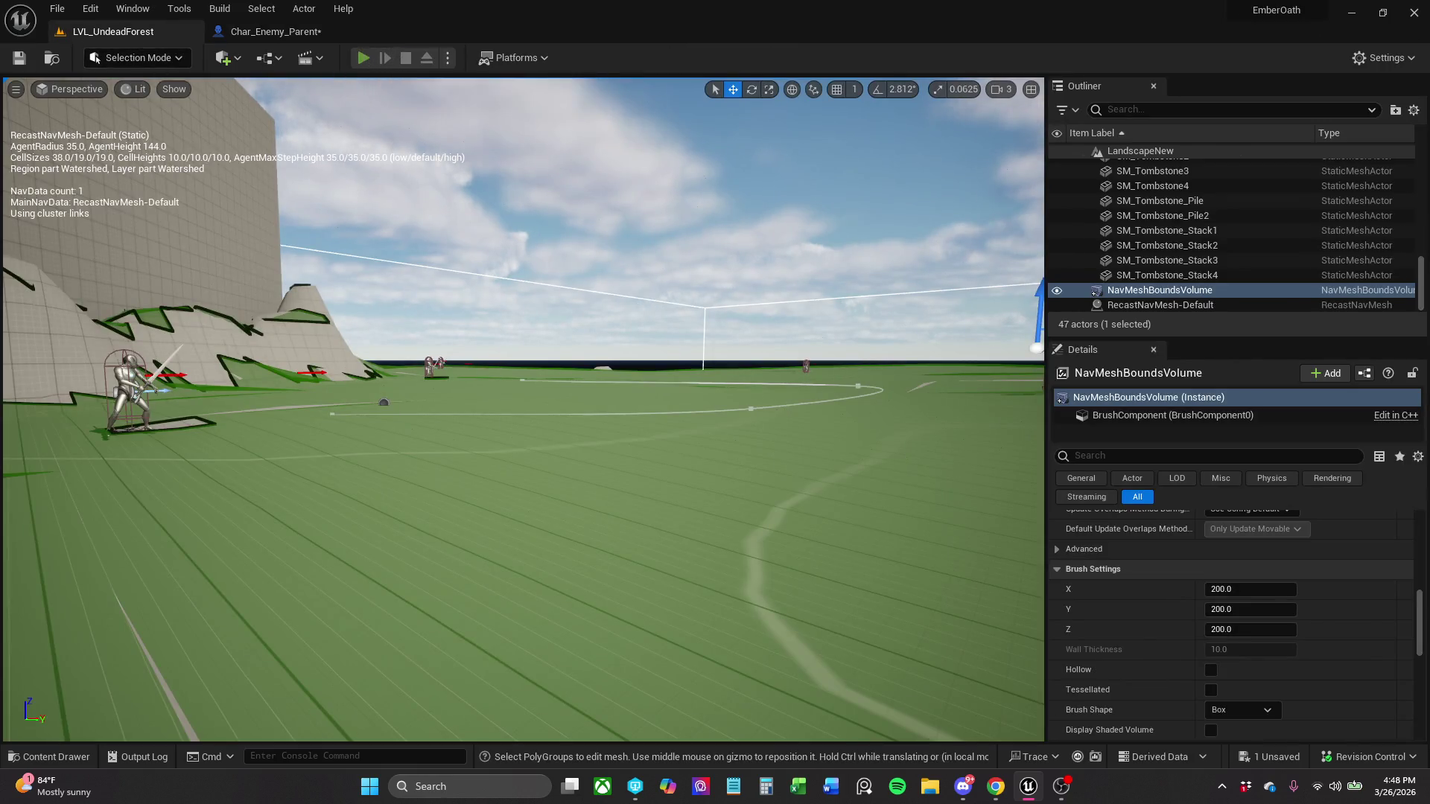
- Play-test LVL_UndeadForest until the HUD reaches Level 3, then go back to Char_Enemy_Parent
{"action": "left_click", "coordinate": [364, 58]}
{"action": "key", "text": "w"}
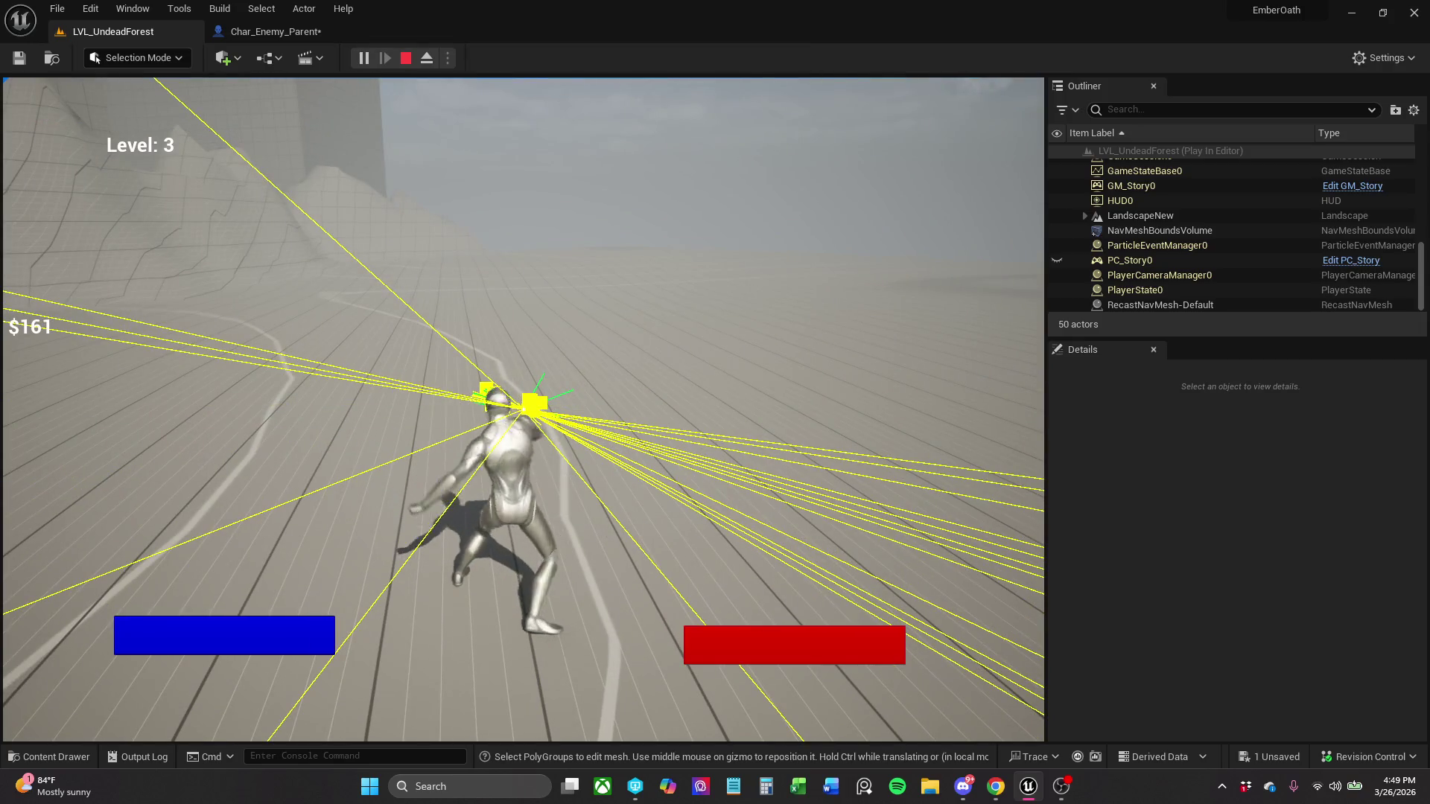
{"action": "key", "text": "Escape"}
{"action": "left_click", "coordinate": [285, 34]}
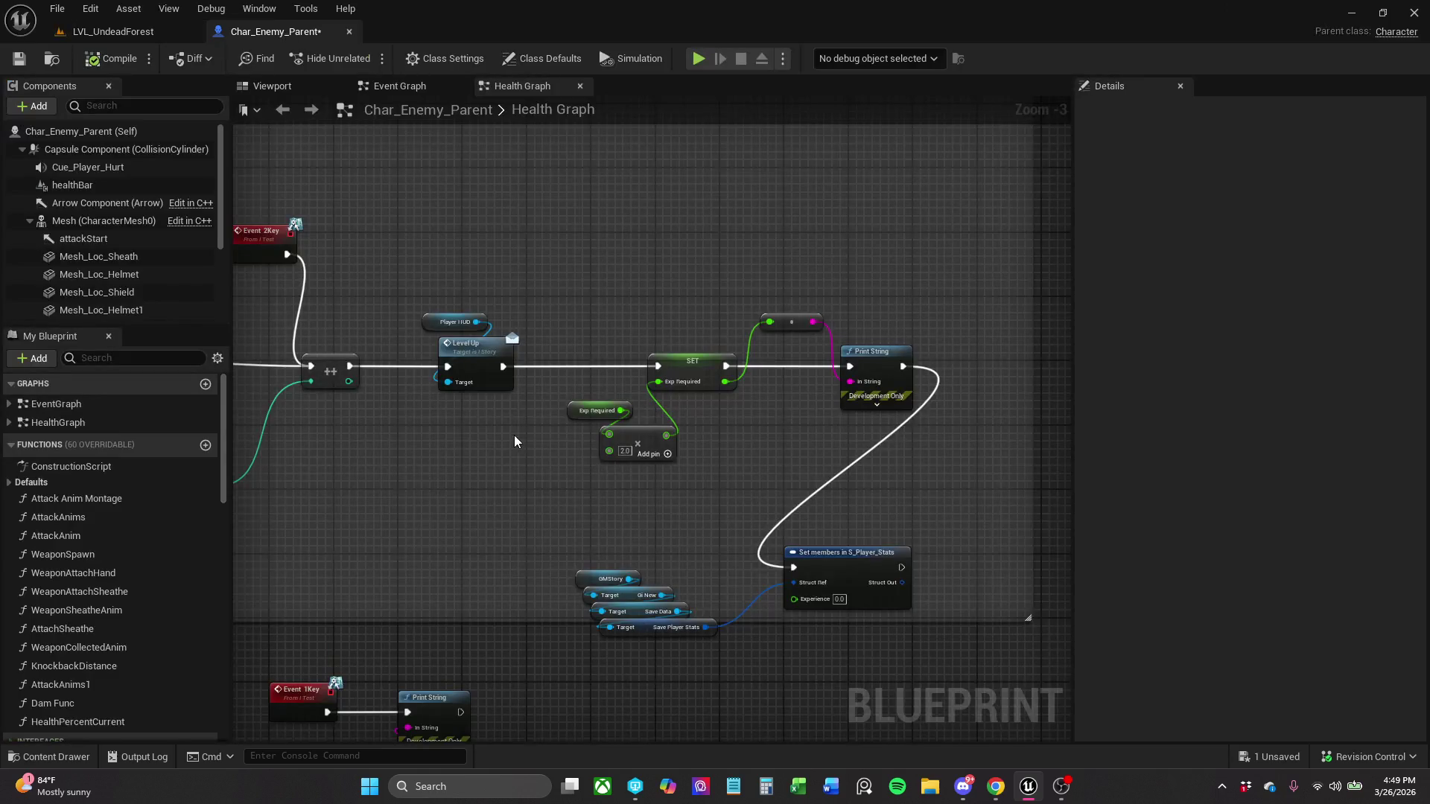
- Move the Set members group beside Print String and tuck its four getters beneath it
{"action": "left_click_drag", "start_coordinate": [523, 524], "coordinate": [522, 474]}
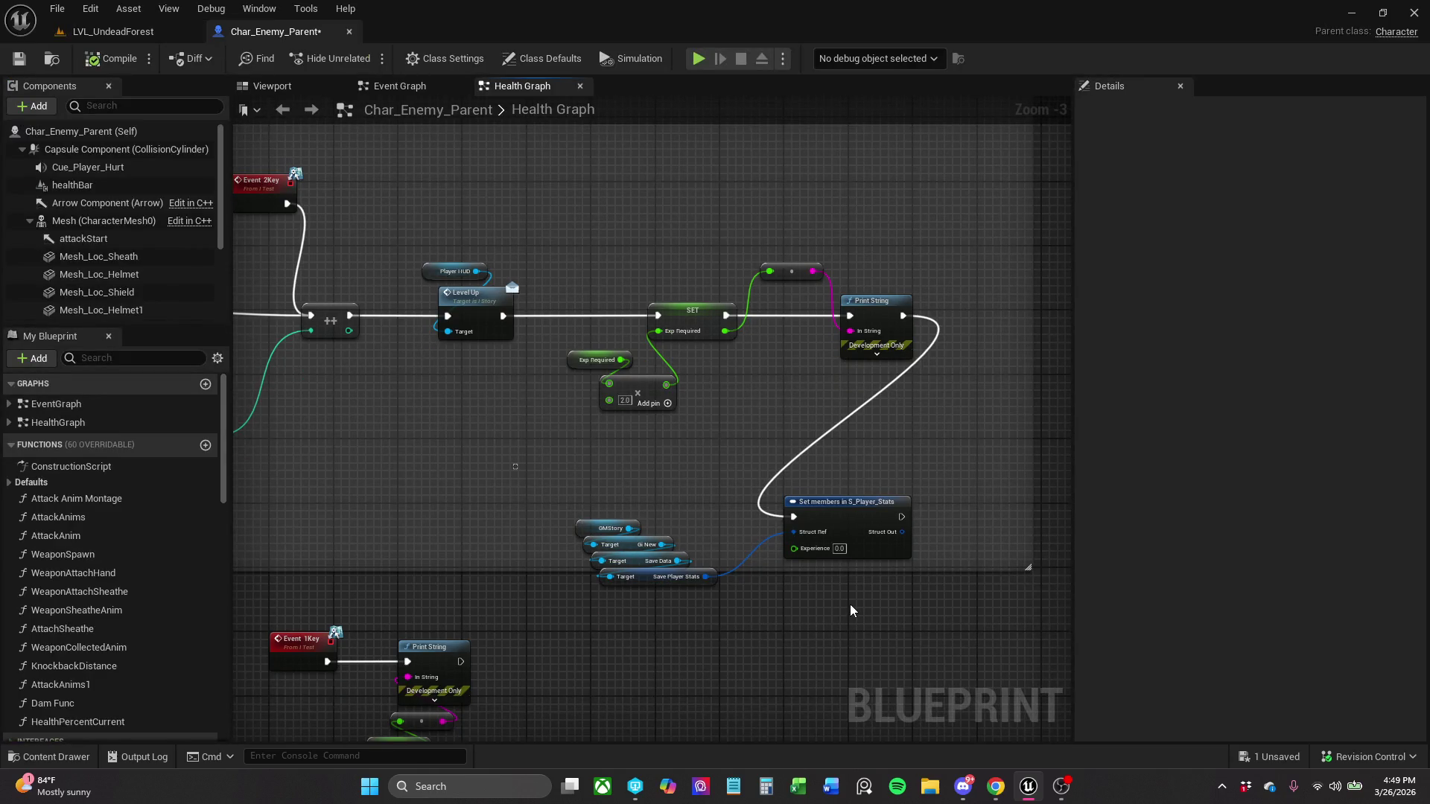
{"action": "scroll", "coordinate": [852, 610], "scroll_direction": "down", "scroll_amount": 1}
{"action": "left_click_drag", "start_coordinate": [853, 610], "coordinate": [690, 571]}
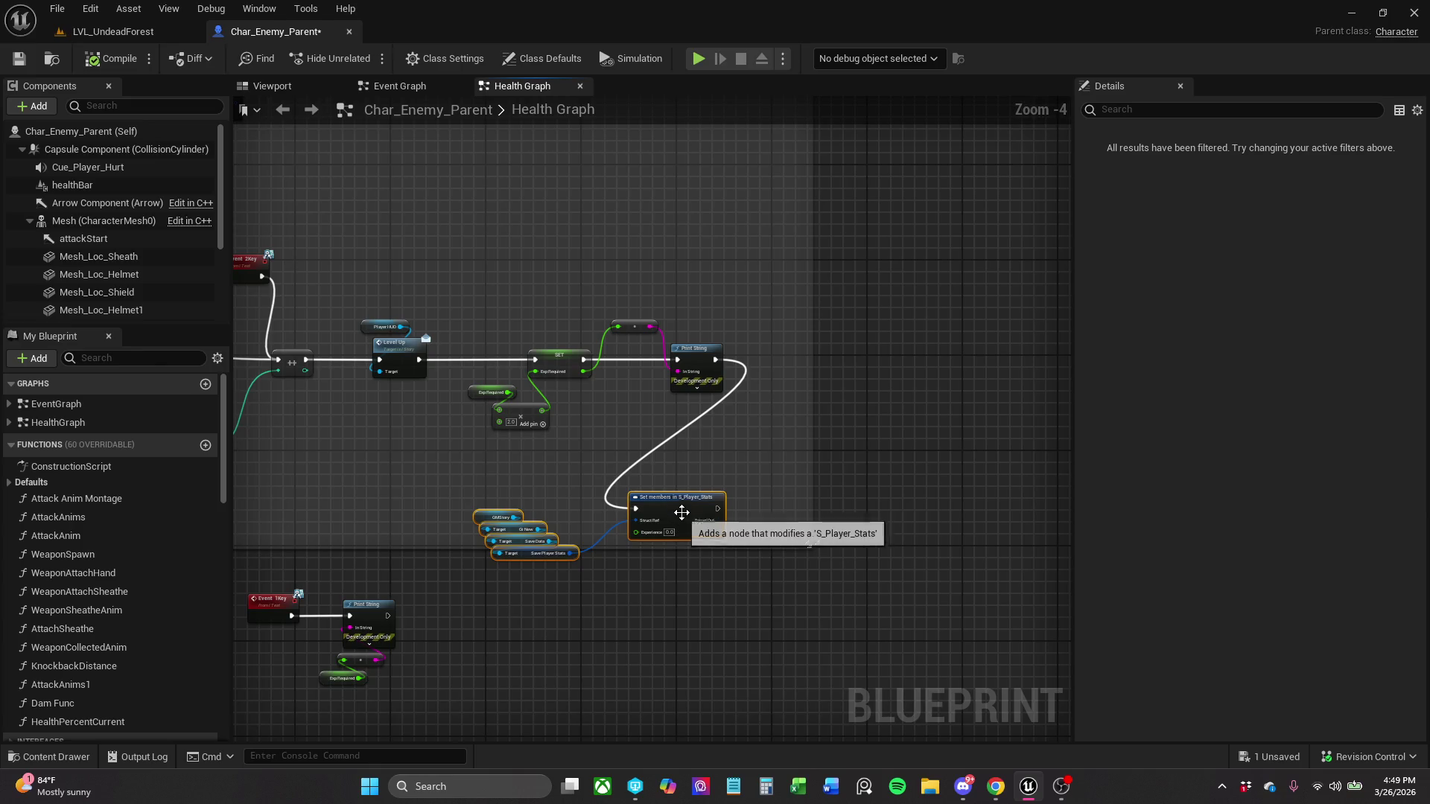
{"action": "mouse_move", "coordinate": [682, 514]}
{"action": "left_mouse_down"}
{"action": "mouse_move", "coordinate": [922, 418]}
{"action": "mouse_move", "coordinate": [935, 357]}
{"action": "mouse_move", "coordinate": [955, 344]}
{"action": "mouse_move", "coordinate": [956, 356]}
{"action": "left_mouse_up"}
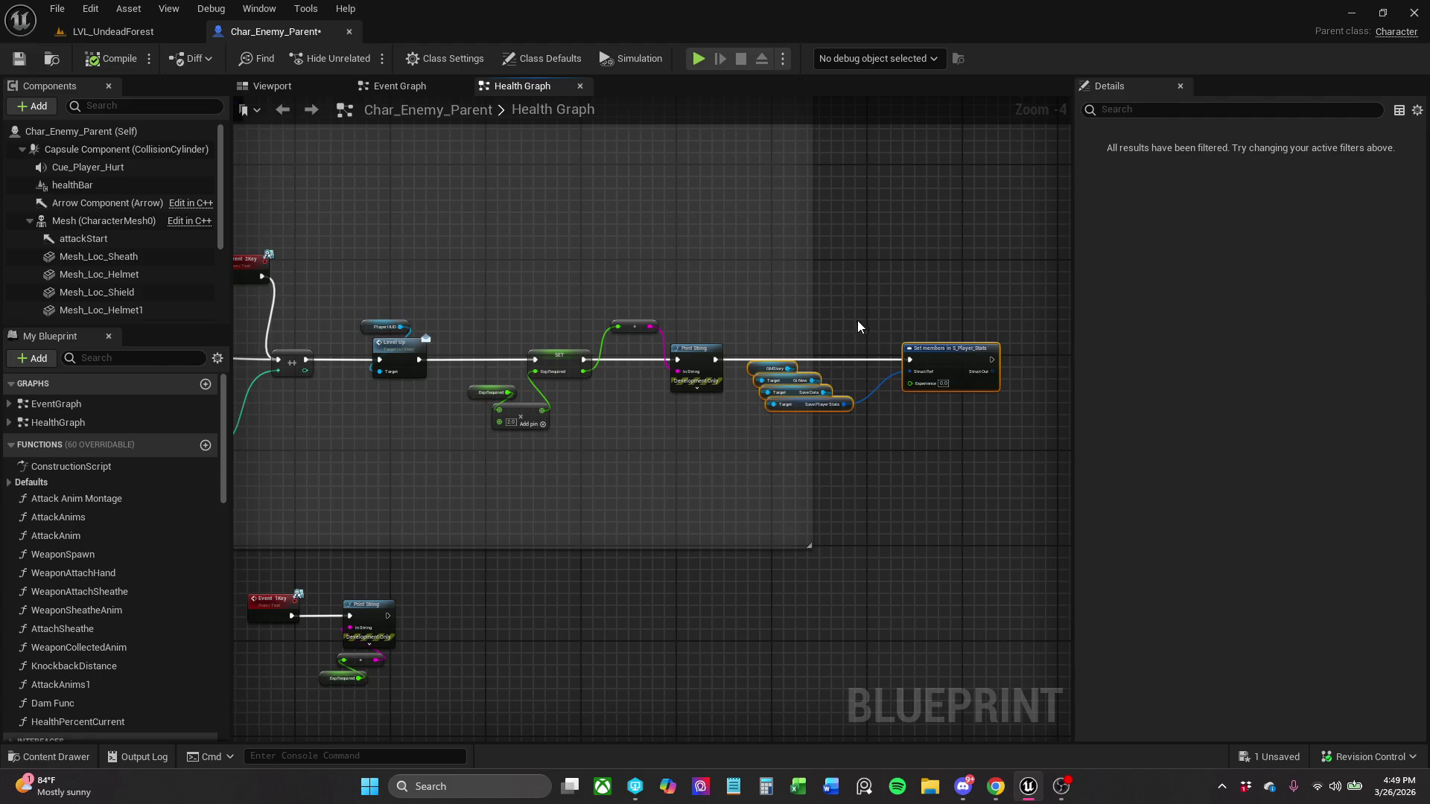
{"action": "left_click", "coordinate": [771, 333]}
{"action": "left_click_drag", "start_coordinate": [810, 402], "coordinate": [812, 406]}
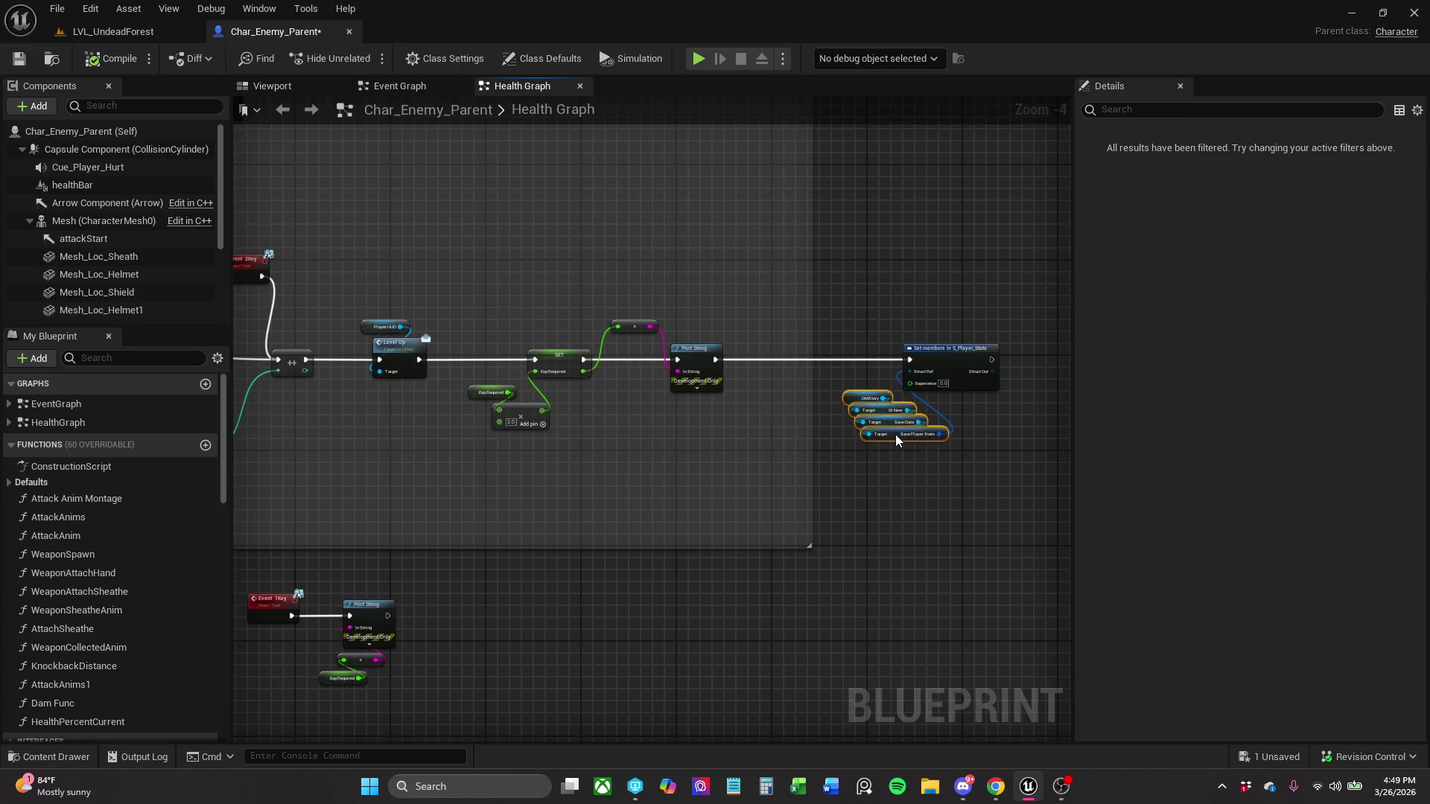
{"action": "left_click_drag", "start_coordinate": [895, 435], "coordinate": [879, 422]}
- Nudge the Player HUD getter node up and to the left
{"action": "mouse_move", "coordinate": [766, 360]}
{"action": "left_mouse_down"}
{"action": "mouse_move", "coordinate": [884, 336]}
{"action": "mouse_move", "coordinate": [768, 322]}
{"action": "mouse_move", "coordinate": [659, 332]}
{"action": "mouse_move", "coordinate": [921, 324]}
{"action": "left_mouse_up"}
{"action": "scroll", "coordinate": [690, 322], "scroll_direction": "up", "scroll_amount": 2}
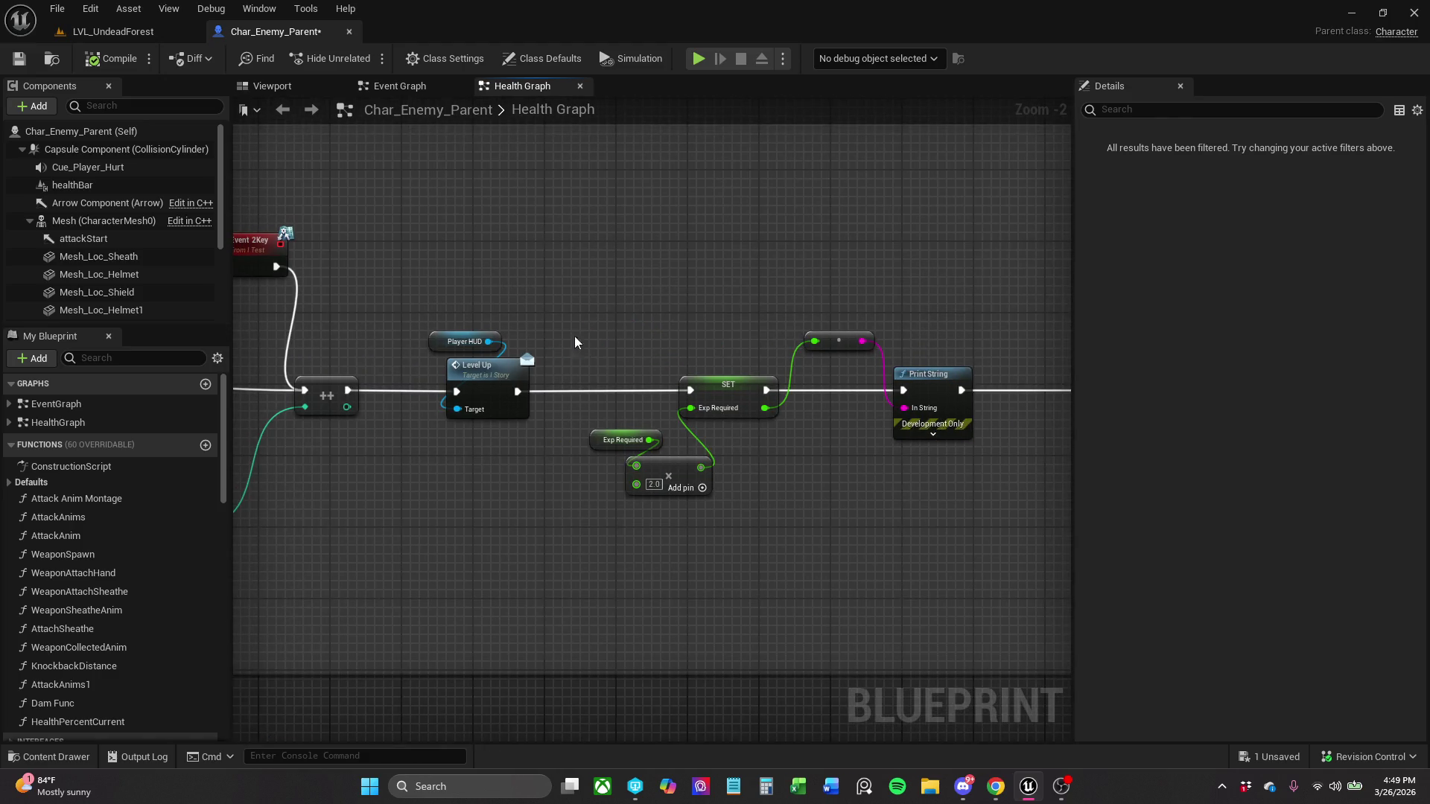
{"action": "left_click", "coordinate": [439, 342]}
{"action": "mouse_move", "coordinate": [435, 346]}
{"action": "left_mouse_down"}
{"action": "mouse_move", "coordinate": [426, 337]}
{"action": "mouse_move", "coordinate": [1025, 305]}
{"action": "mouse_move", "coordinate": [689, 266]}
{"action": "mouse_move", "coordinate": [470, 283]}
{"action": "left_mouse_up"}
{"action": "left_click", "coordinate": [549, 305]}
- Reframe the level-up chain and open the add-node menu in empty space below it
{"action": "scroll", "coordinate": [916, 301], "scroll_direction": "down", "scroll_amount": 1}
{"action": "scroll", "coordinate": [689, 267], "scroll_direction": "down", "scroll_amount": 1}
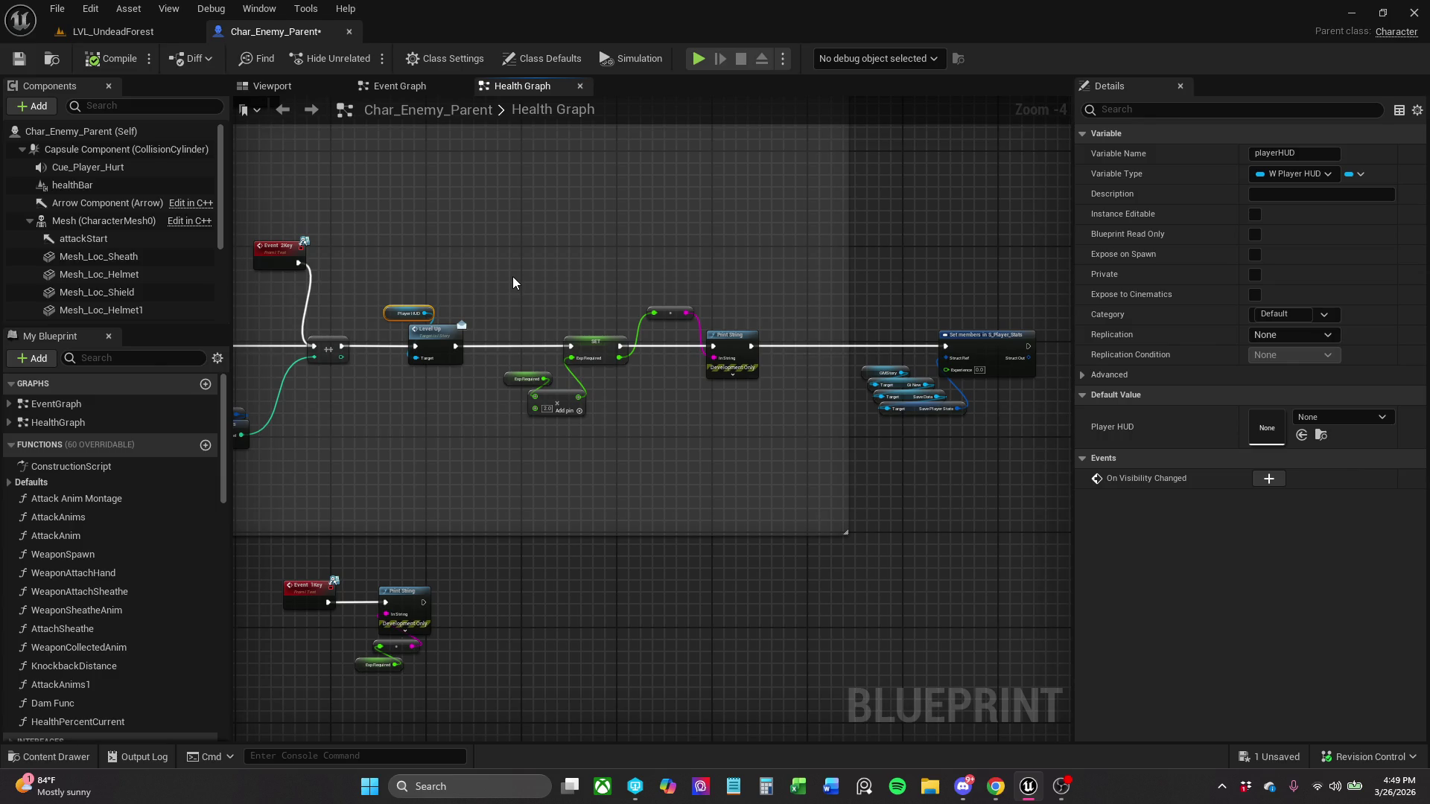
{"action": "scroll", "coordinate": [548, 363], "scroll_direction": "up", "scroll_amount": 1}
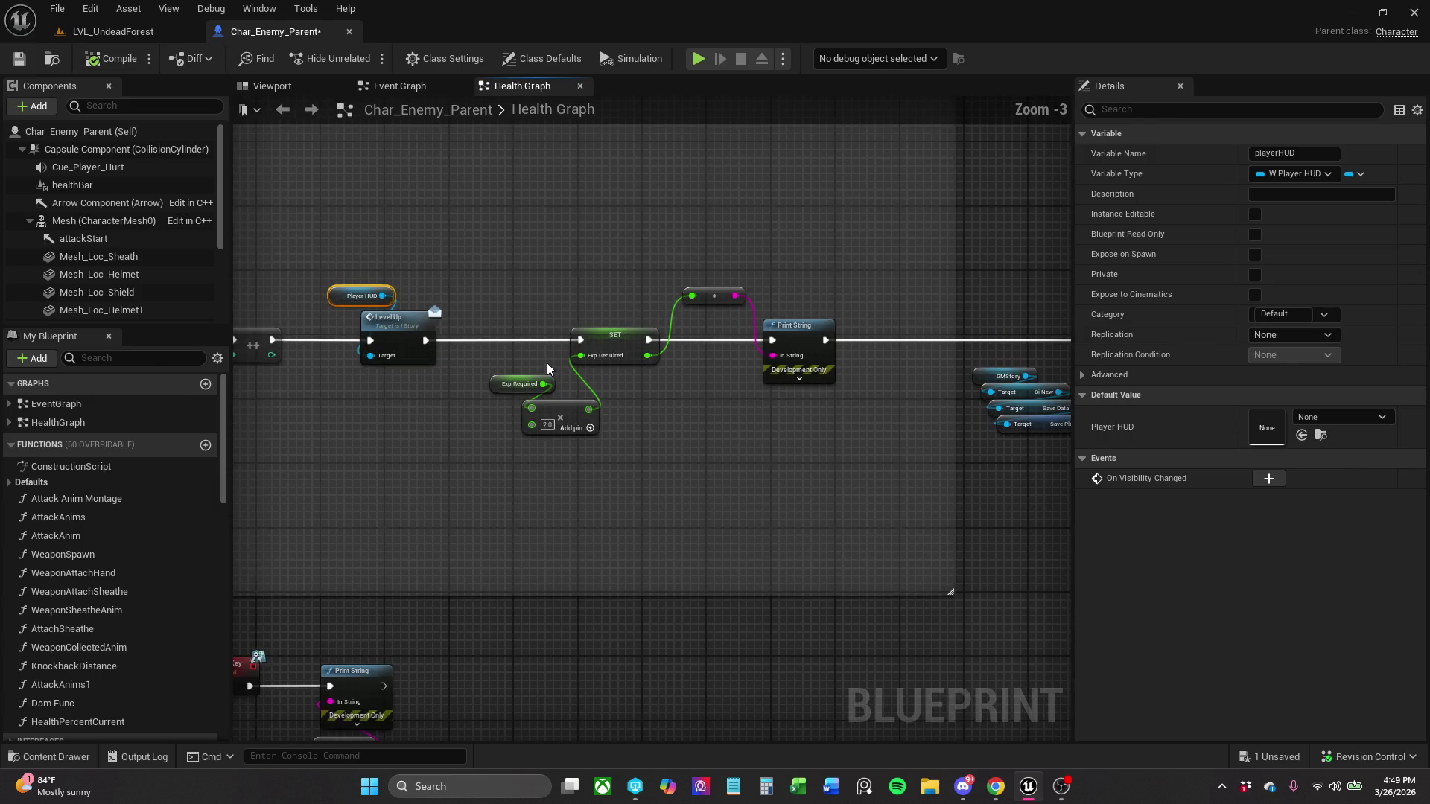
{"action": "scroll", "coordinate": [561, 383], "scroll_direction": "up", "scroll_amount": 2}
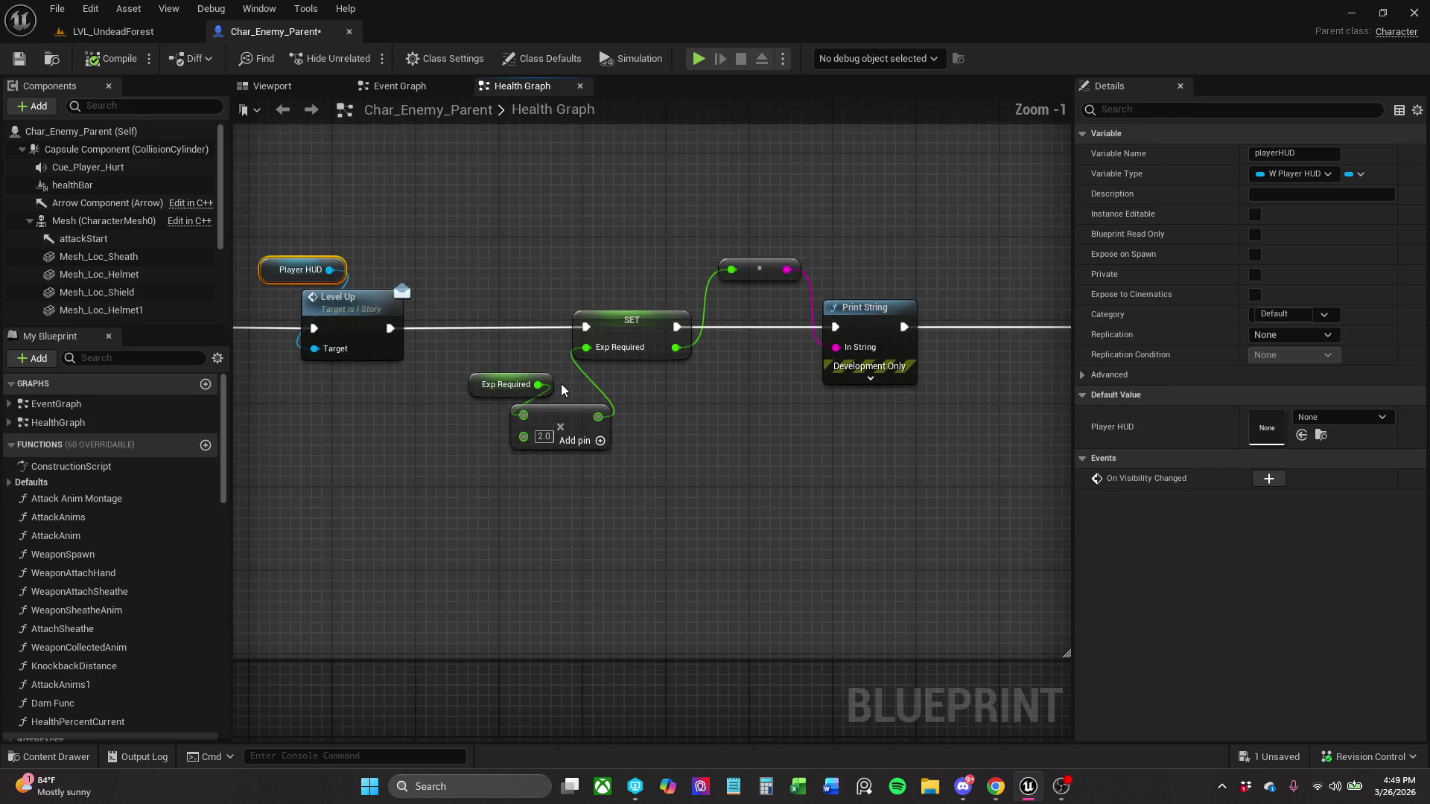
{"action": "left_click_drag", "start_coordinate": [557, 384], "coordinate": [713, 370]}
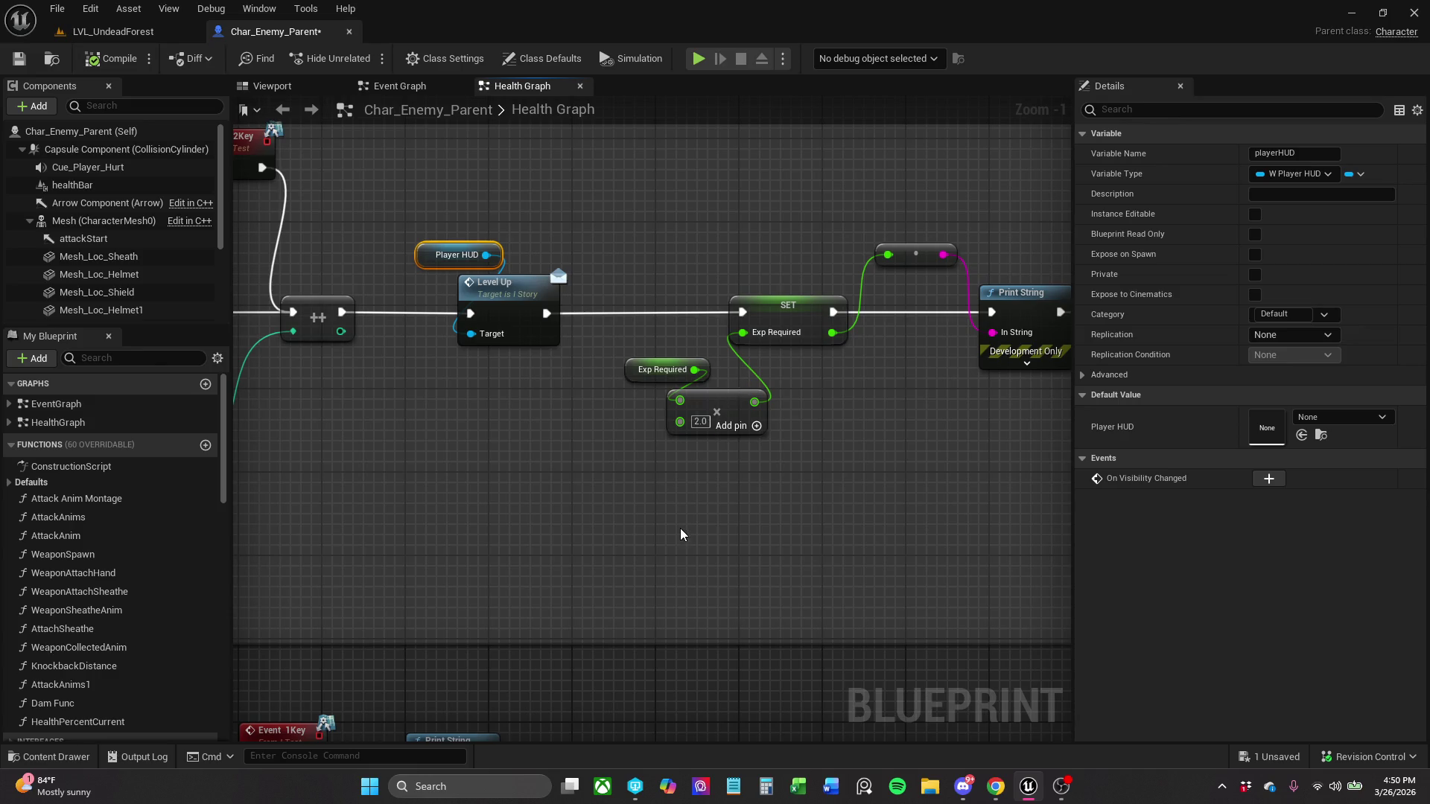
{"action": "scroll", "coordinate": [680, 529], "scroll_direction": "down", "scroll_amount": 1}
{"action": "mouse_move", "coordinate": [745, 592]}
{"action": "left_mouse_down"}
{"action": "mouse_move", "coordinate": [581, 578]}
{"action": "mouse_move", "coordinate": [658, 520]}
{"action": "left_mouse_up"}
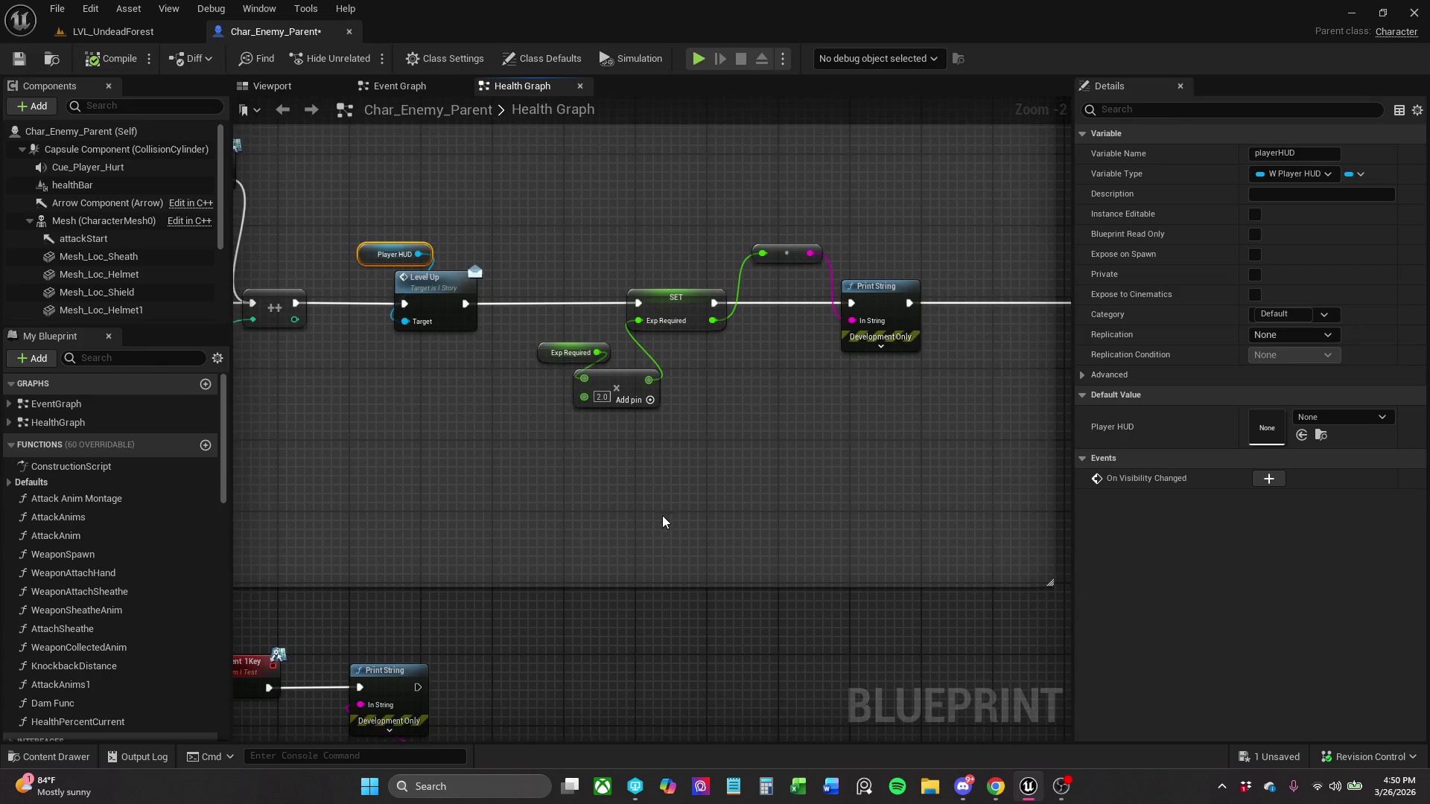
{"action": "left_click", "coordinate": [659, 516]}
{"action": "mouse_move", "coordinate": [575, 561]}
{"action": "left_mouse_down"}
{"action": "mouse_move", "coordinate": [731, 390]}
{"action": "mouse_move", "coordinate": [559, 521]}
{"action": "left_mouse_up"}
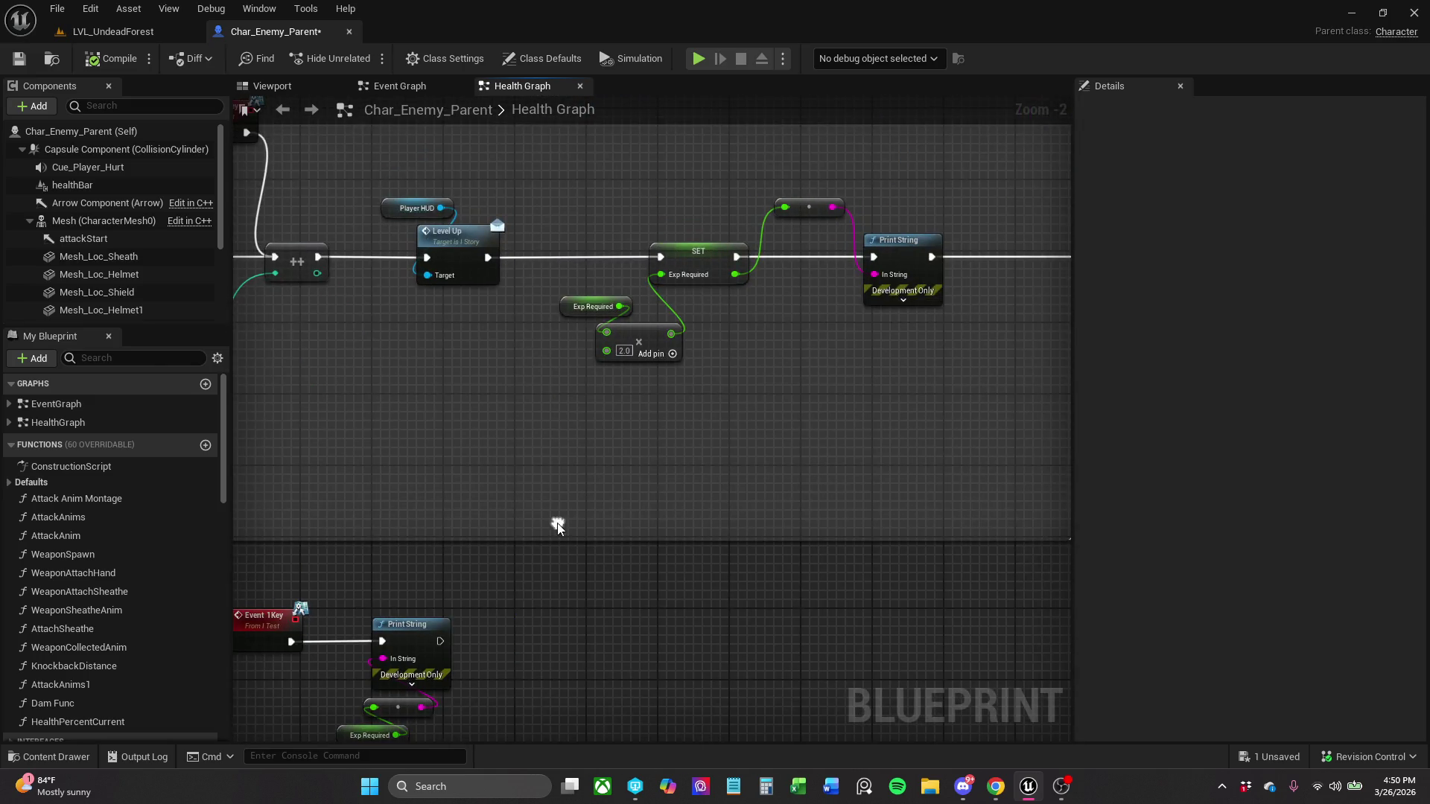
{"action": "right_click", "coordinate": [686, 454]}
- Add a 3 keyboard key event to the Health Graph
{"action": "type", "text": "# key"}
{"action": "key", "text": "BackSpace"}
{"action": "key", "text": "BackSpace"}
{"action": "key", "text": "BackSpace"}
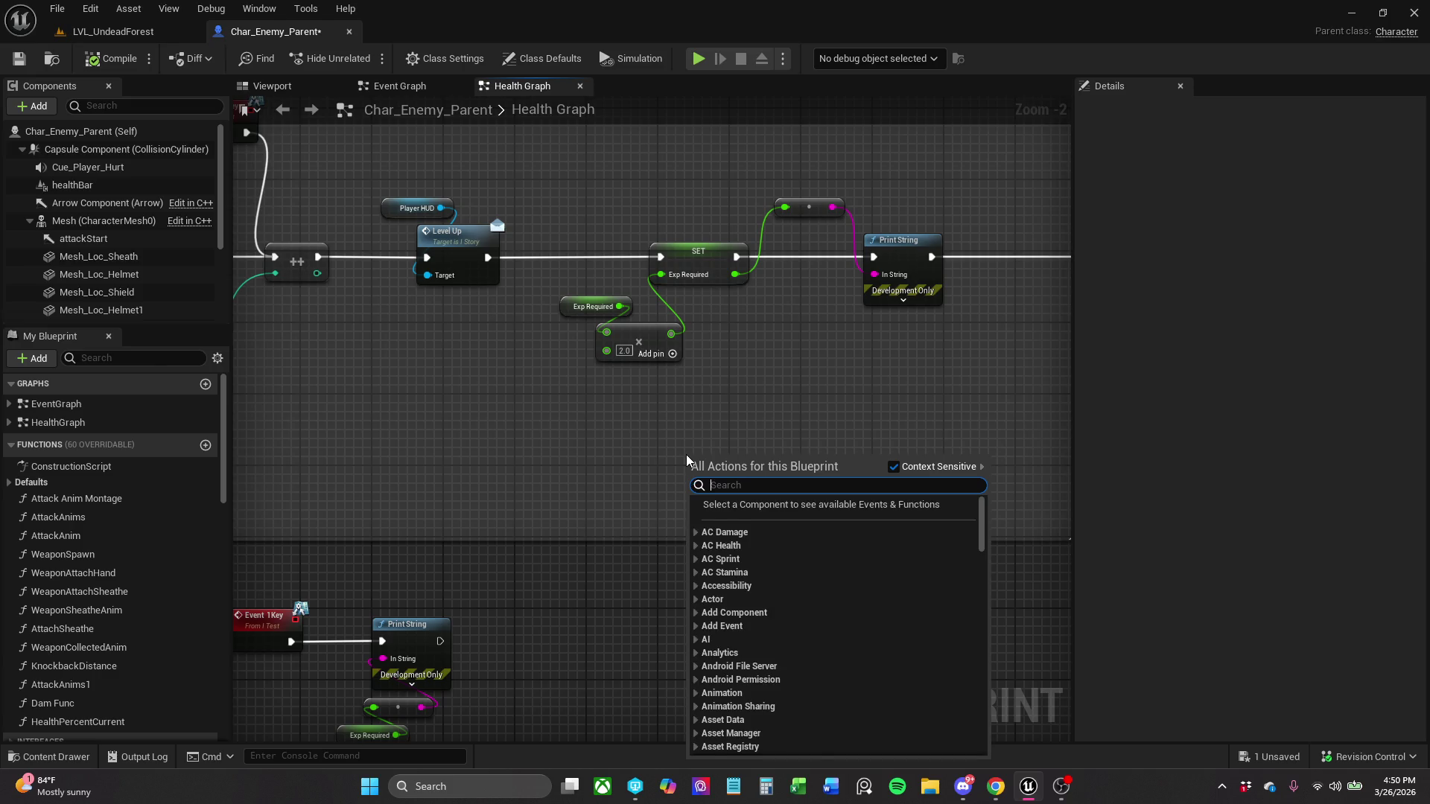
{"action": "type", "text": "3 key"}
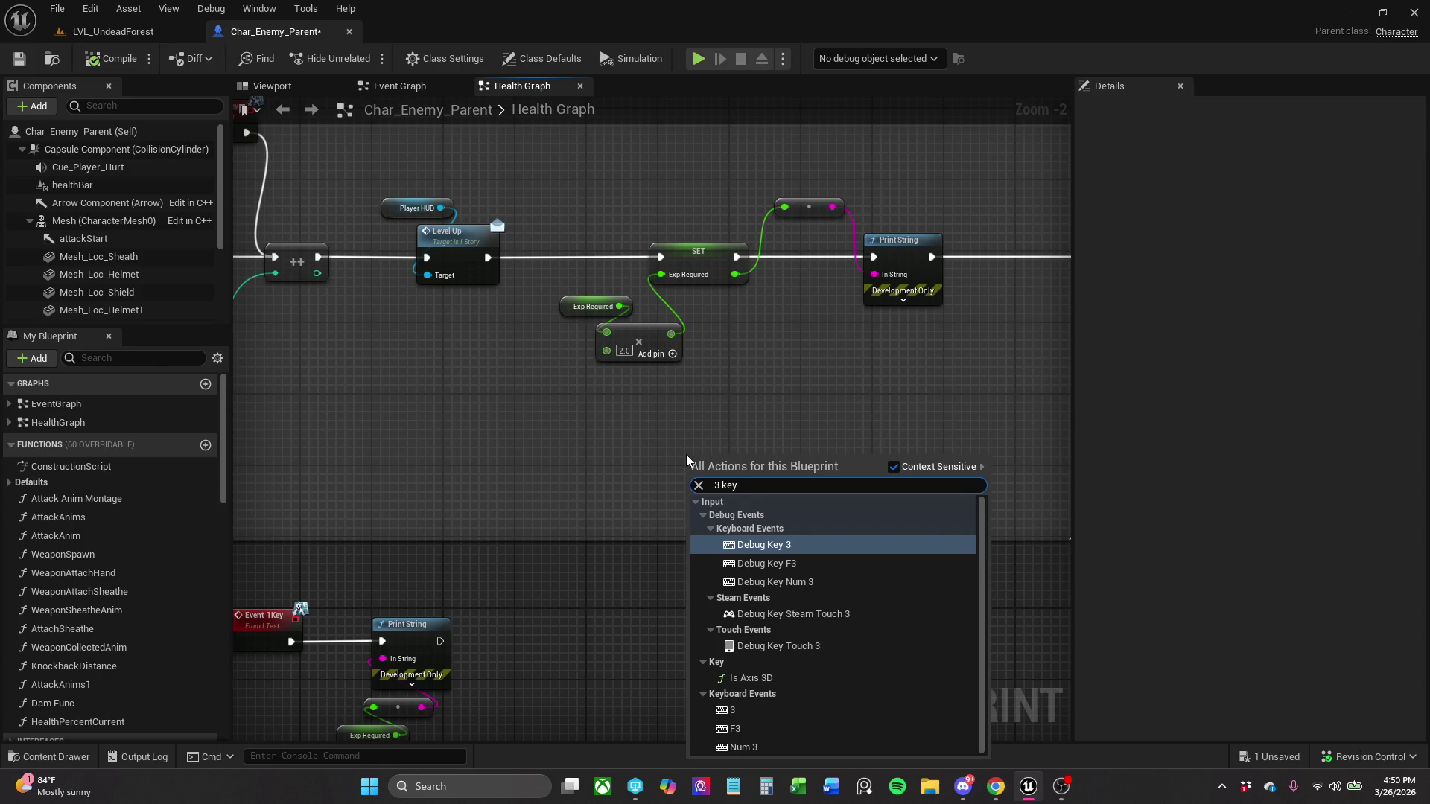
{"action": "left_click", "coordinate": [745, 707]}
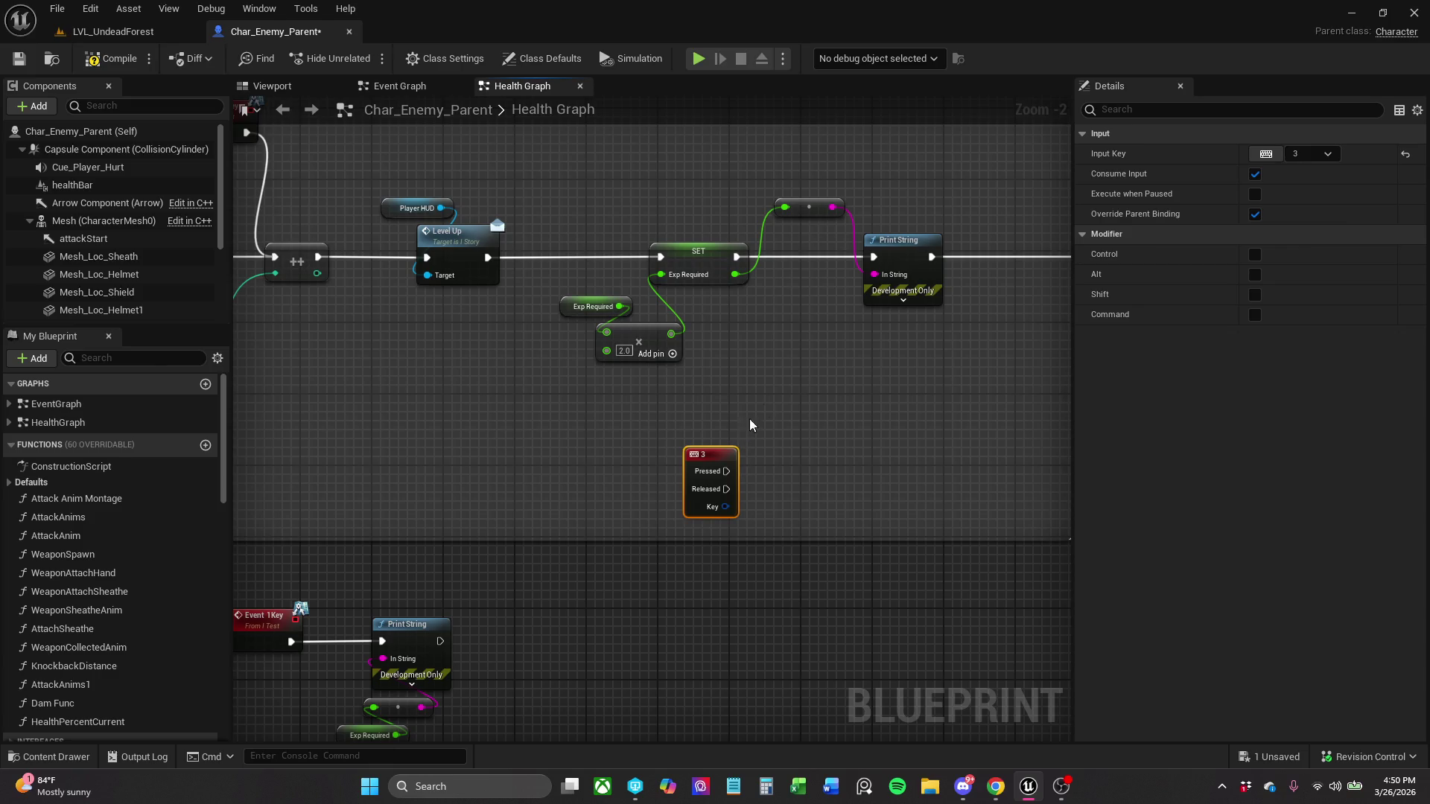
{"action": "left_click", "coordinate": [721, 531]}
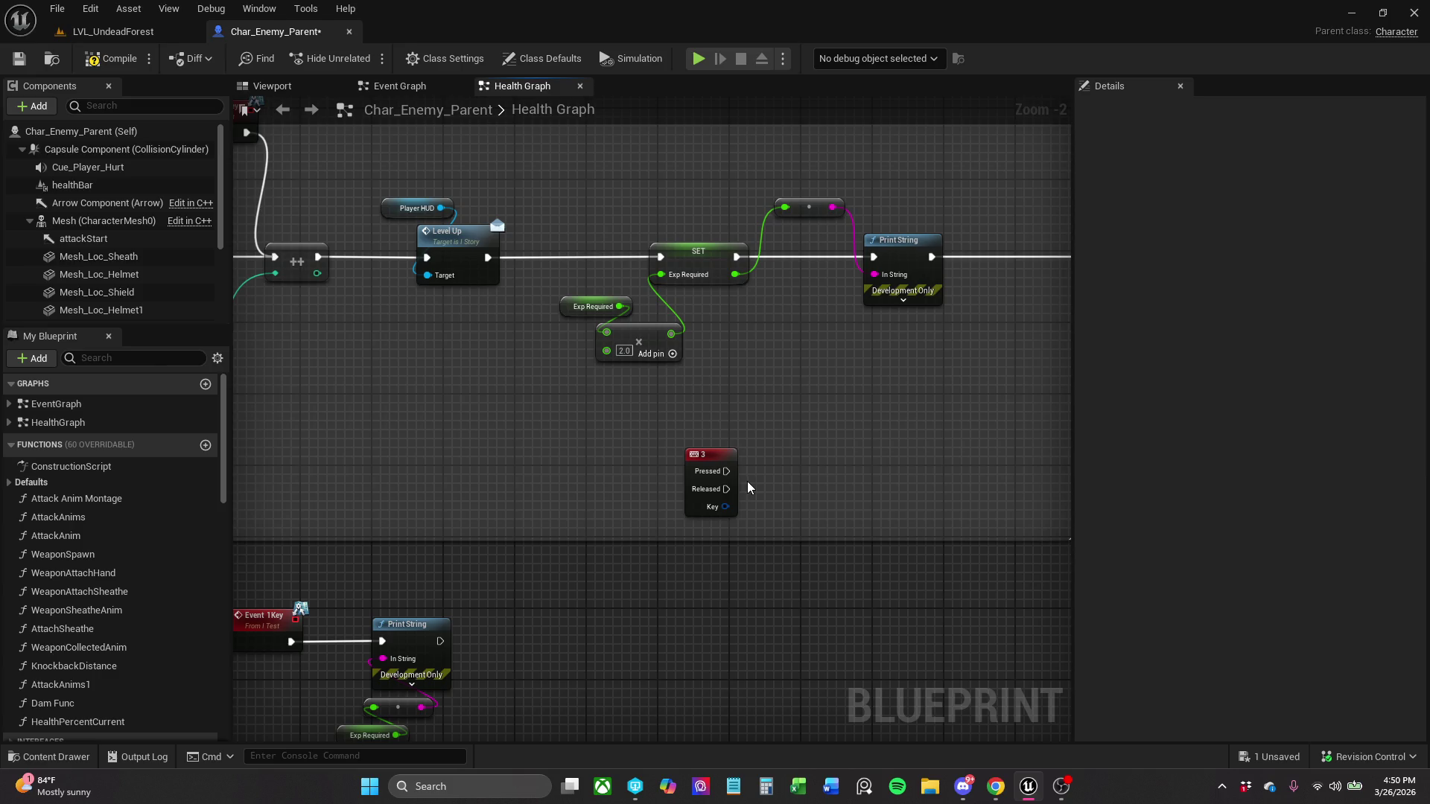
- Wire a Print String outputting 'Hello' from the 3 key's Pressed pin
{"action": "left_click_drag", "start_coordinate": [784, 473], "coordinate": [814, 473]}
{"action": "type", "text": "pr"}
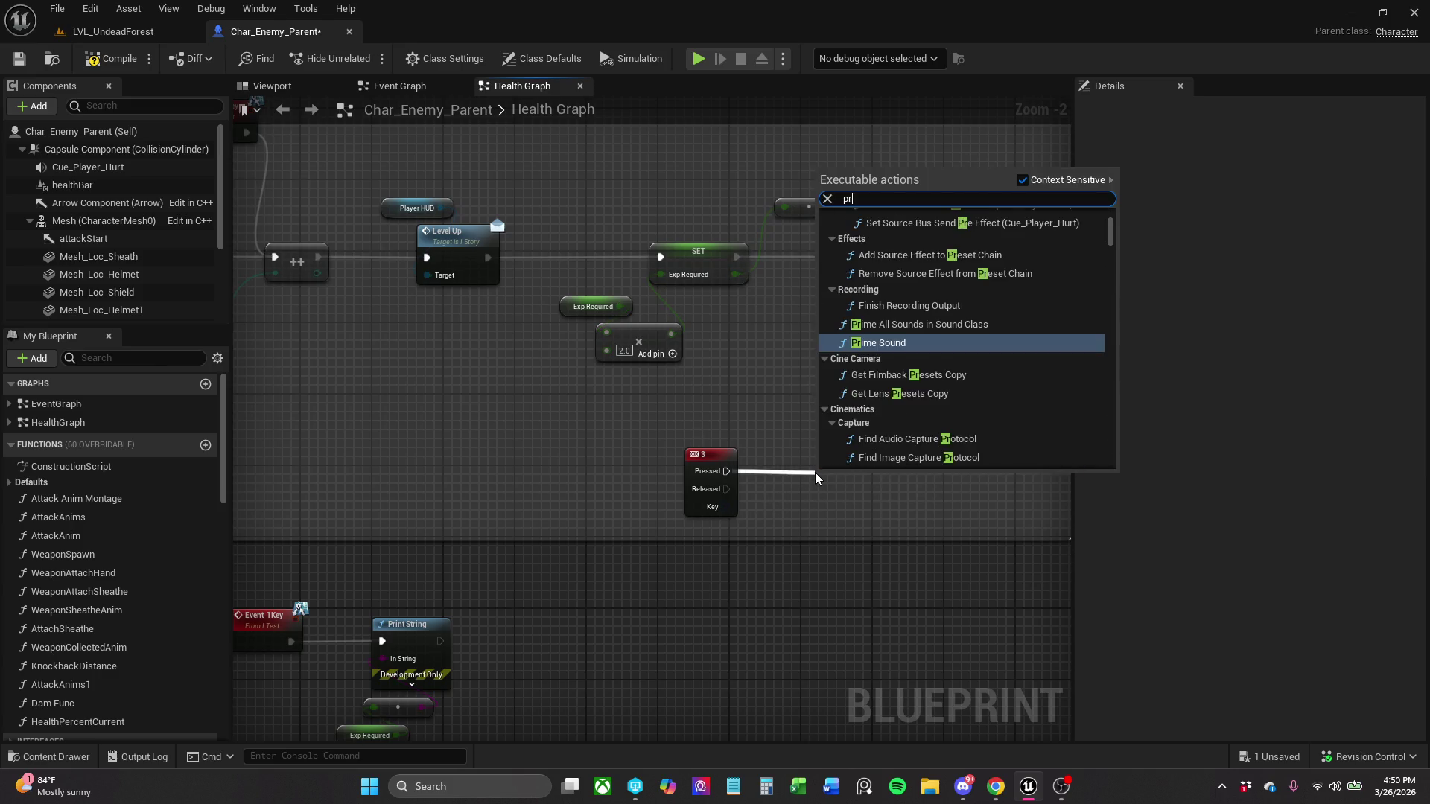
{"action": "type", "text": "int"}
{"action": "key", "text": "Return"}
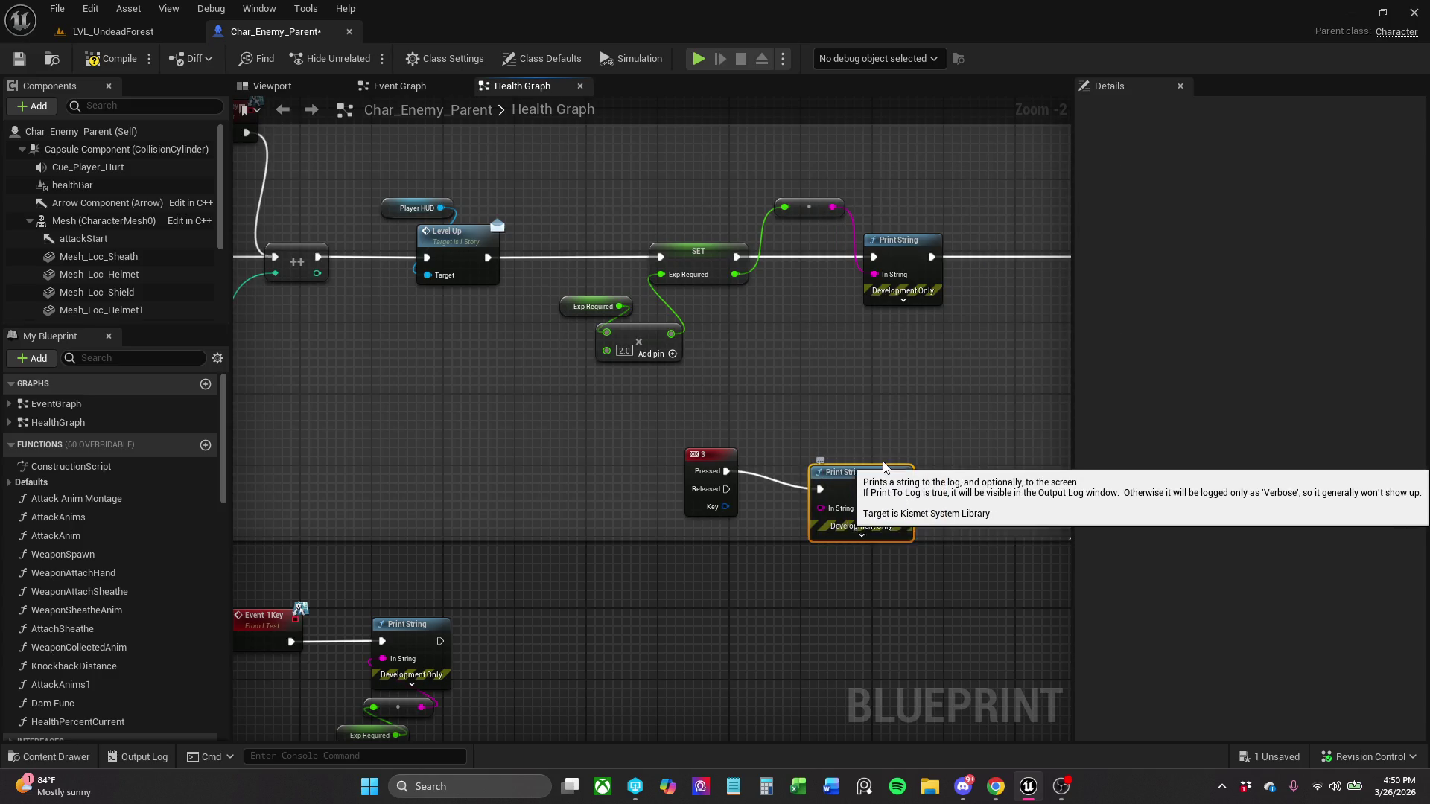
{"action": "left_click_drag", "start_coordinate": [882, 467], "coordinate": [900, 449]}
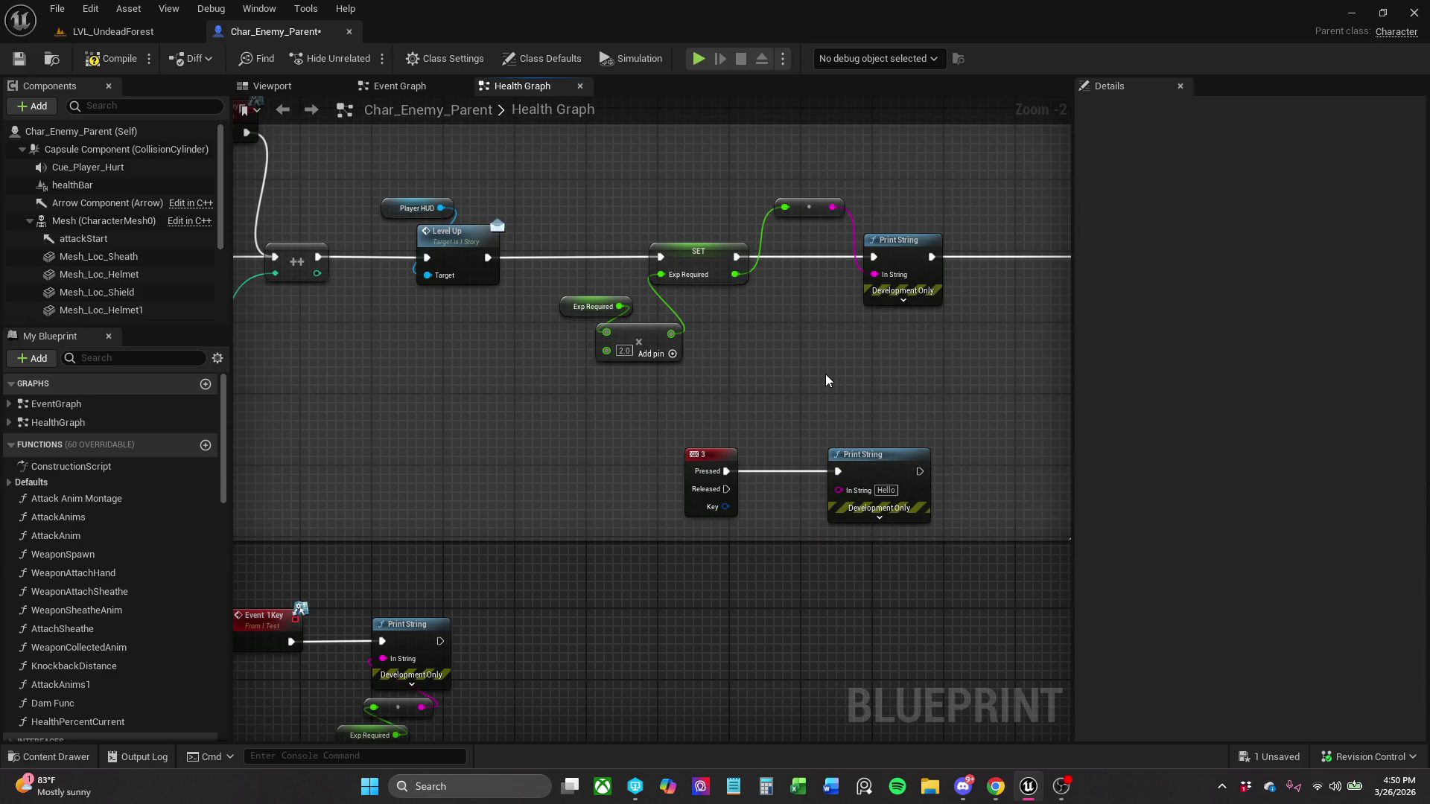
{"action": "left_click_drag", "start_coordinate": [826, 374], "coordinate": [976, 269]}
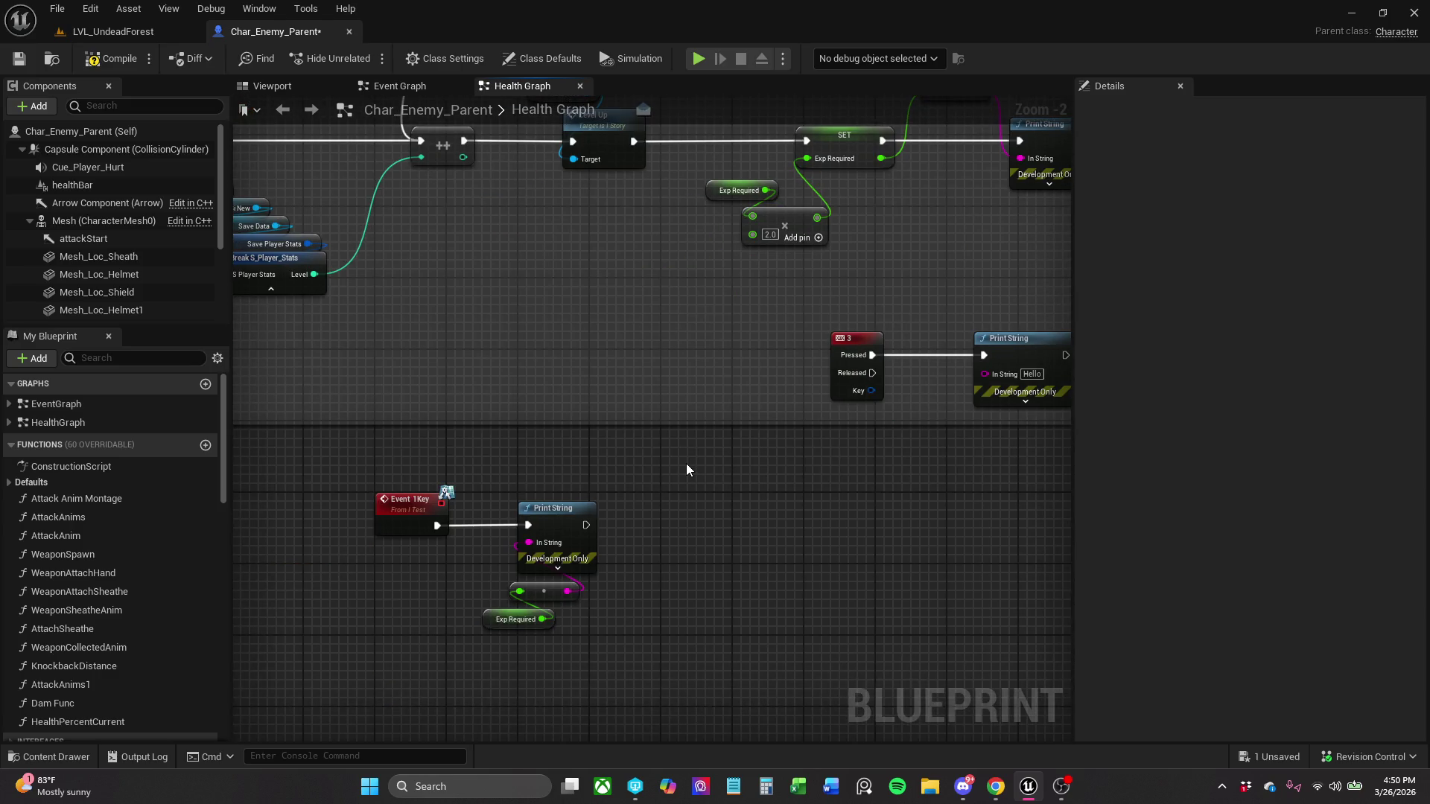
- Play-test LVL_UndeadForest again until Level 4 appears, then return to the Char_Enemy_Parent graph
{"action": "left_click", "coordinate": [147, 34]}
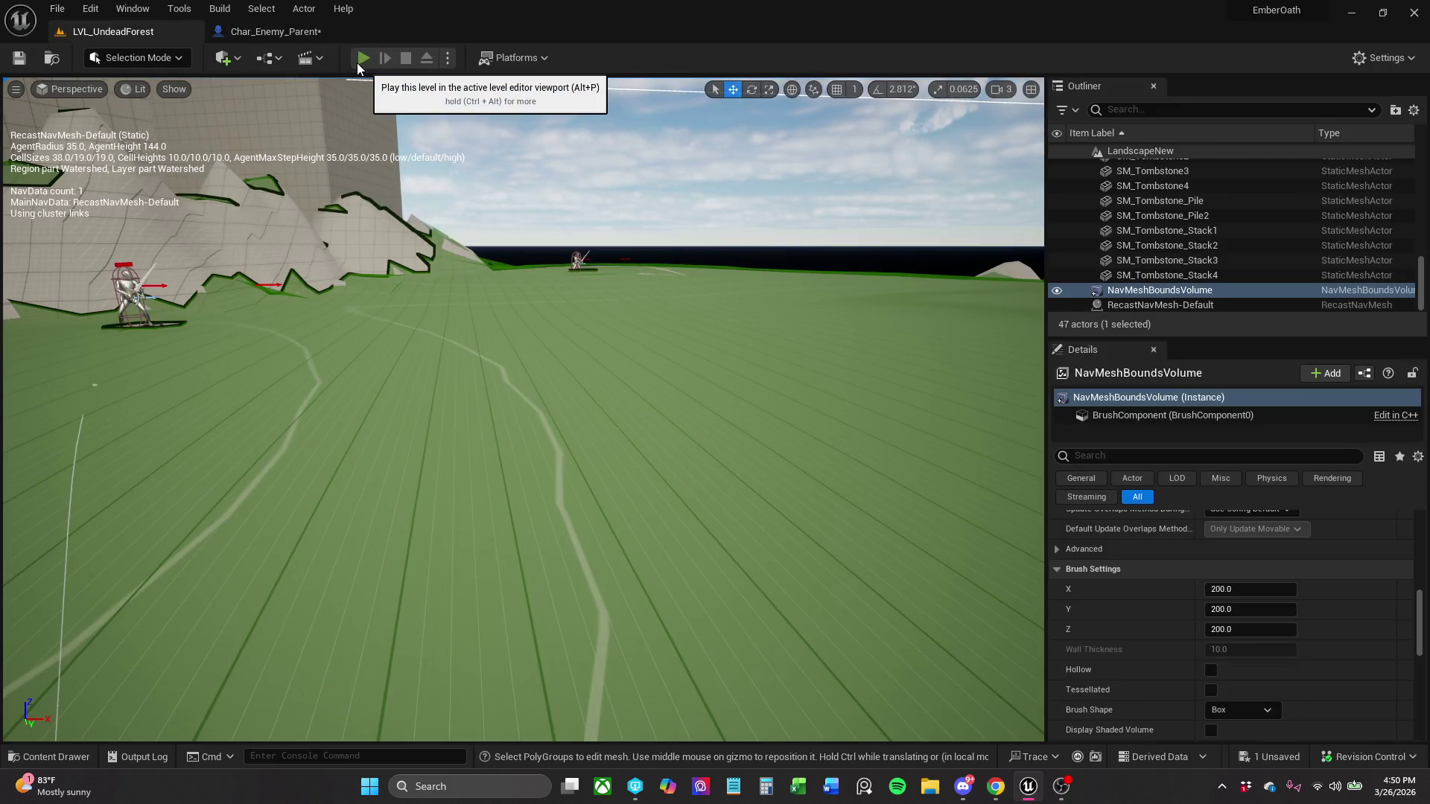
{"action": "left_click", "coordinate": [363, 58]}
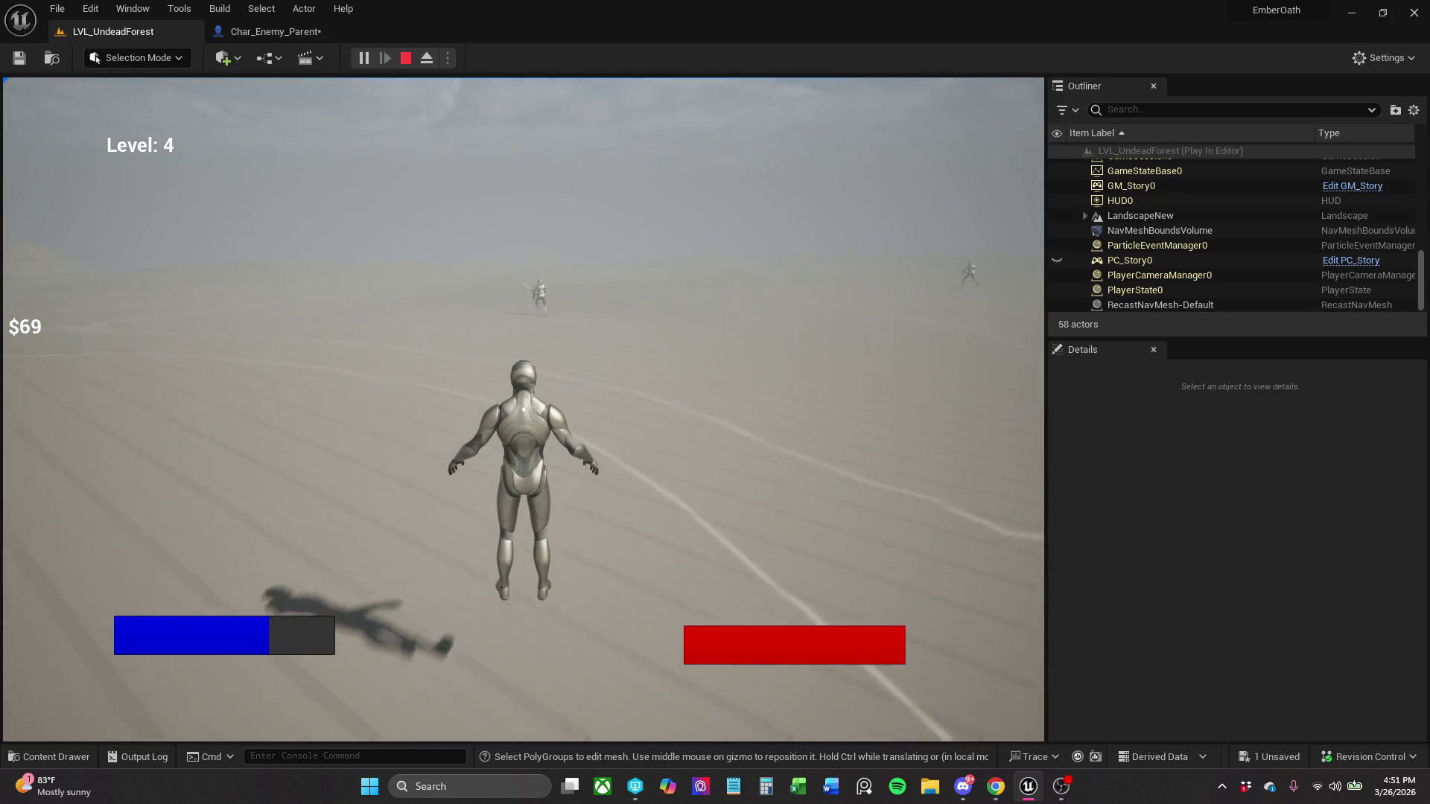
{"action": "key", "text": "Escape"}
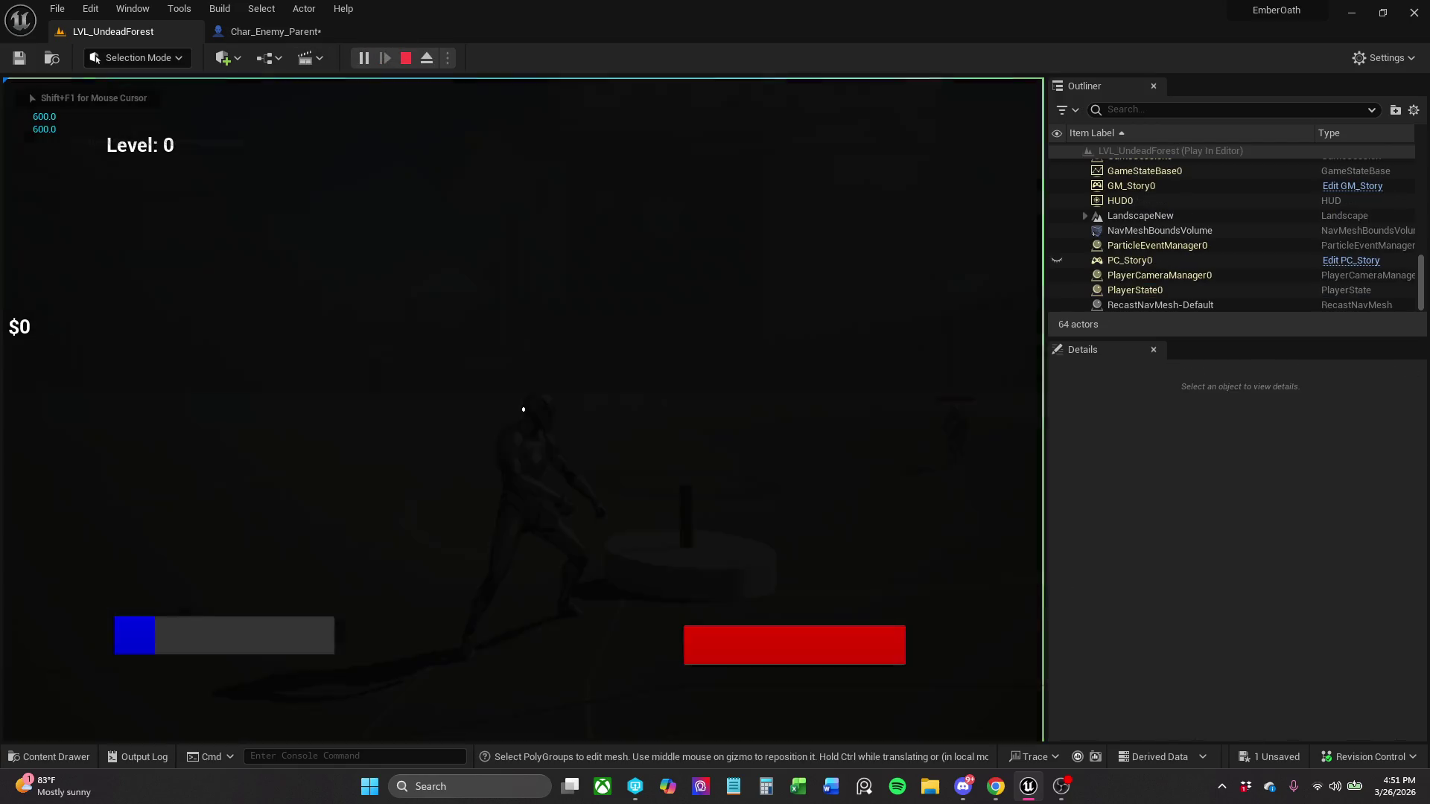
{"action": "key", "text": "p"}
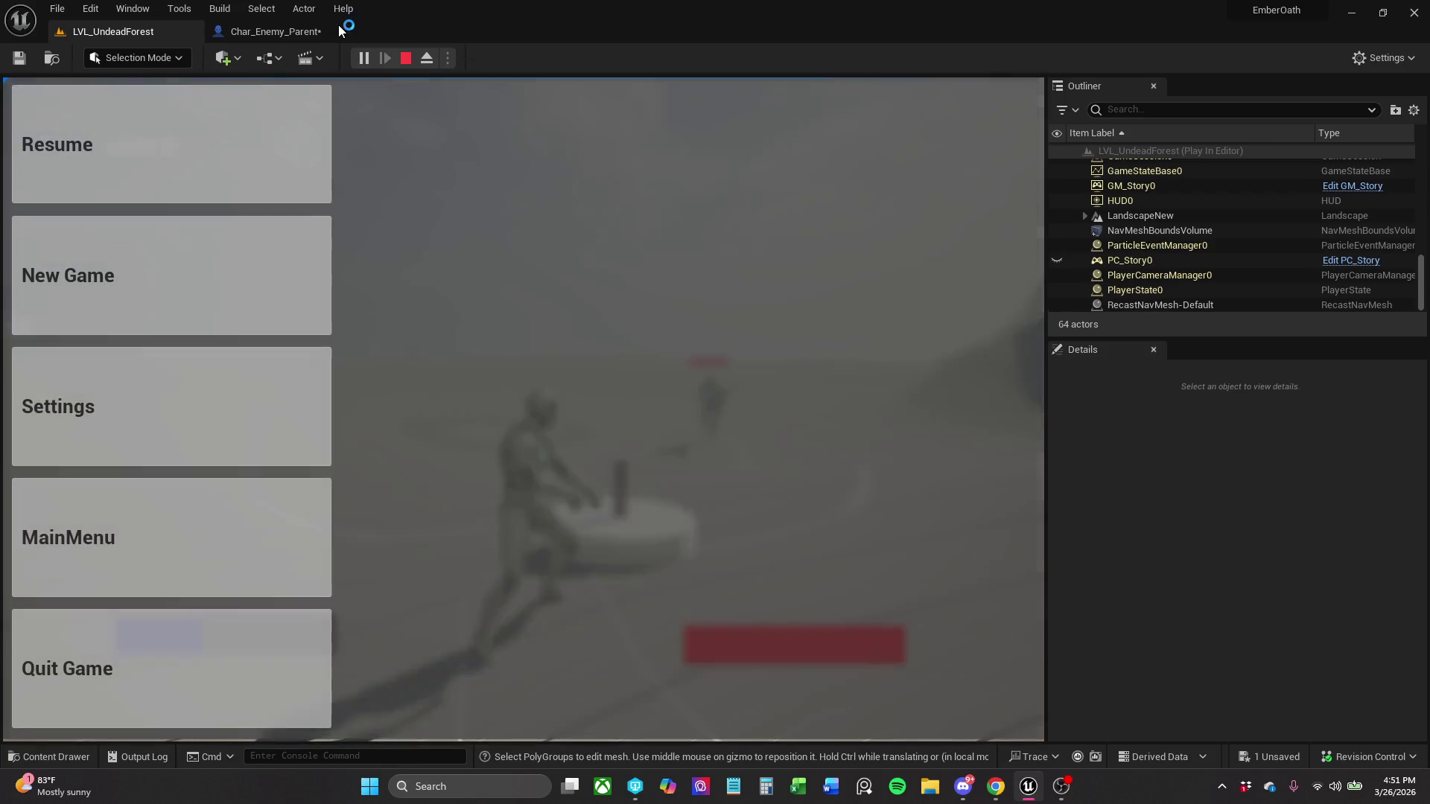
{"action": "left_click", "coordinate": [275, 32]}
{"action": "mouse_move", "coordinate": [544, 438]}
{"action": "left_mouse_down"}
{"action": "mouse_move", "coordinate": [680, 569]}
{"action": "mouse_move", "coordinate": [401, 611]}
{"action": "mouse_move", "coordinate": [994, 572]}
{"action": "left_mouse_up"}
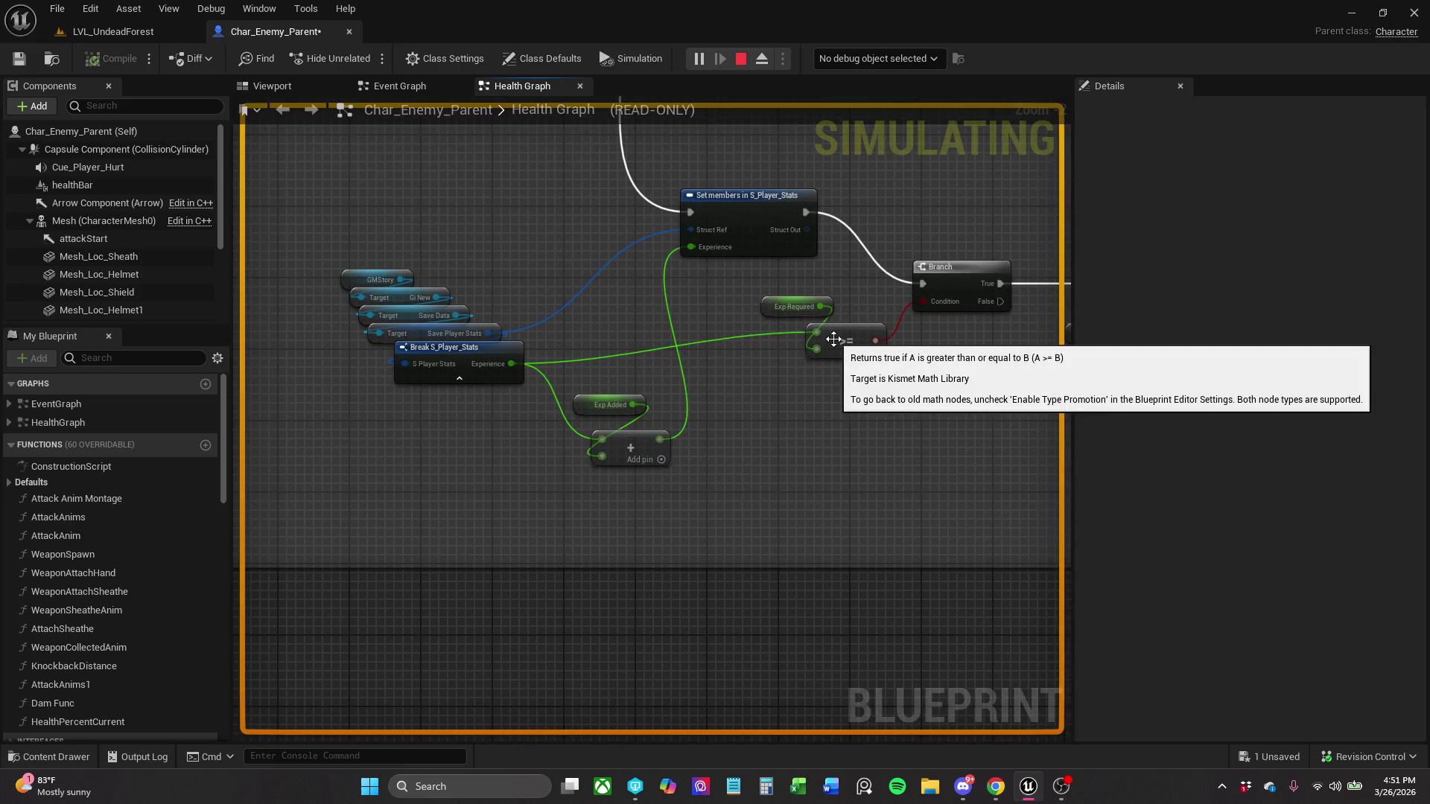
- Read Exp Added's 90.0 and Exp Required's 180.0 defaults in the Details panel
{"action": "left_click", "coordinate": [618, 402]}
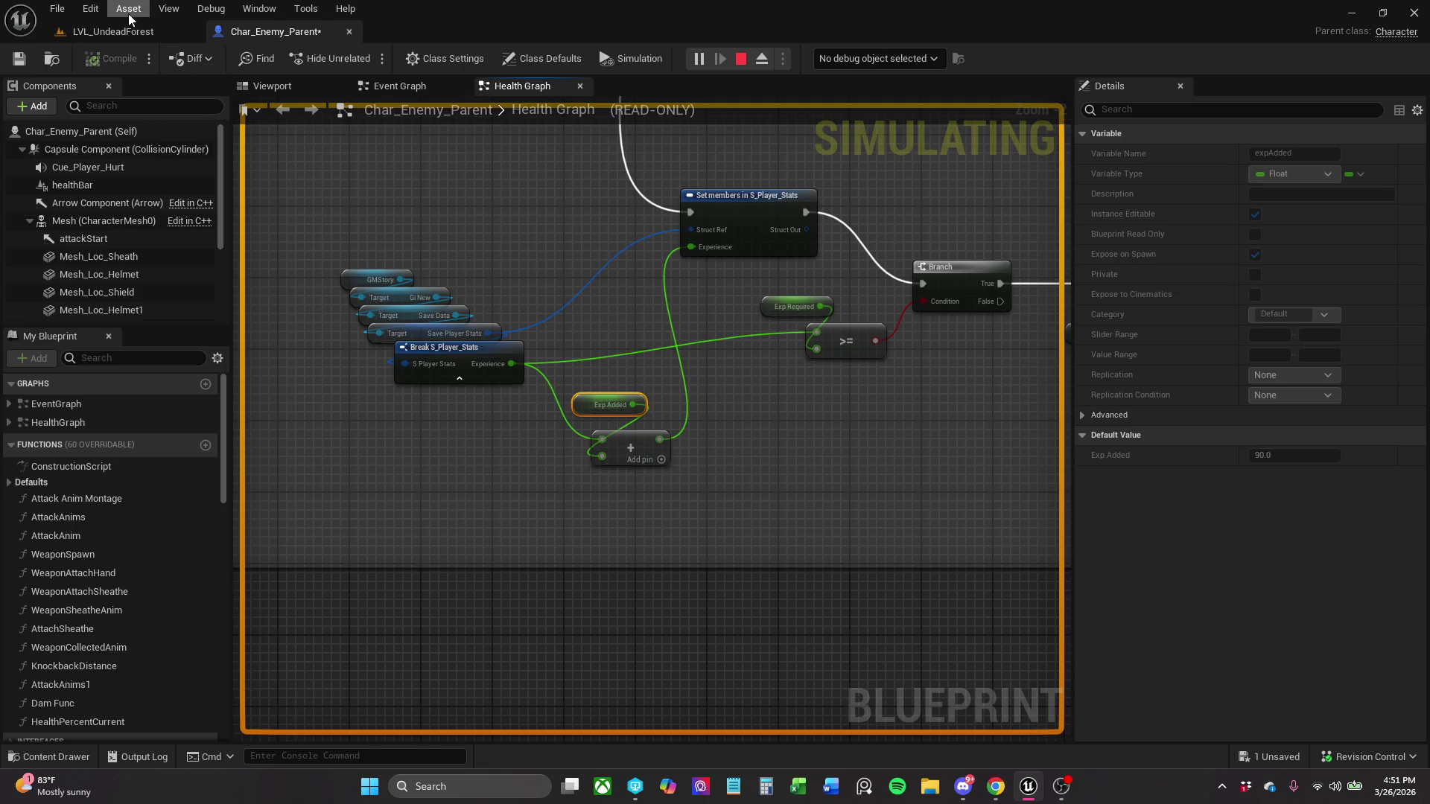
{"action": "left_click_drag", "start_coordinate": [672, 301], "coordinate": [565, 342]}
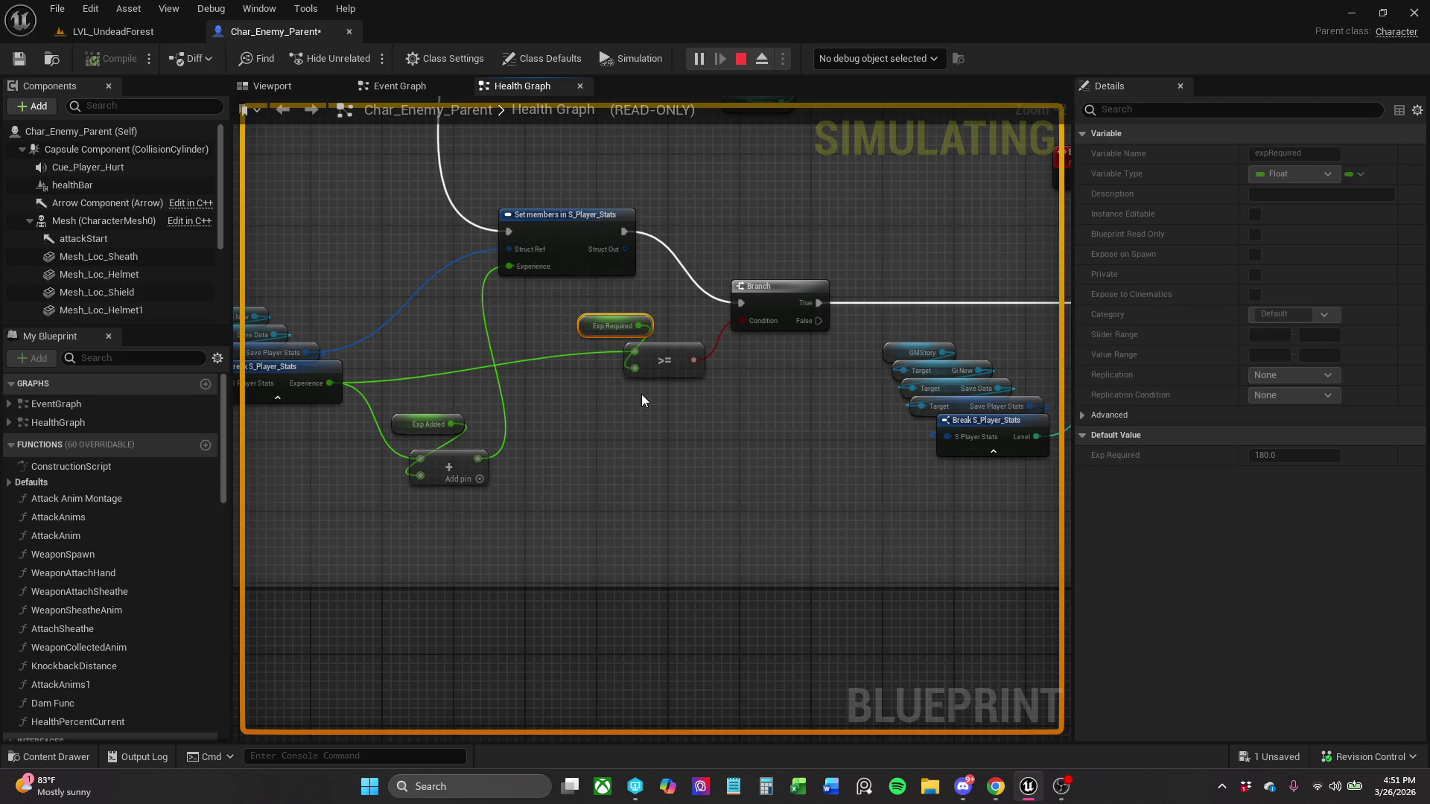
{"action": "left_click_drag", "start_coordinate": [664, 428], "coordinate": [362, 440]}
{"action": "left_click", "coordinate": [716, 353]}
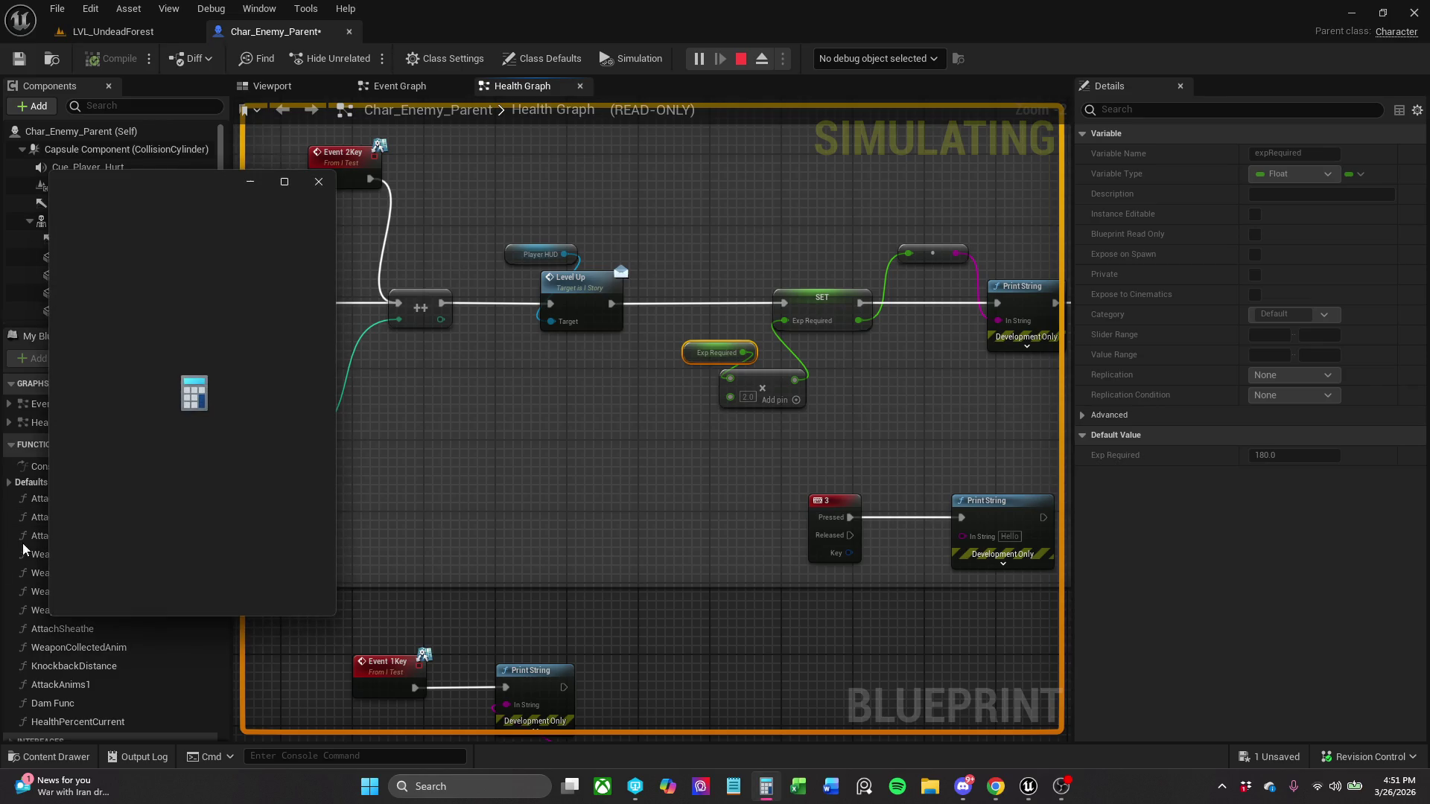
- Enter 180 + in Calculator
{"action": "left_click", "coordinate": [133, 575]}
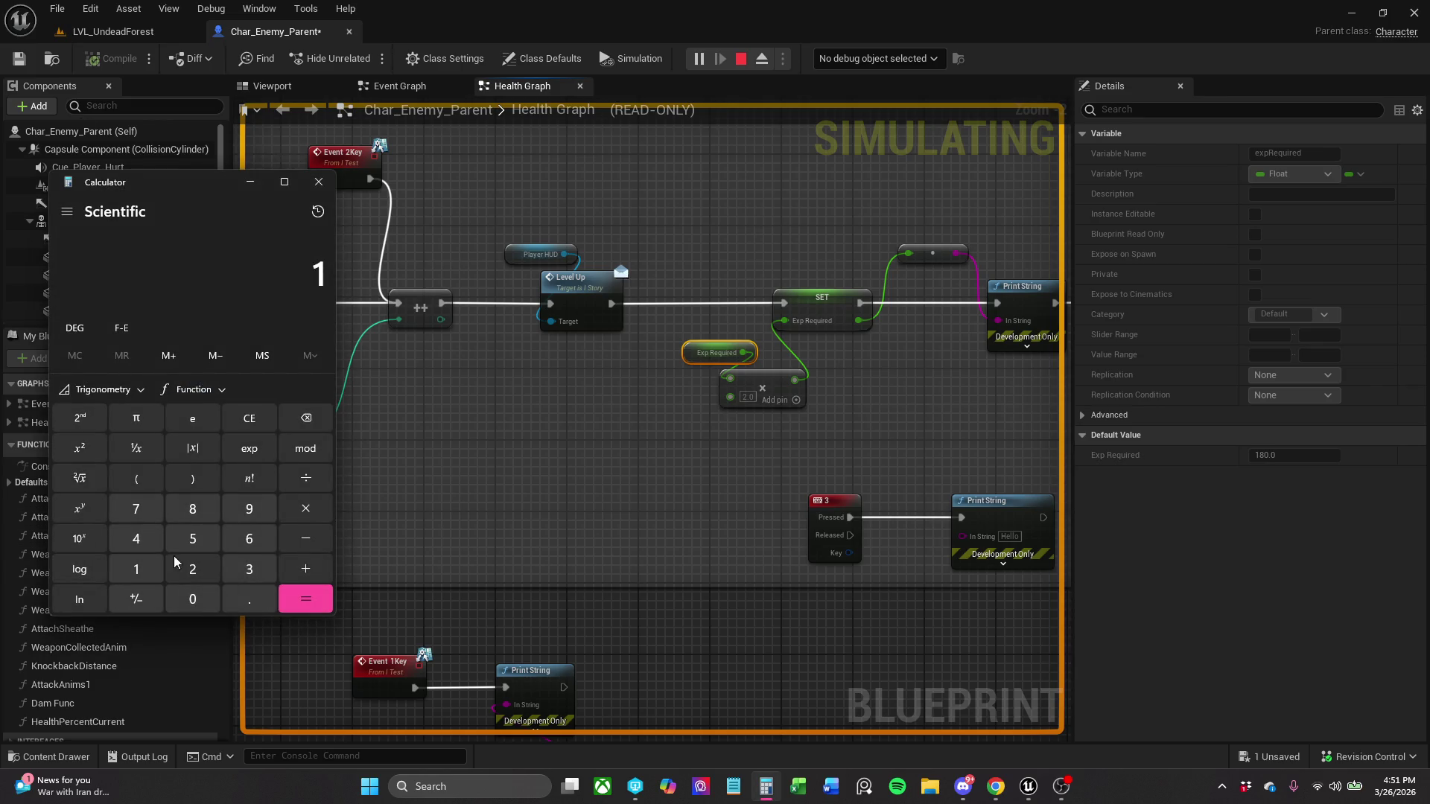
{"action": "left_click", "coordinate": [181, 517]}
{"action": "left_click", "coordinate": [195, 592]}
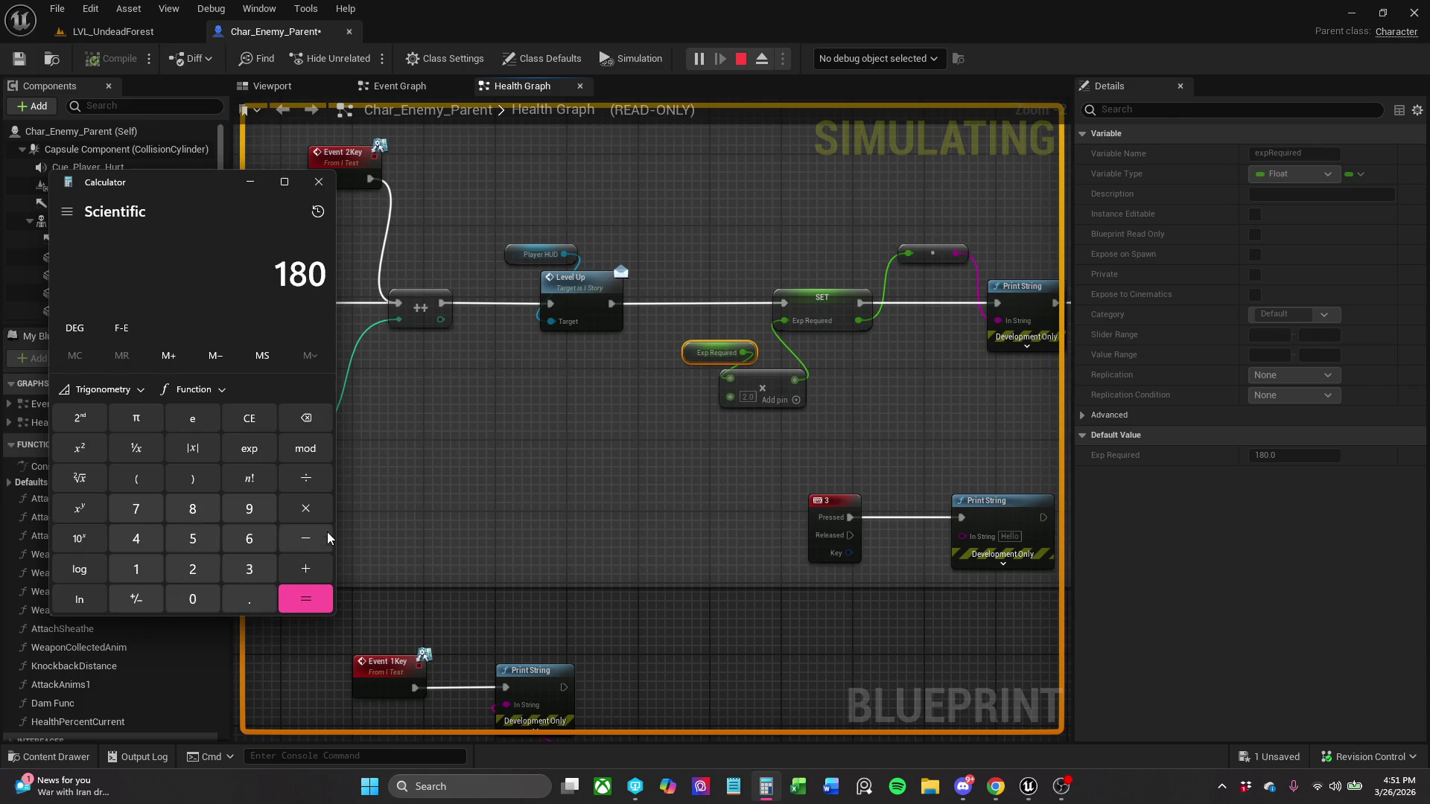
{"action": "left_click", "coordinate": [321, 570]}
- Recheck Exp Required's default in the Health Graph
{"action": "left_click", "coordinate": [448, 368]}
{"action": "mouse_move", "coordinate": [448, 368]}
{"action": "left_mouse_down"}
{"action": "mouse_move", "coordinate": [596, 336]}
{"action": "mouse_move", "coordinate": [678, 339]}
{"action": "left_mouse_up"}
{"action": "left_click", "coordinate": [690, 355]}
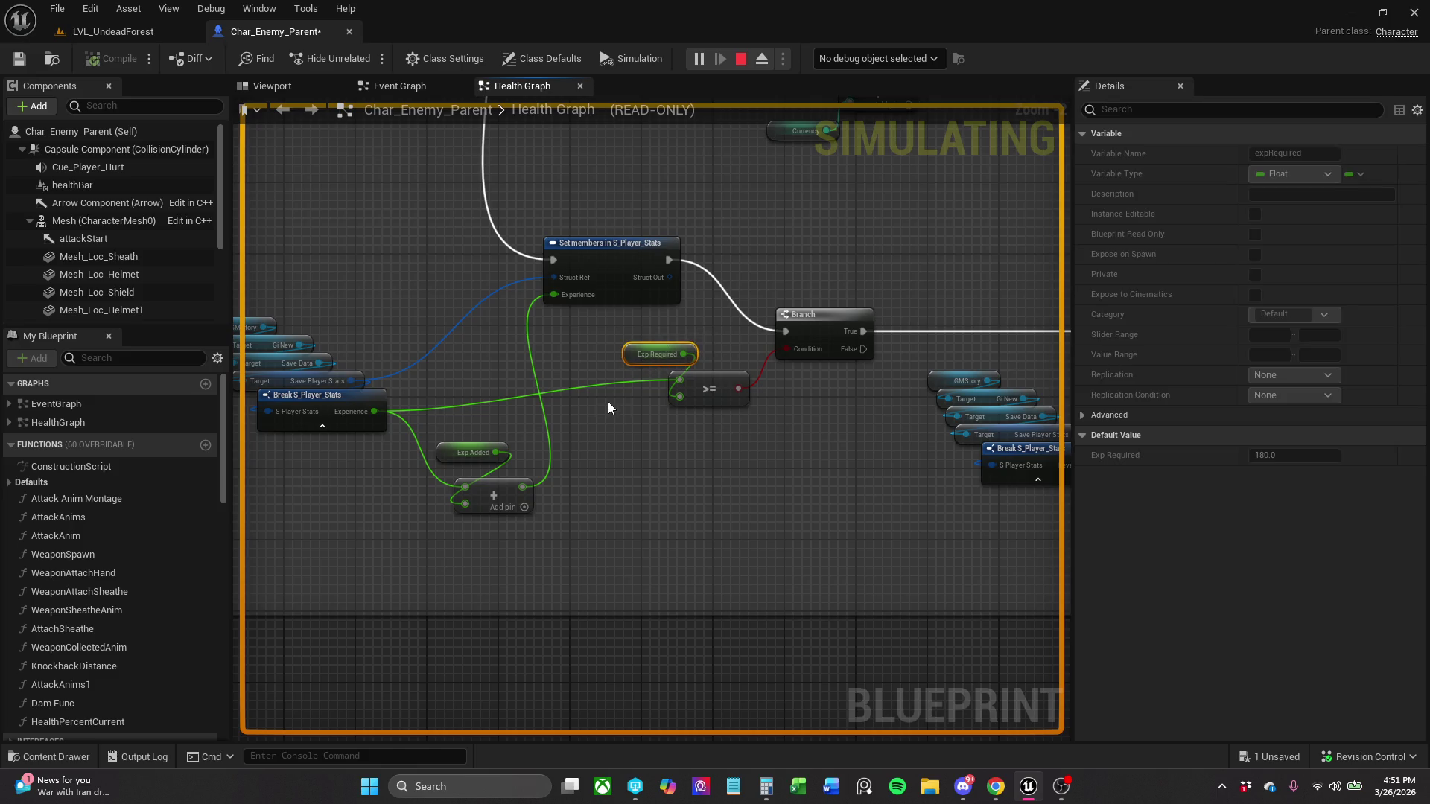
{"action": "left_click_drag", "start_coordinate": [625, 443], "coordinate": [764, 479]}
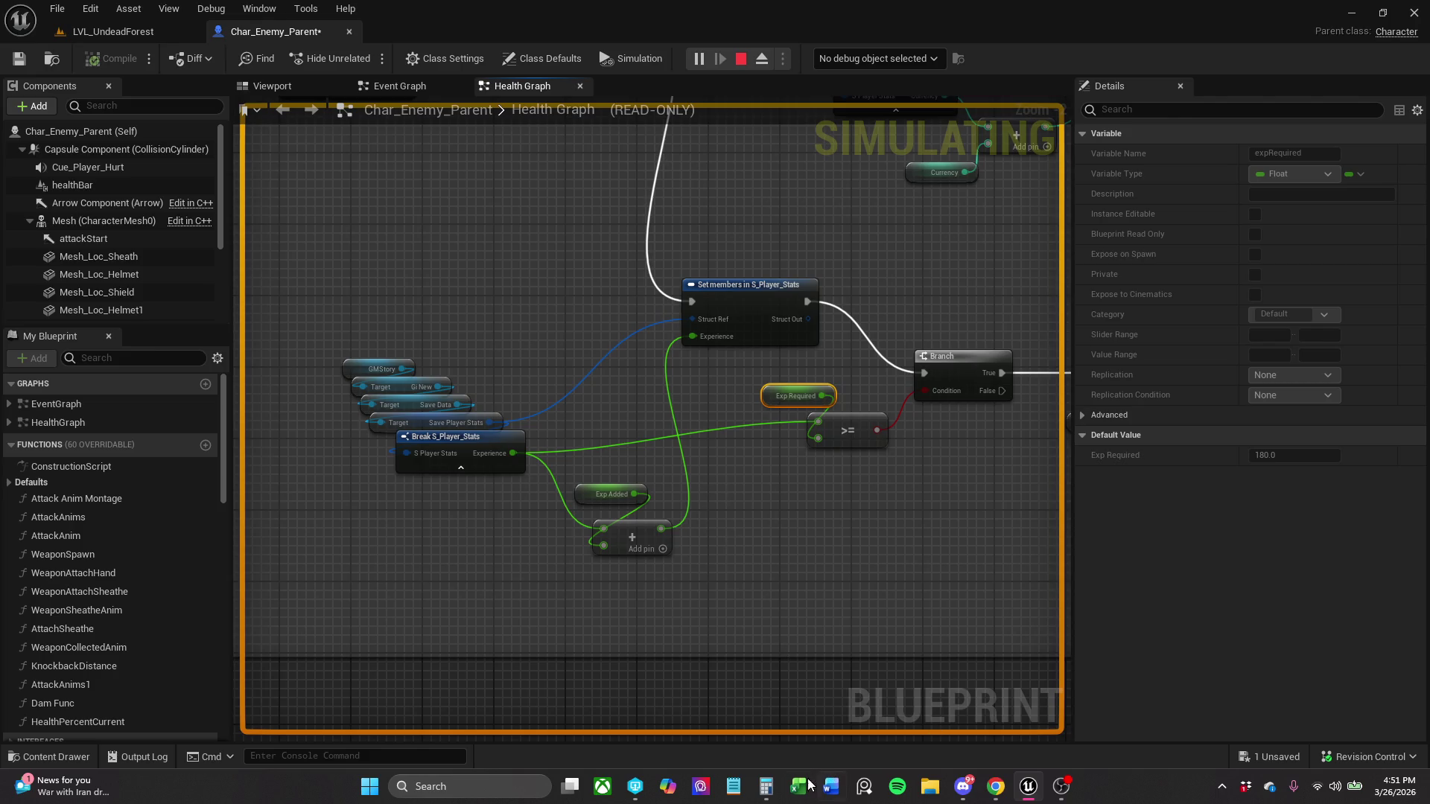
- Clear the Calculator entry with CE and confirm Exp Added defaults to 90.0
{"action": "left_click", "coordinate": [763, 788]}
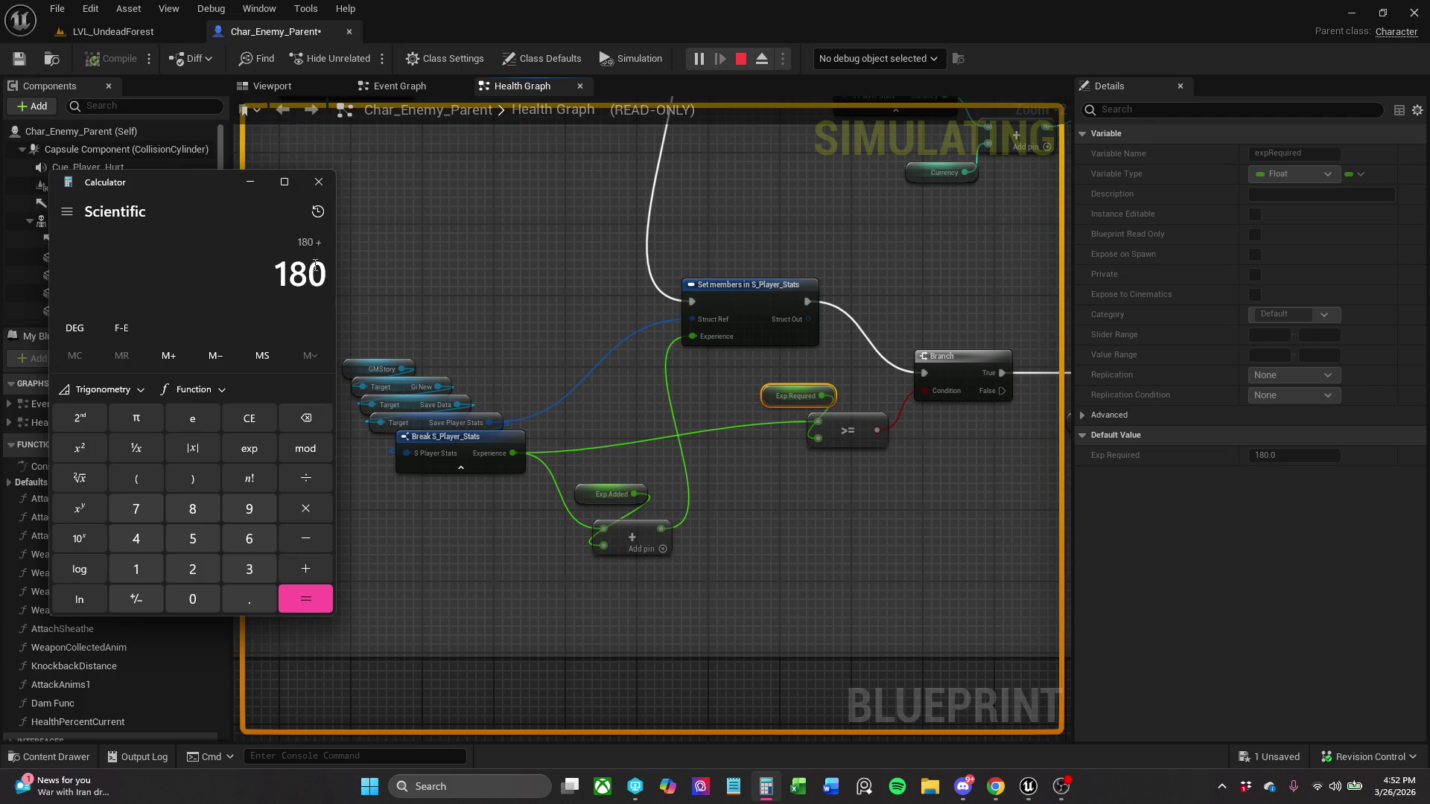
{"action": "left_click", "coordinate": [267, 418]}
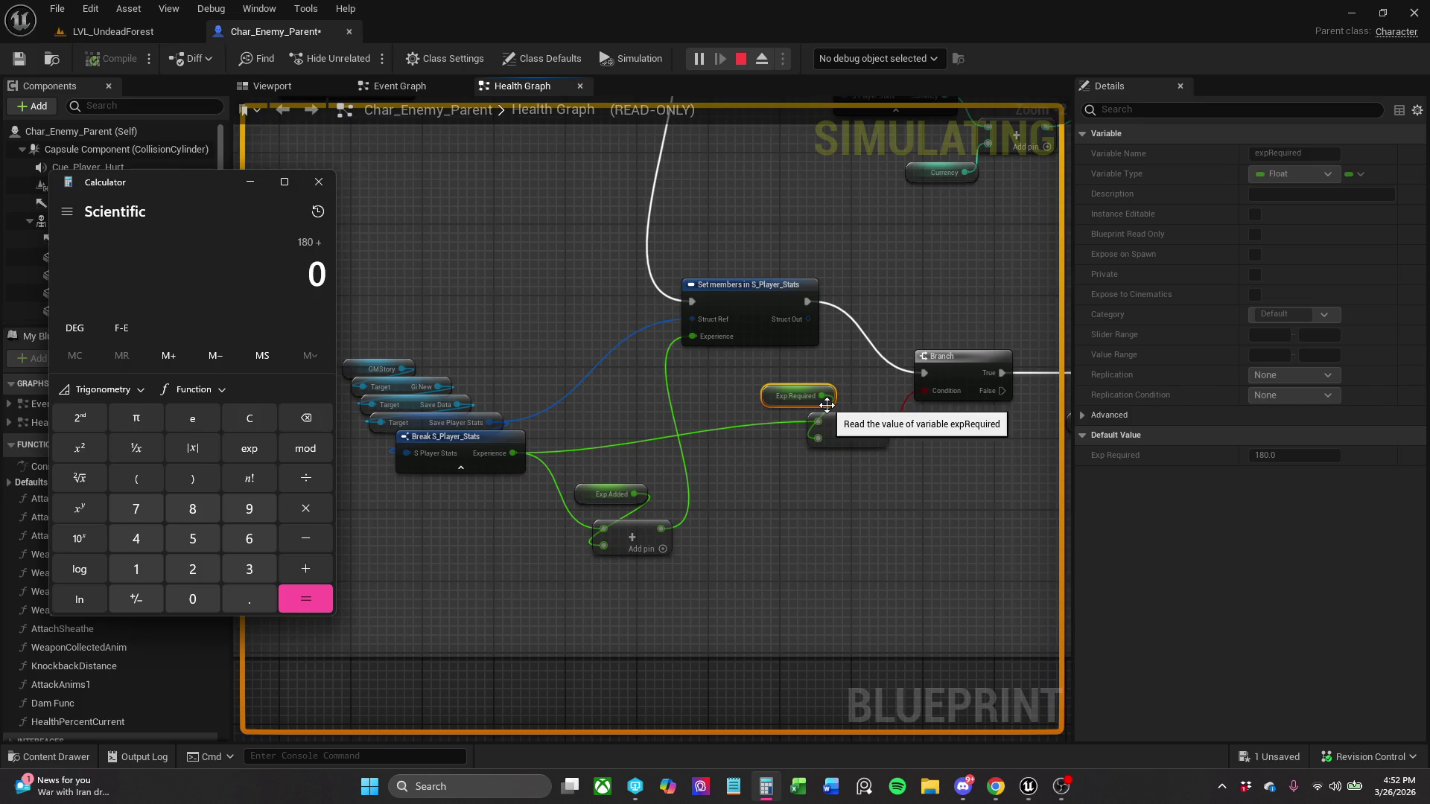
{"action": "left_click", "coordinate": [612, 491]}
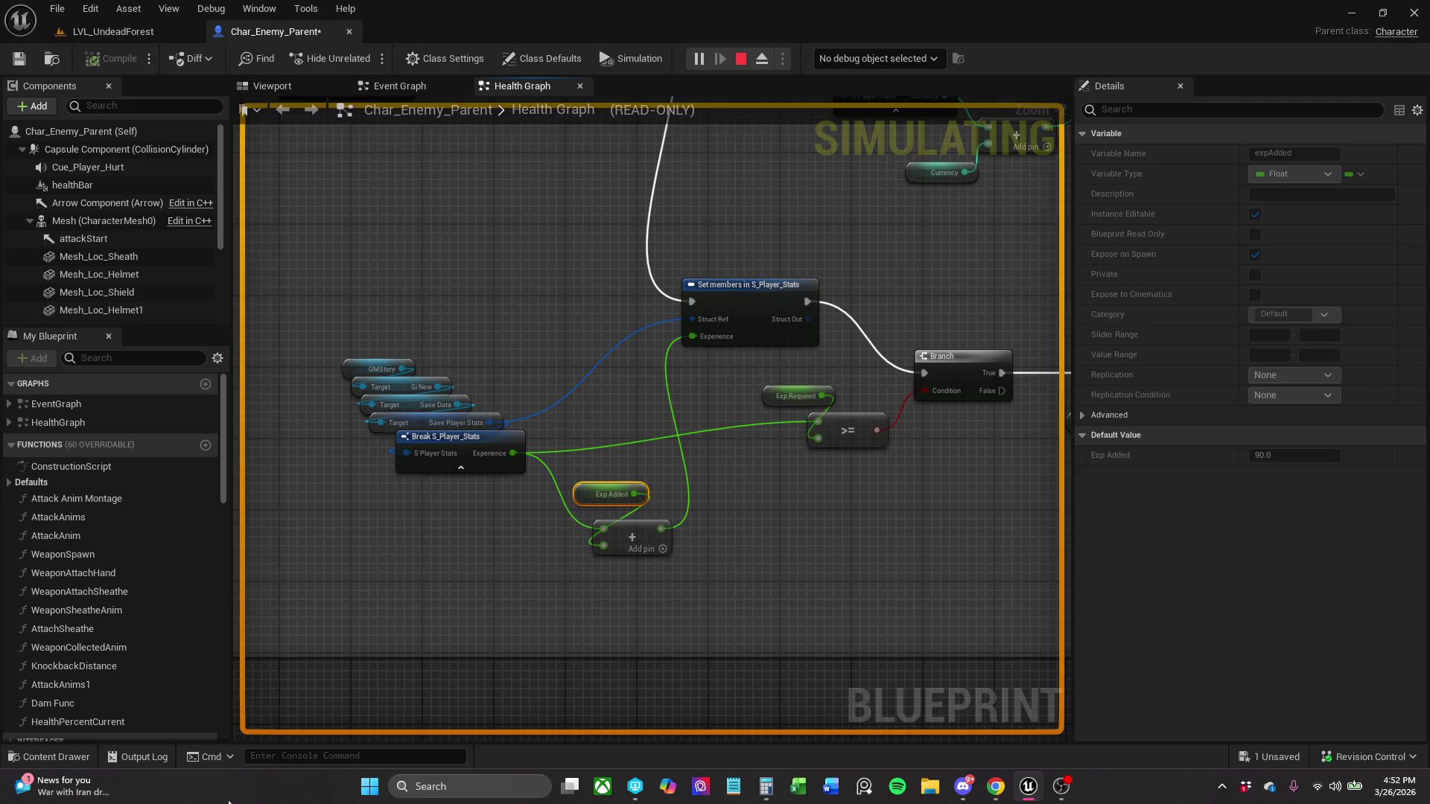
{"action": "left_click", "coordinate": [772, 793]}
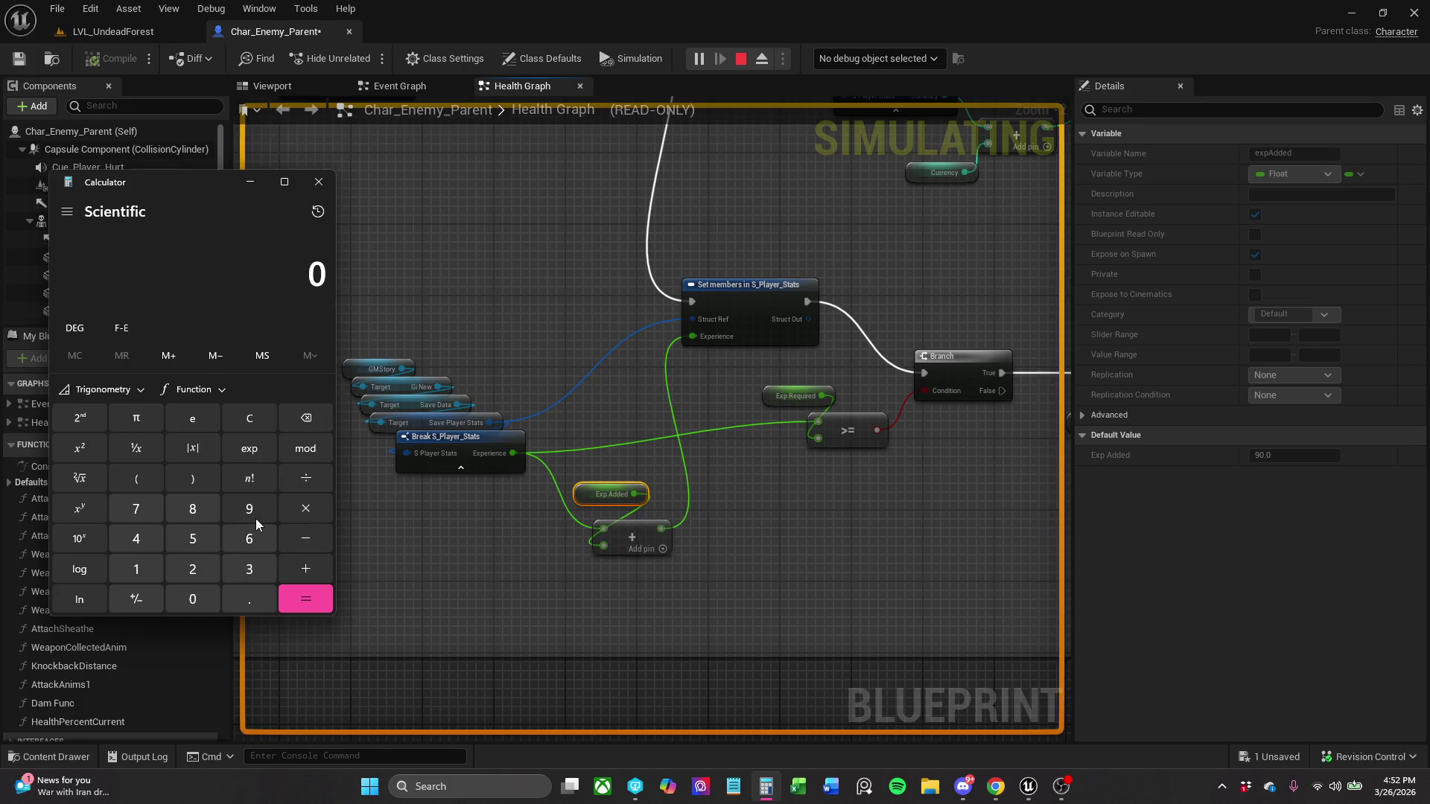
{"action": "left_click", "coordinate": [815, 498]}
{"action": "mouse_move", "coordinate": [810, 484]}
{"action": "left_mouse_down"}
{"action": "mouse_move", "coordinate": [469, 525]}
{"action": "mouse_move", "coordinate": [587, 512]}
{"action": "mouse_move", "coordinate": [754, 662]}
{"action": "mouse_move", "coordinate": [839, 700]}
{"action": "mouse_move", "coordinate": [823, 651]}
{"action": "mouse_move", "coordinate": [966, 704]}
{"action": "mouse_move", "coordinate": [1026, 708]}
{"action": "mouse_move", "coordinate": [851, 608]}
{"action": "mouse_move", "coordinate": [830, 520]}
{"action": "left_mouse_up"}
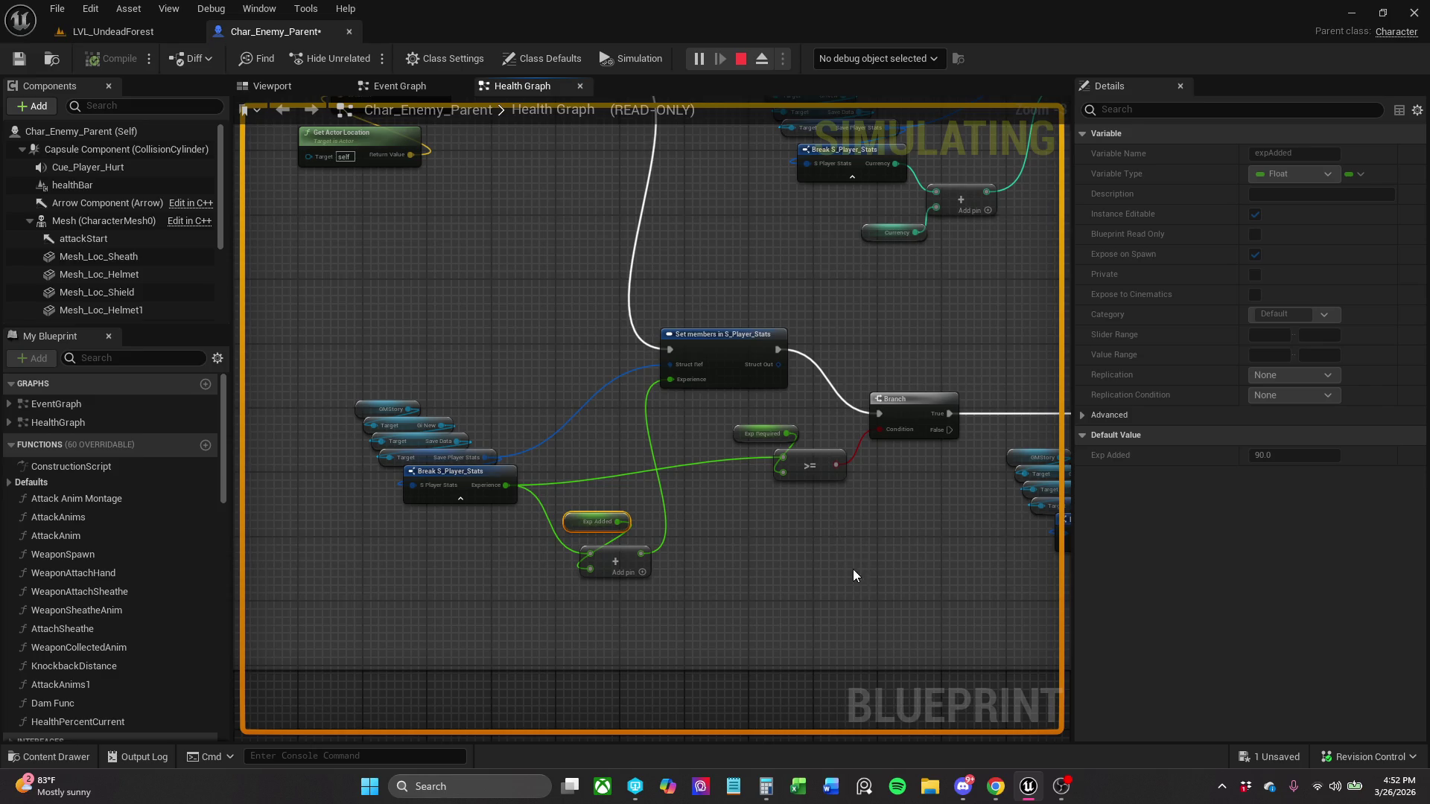
- Pan to the Level Up and SET nodes, select Exp Required, and bring Calculator back
{"action": "mouse_move", "coordinate": [752, 543]}
{"action": "left_mouse_down"}
{"action": "mouse_move", "coordinate": [699, 517]}
{"action": "mouse_move", "coordinate": [668, 524]}
{"action": "left_mouse_up"}
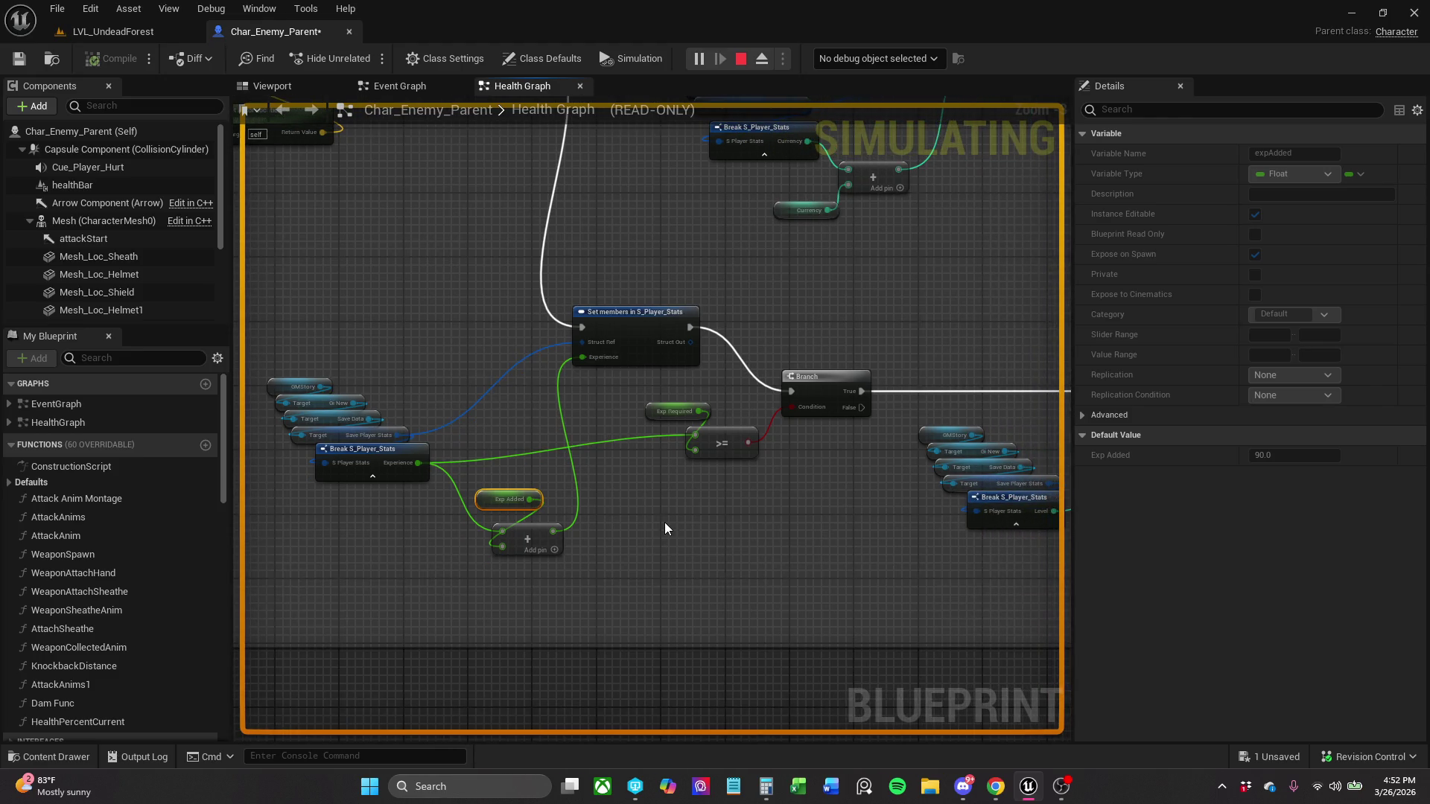
{"action": "left_click", "coordinate": [533, 482]}
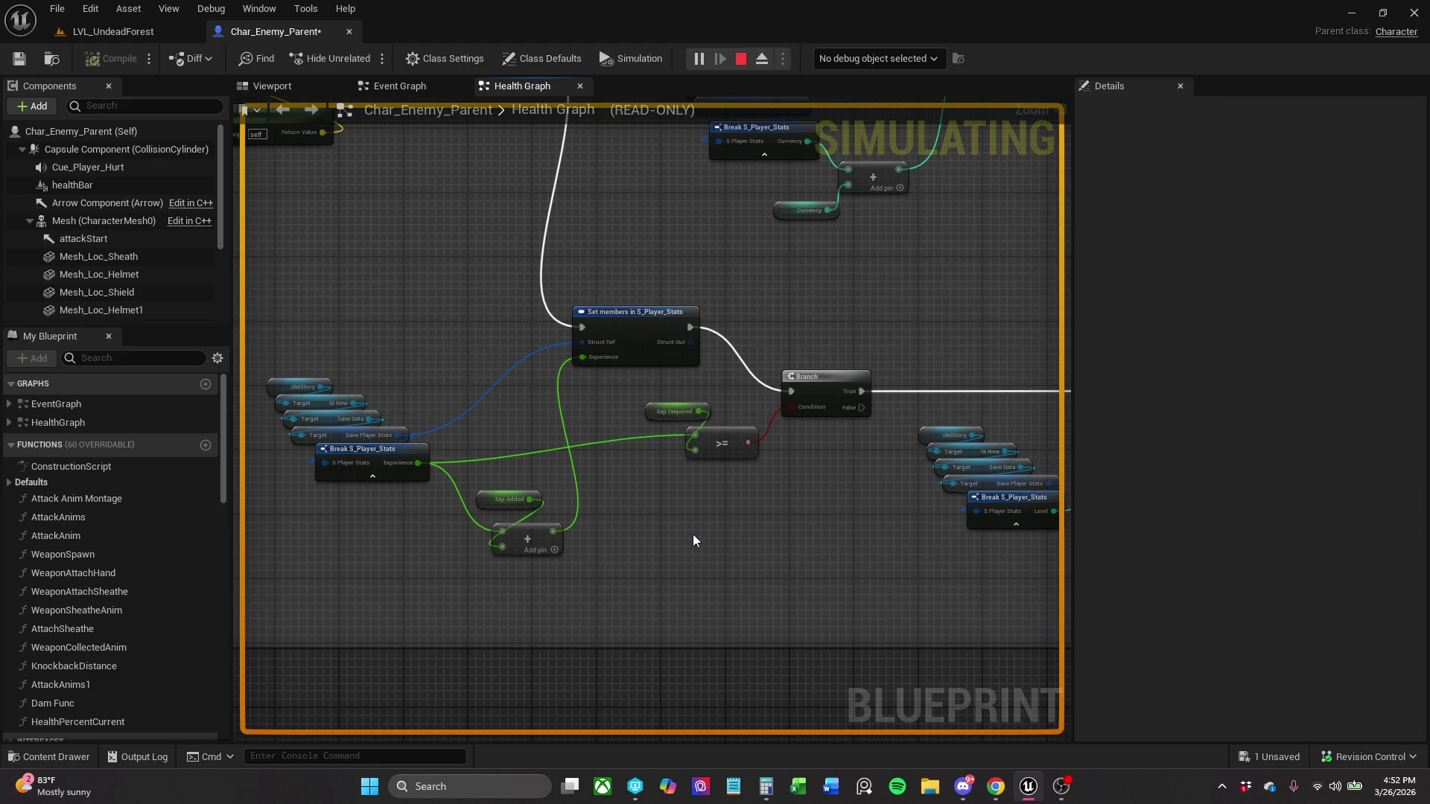
{"action": "left_click_drag", "start_coordinate": [693, 534], "coordinate": [546, 528]}
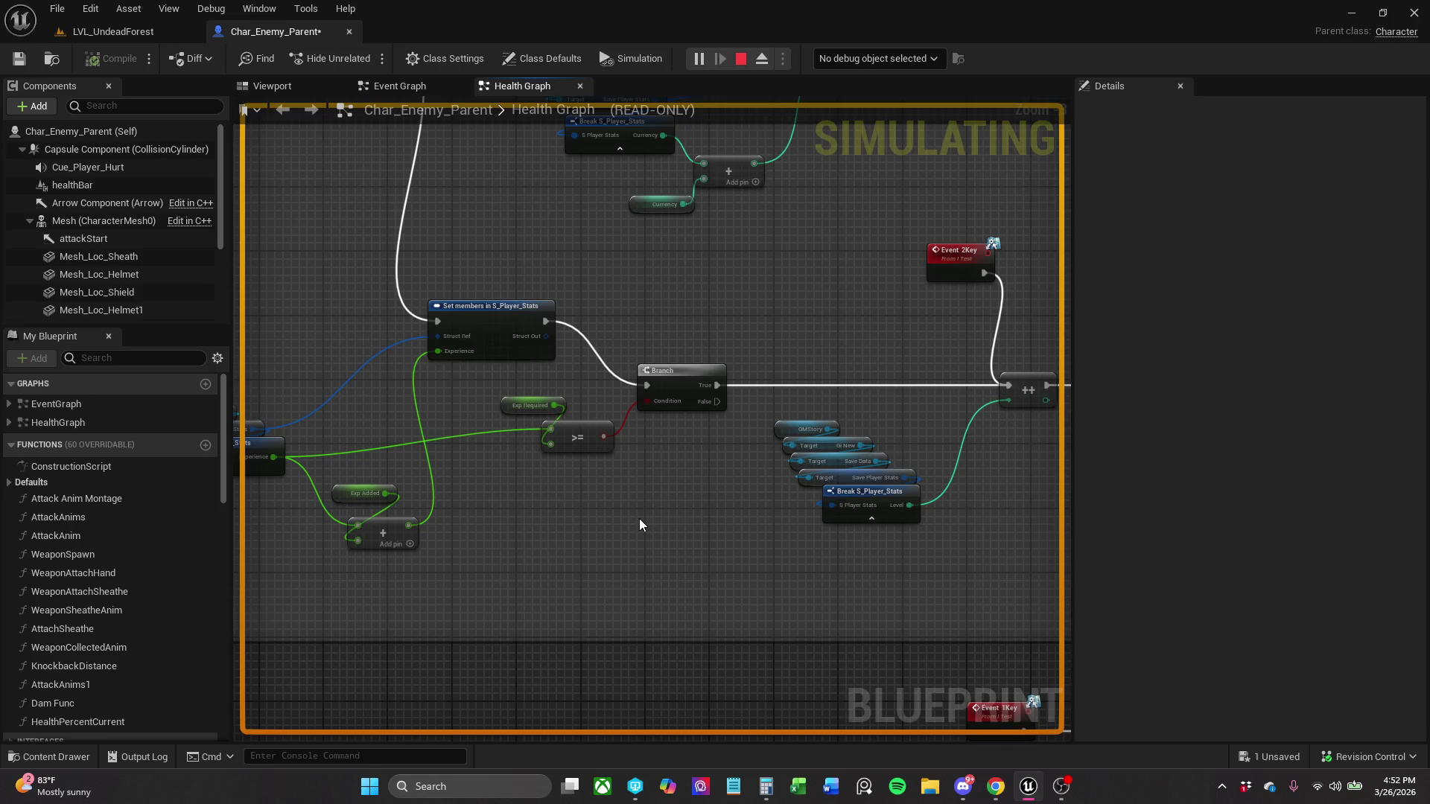
{"action": "left_click_drag", "start_coordinate": [675, 512], "coordinate": [360, 485]}
{"action": "left_click_drag", "start_coordinate": [702, 476], "coordinate": [581, 472]}
{"action": "left_click_drag", "start_coordinate": [733, 435], "coordinate": [667, 431]}
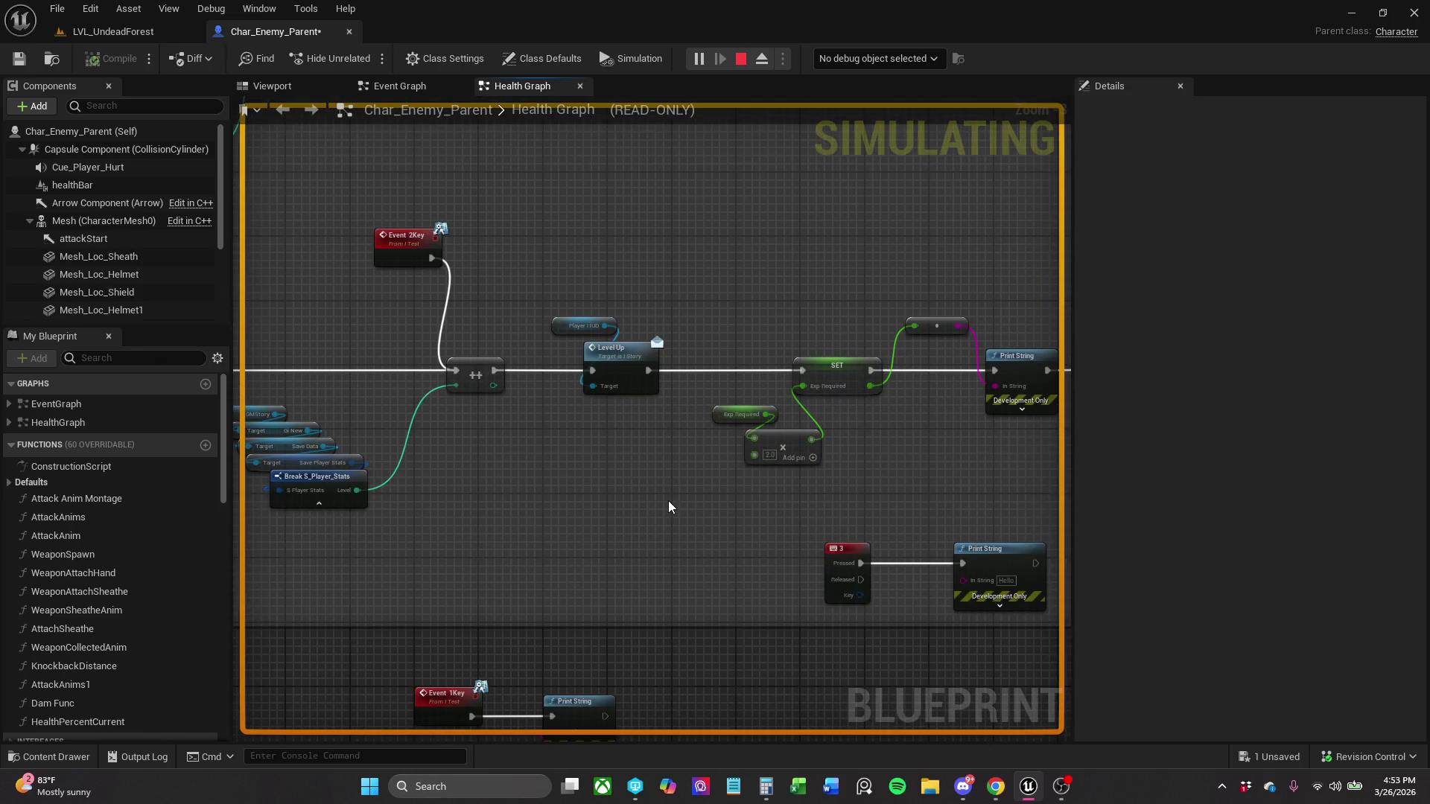
{"action": "left_click", "coordinate": [742, 415]}
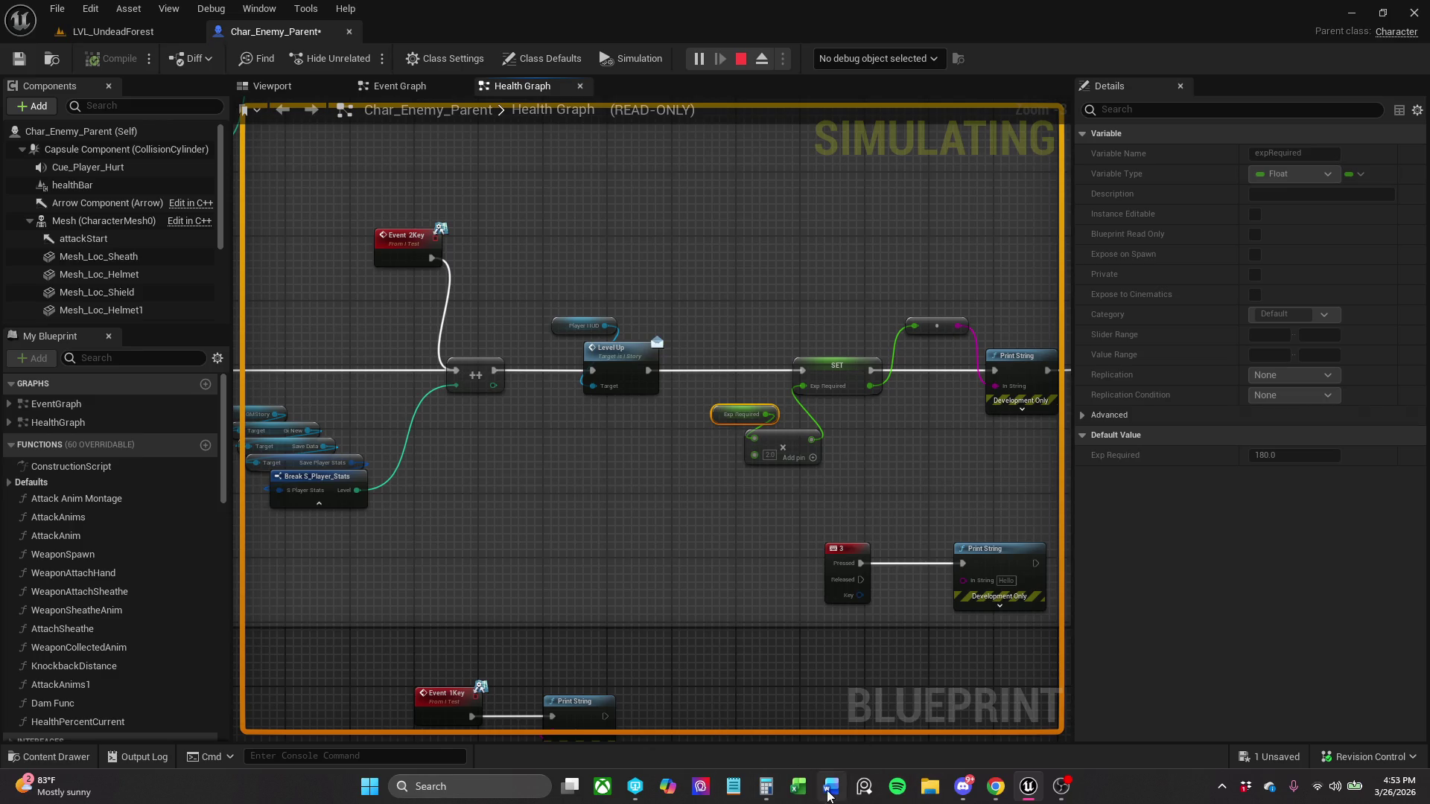
{"action": "left_click", "coordinate": [766, 786]}
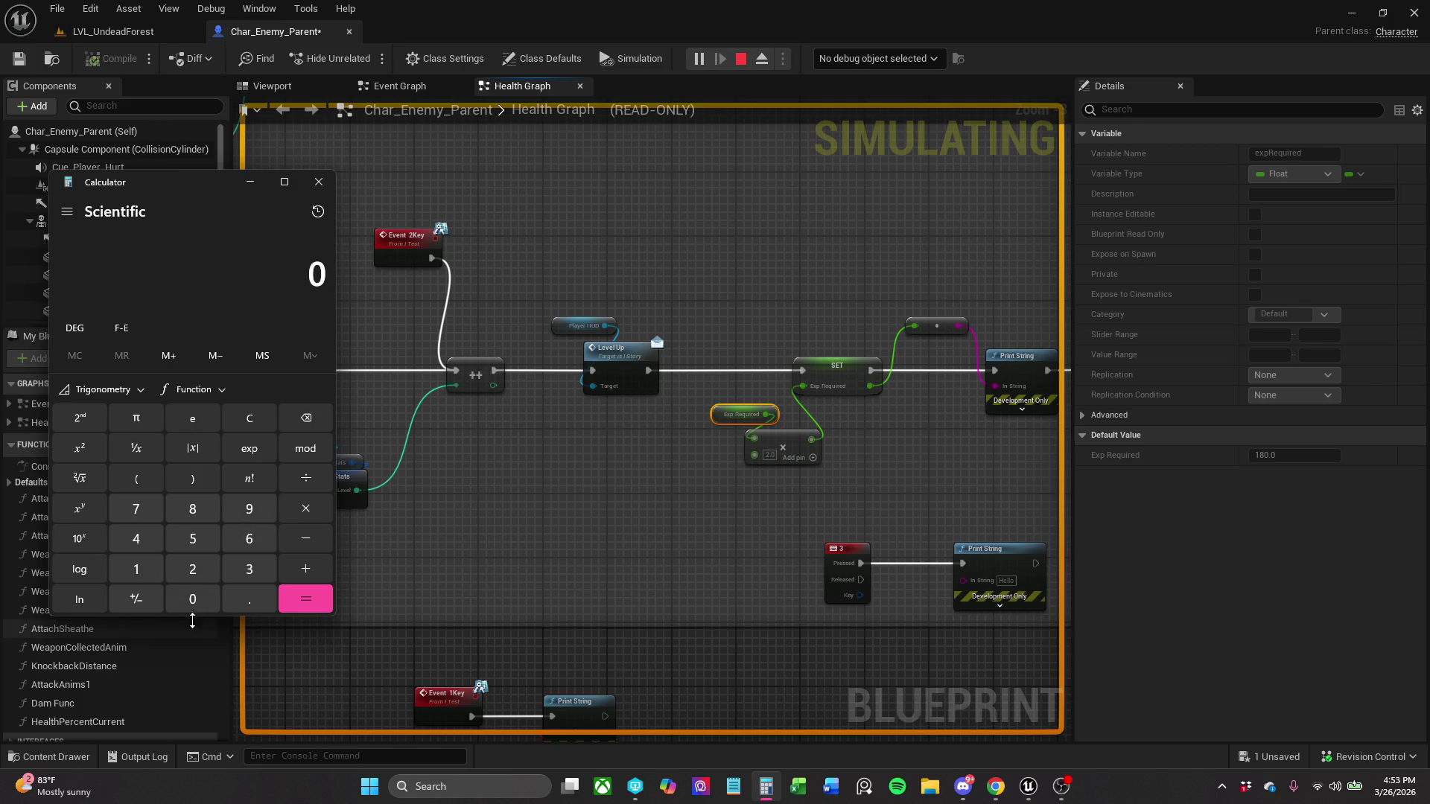
- Calculate 180 × 2 = 360 in Calculator
{"action": "left_click", "coordinate": [136, 569]}
{"action": "left_click", "coordinate": [192, 514]}
{"action": "left_click", "coordinate": [199, 600]}
{"action": "left_click", "coordinate": [305, 509]}
{"action": "left_click", "coordinate": [212, 580]}
{"action": "left_click", "coordinate": [304, 600]}
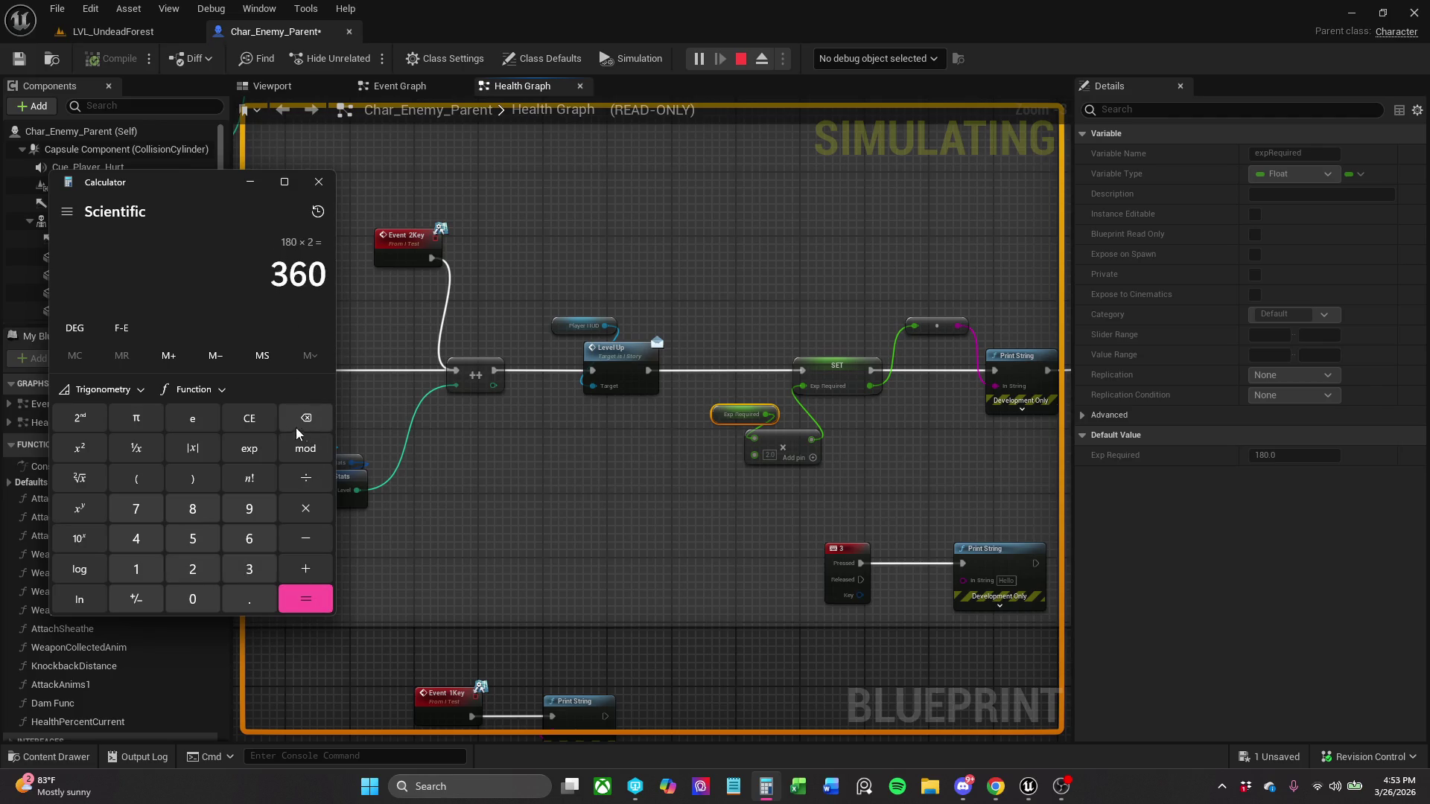
- Clear, compute 360 ÷ 90 = 4, and minimize Calculator
{"action": "left_click", "coordinate": [249, 418]}
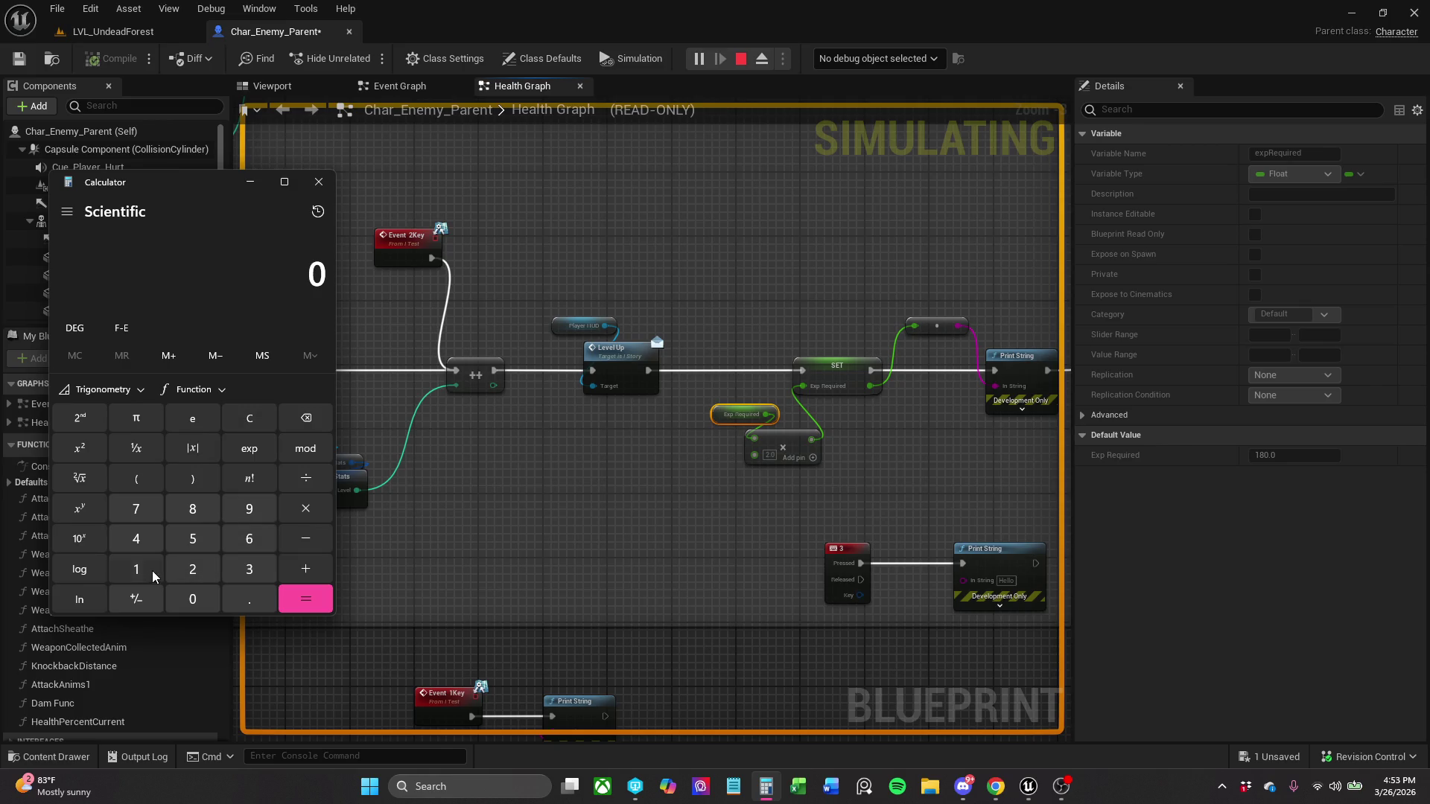
{"action": "left_click", "coordinate": [249, 572]}
{"action": "left_click", "coordinate": [250, 553]}
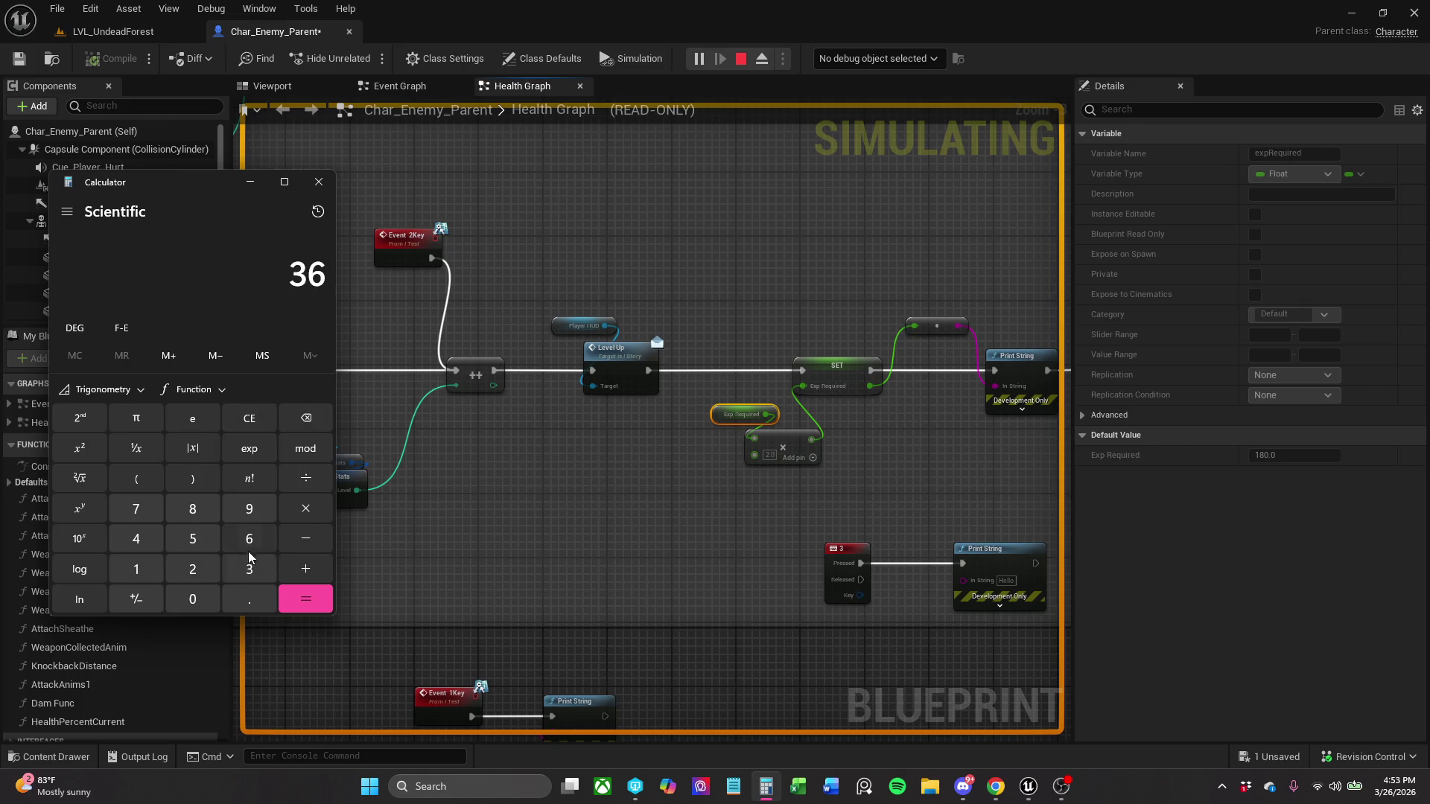
{"action": "left_click", "coordinate": [192, 599]}
{"action": "left_click", "coordinate": [305, 478]}
{"action": "left_click", "coordinate": [249, 510]}
{"action": "left_click", "coordinate": [192, 599]}
{"action": "left_click", "coordinate": [305, 598]}
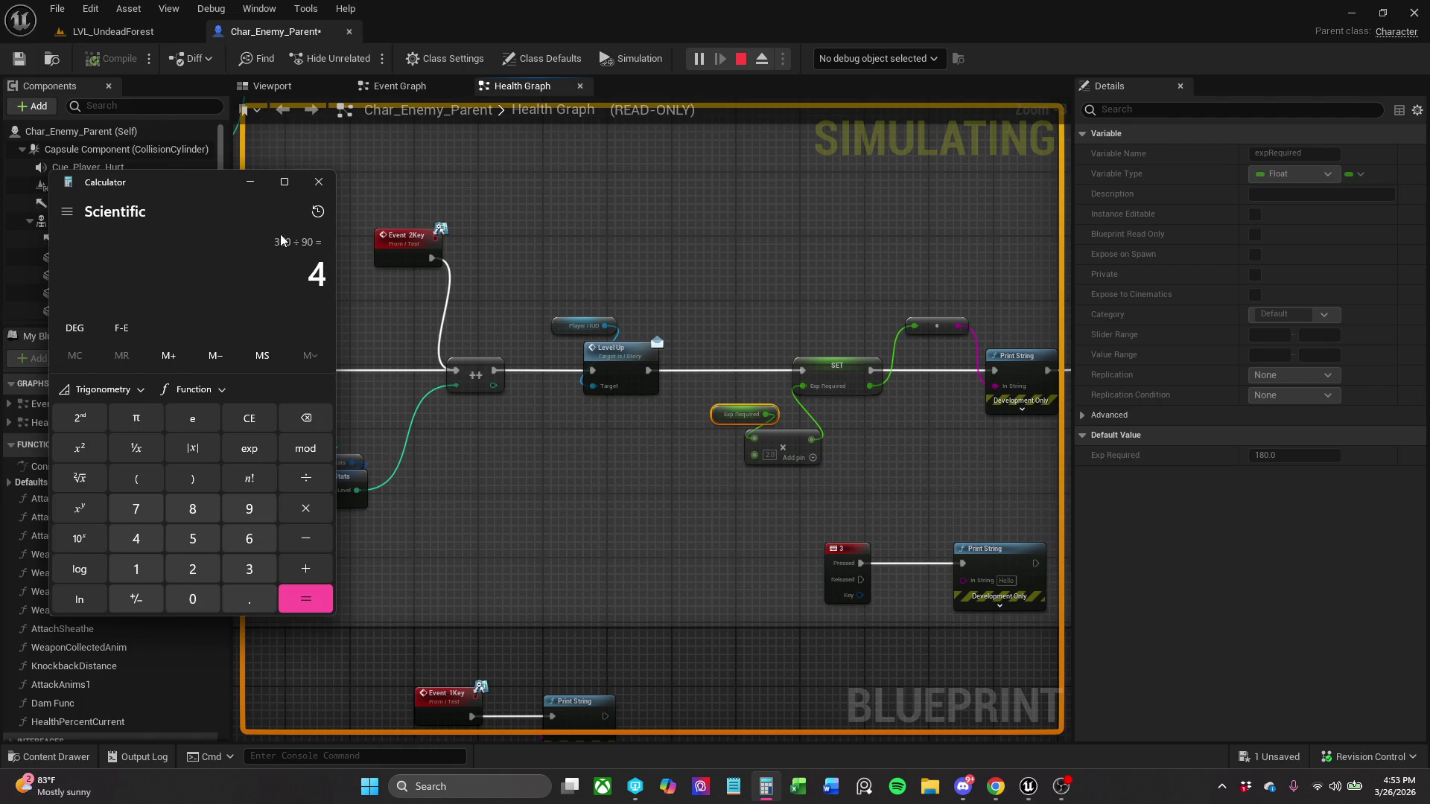
{"action": "left_click", "coordinate": [249, 182]}
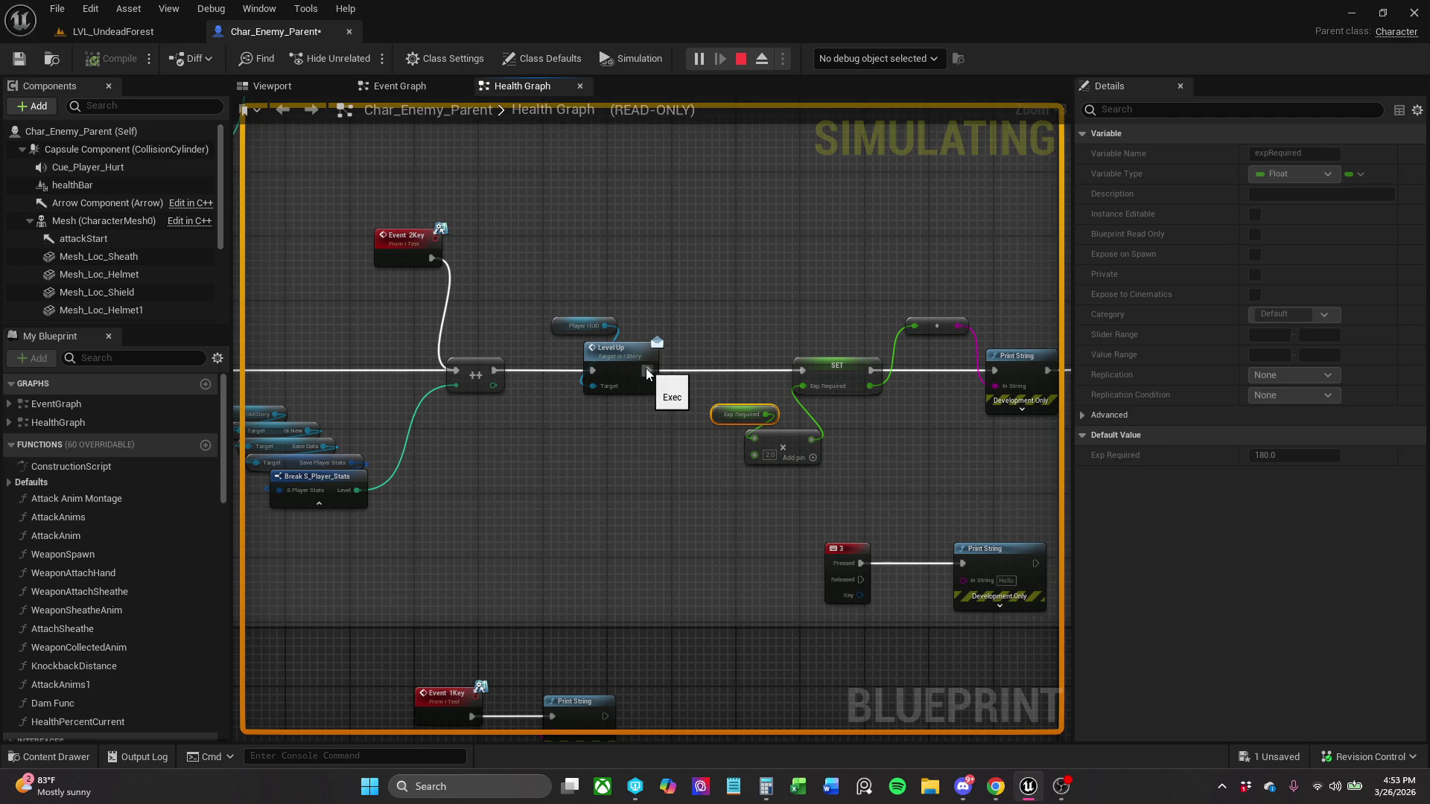
- Pan to the Branch and Level Up nodes, then return to the LVL_UndeadForest level editor
{"action": "left_click_drag", "start_coordinate": [549, 298], "coordinate": [909, 294]}
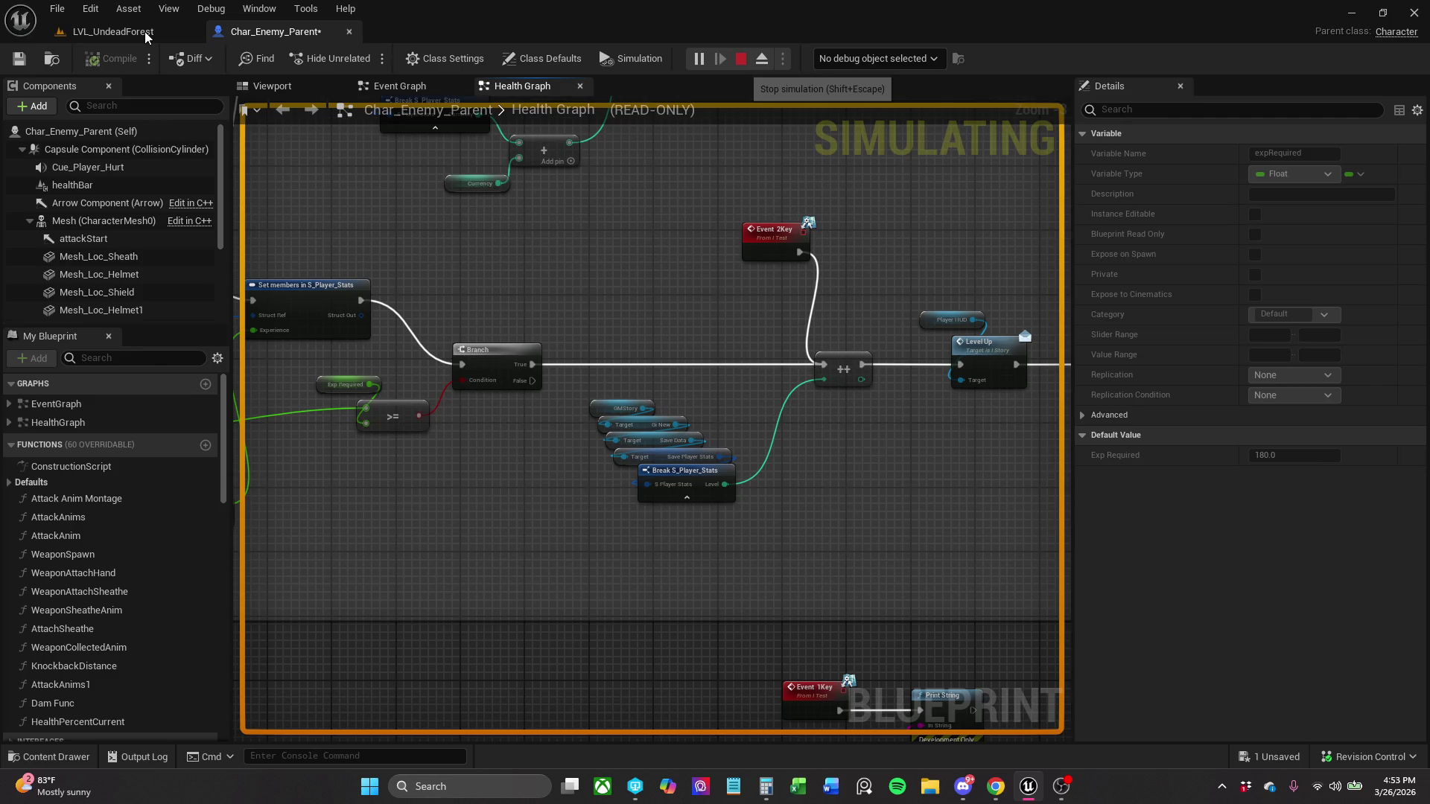
{"action": "left_click", "coordinate": [147, 36]}
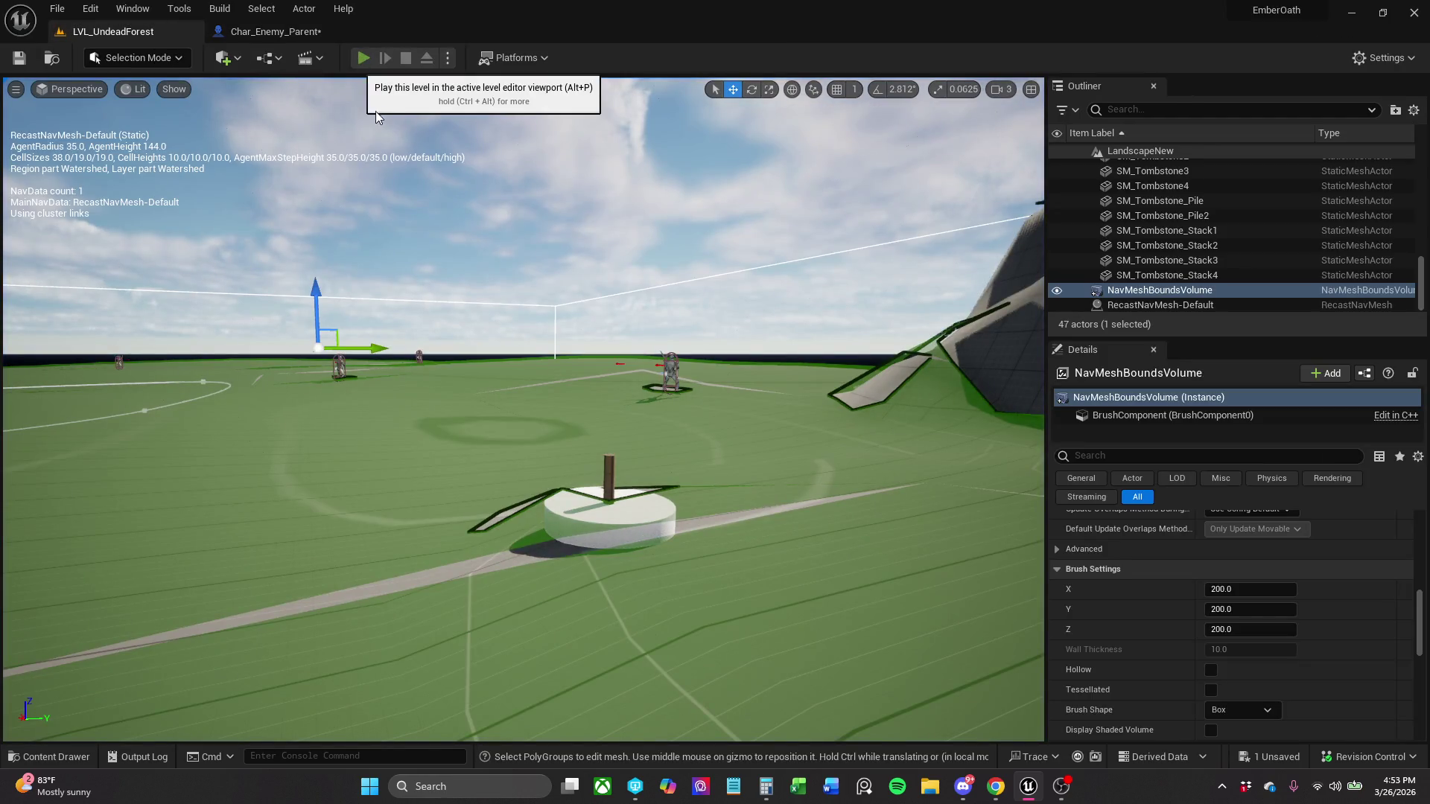
- Start a play-in-editor session with a new game and kill the first nearby enemy
{"action": "key", "text": "alt+p"}
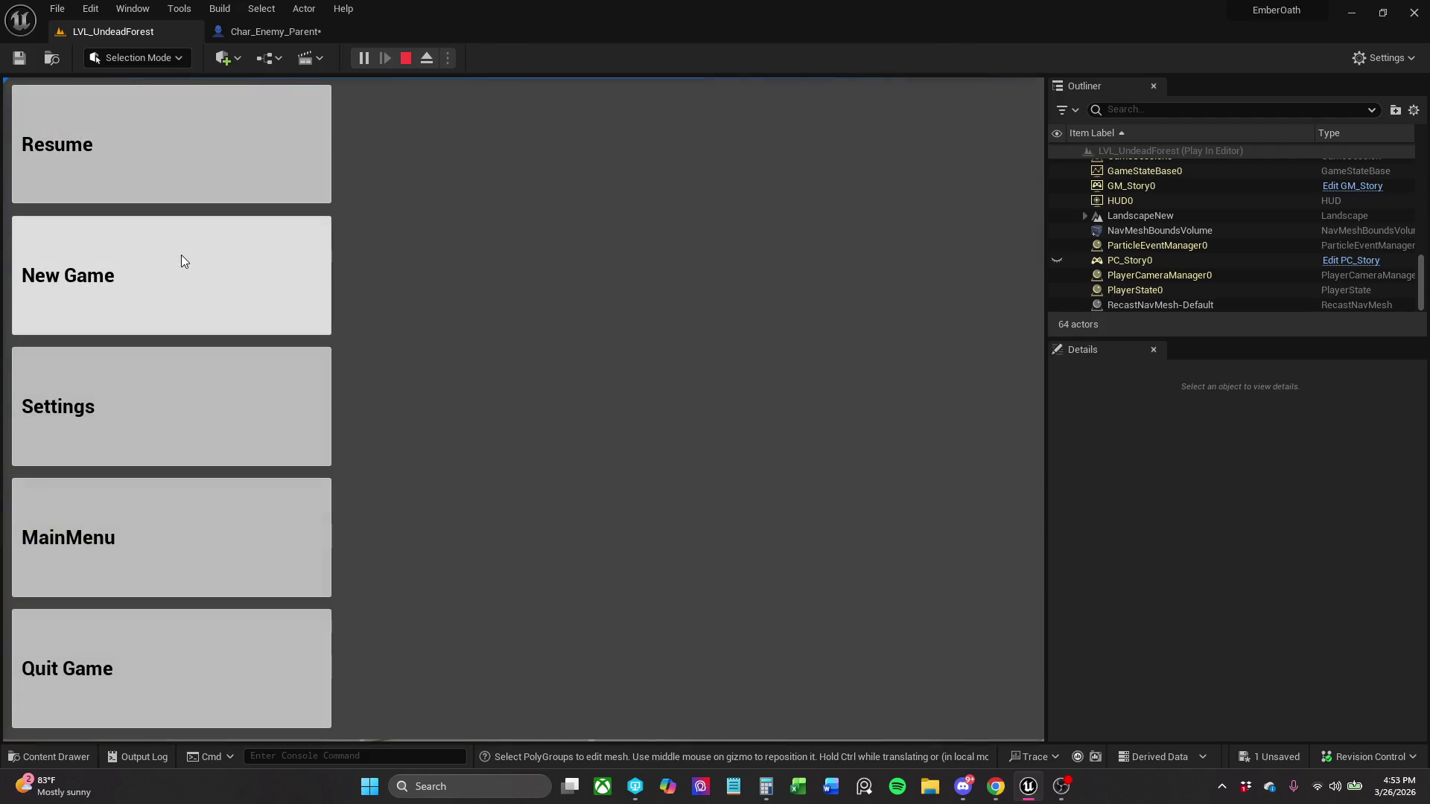
{"action": "left_click", "coordinate": [75, 691]}
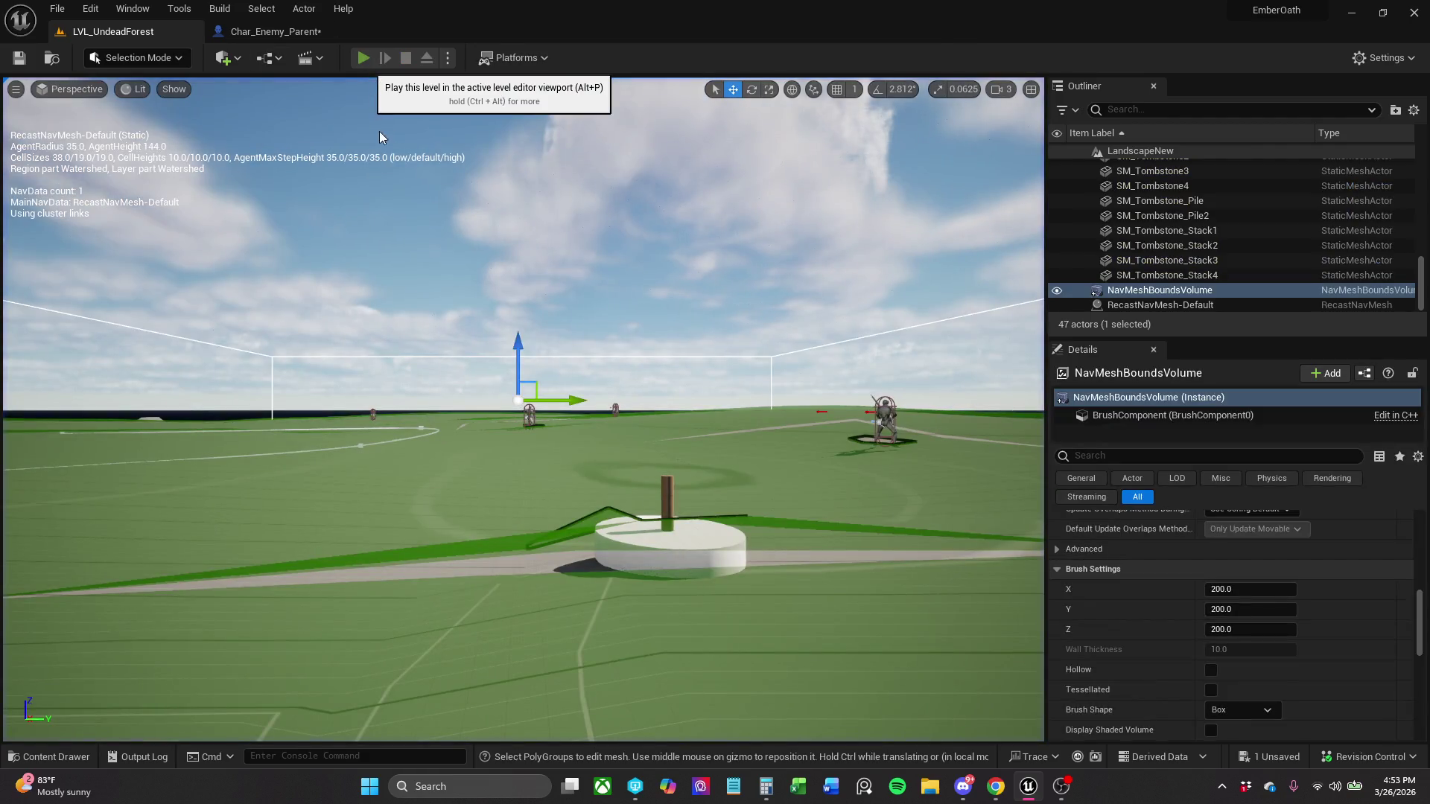
{"action": "left_click", "coordinate": [370, 59]}
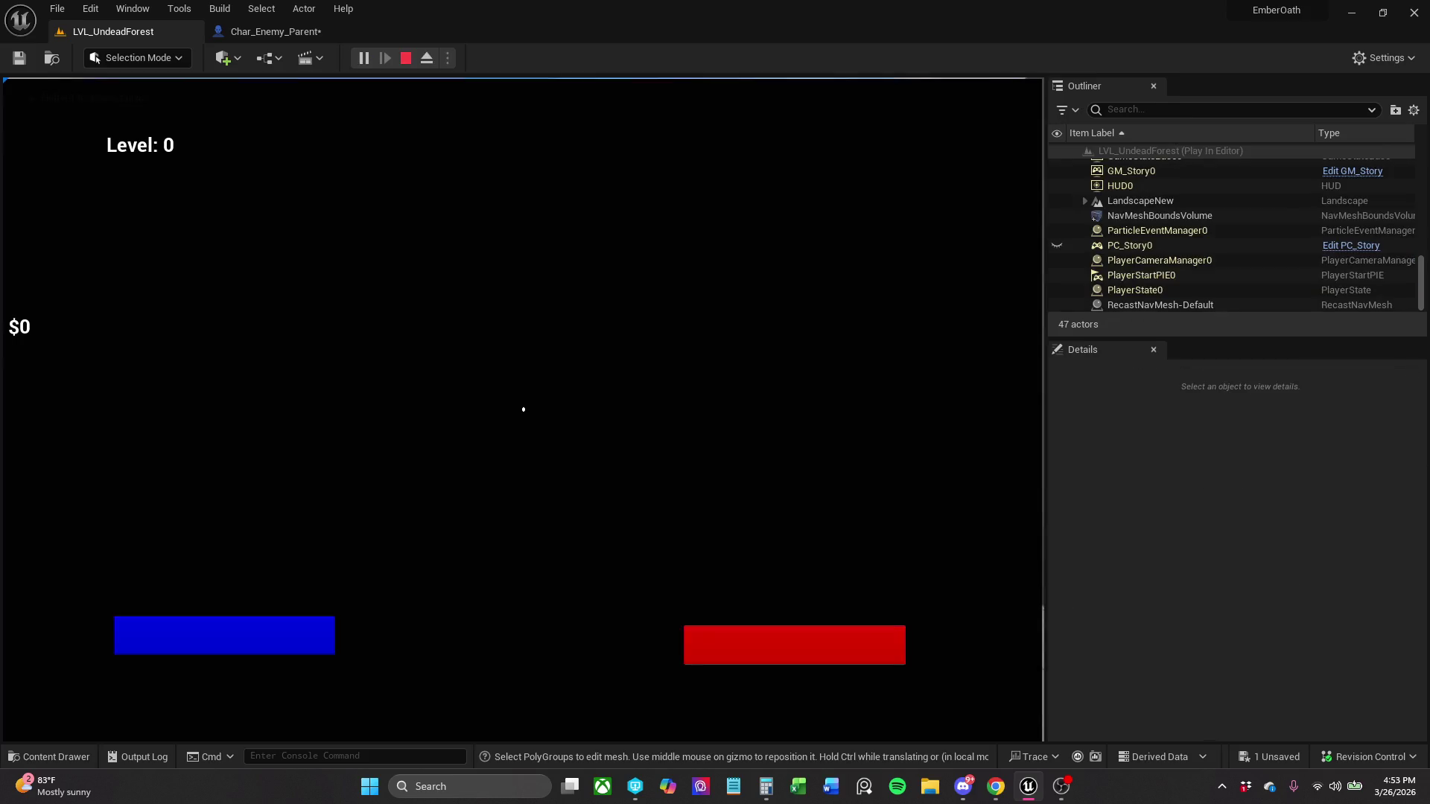
{"action": "key", "text": "w"}
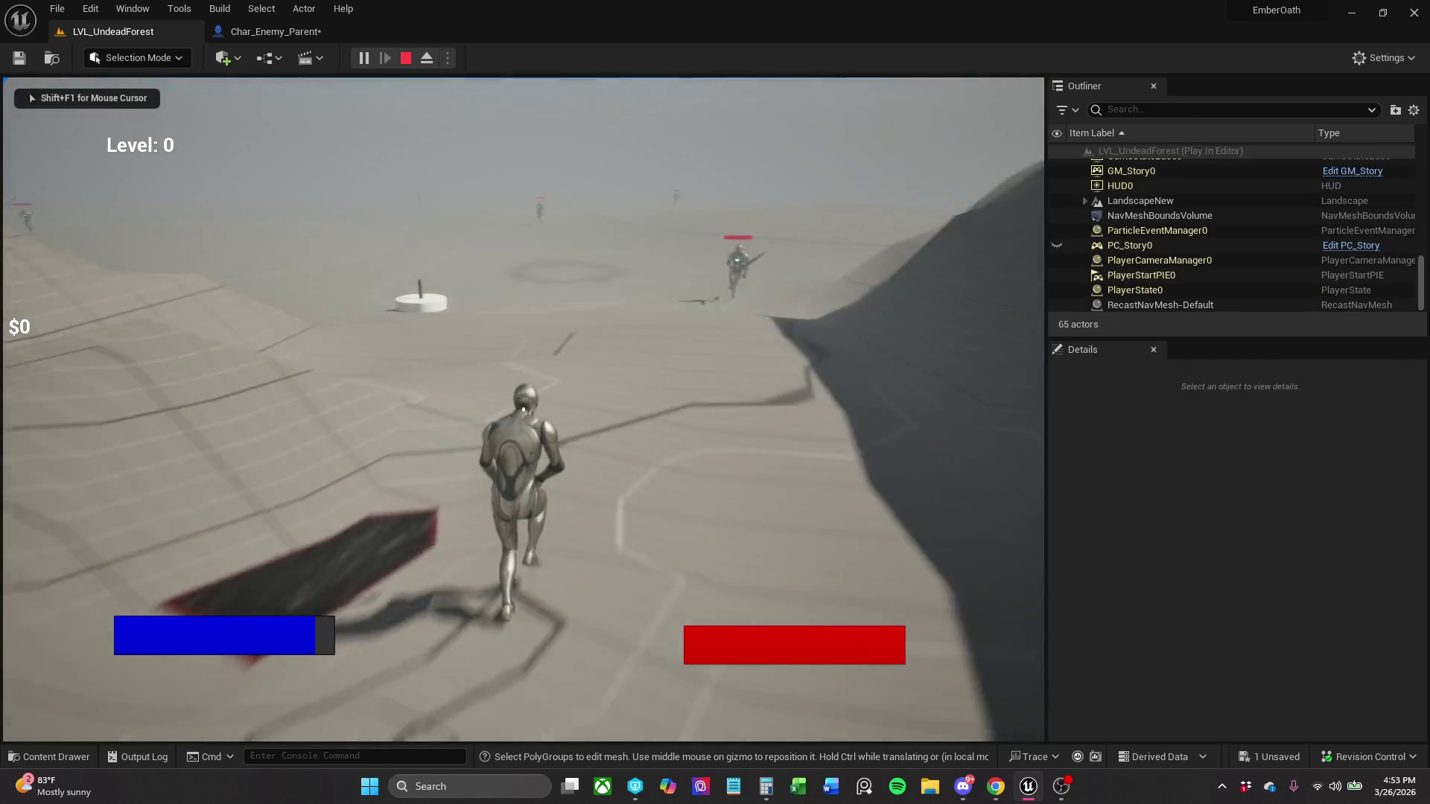
{"action": "left_click", "coordinate": [524, 409]}
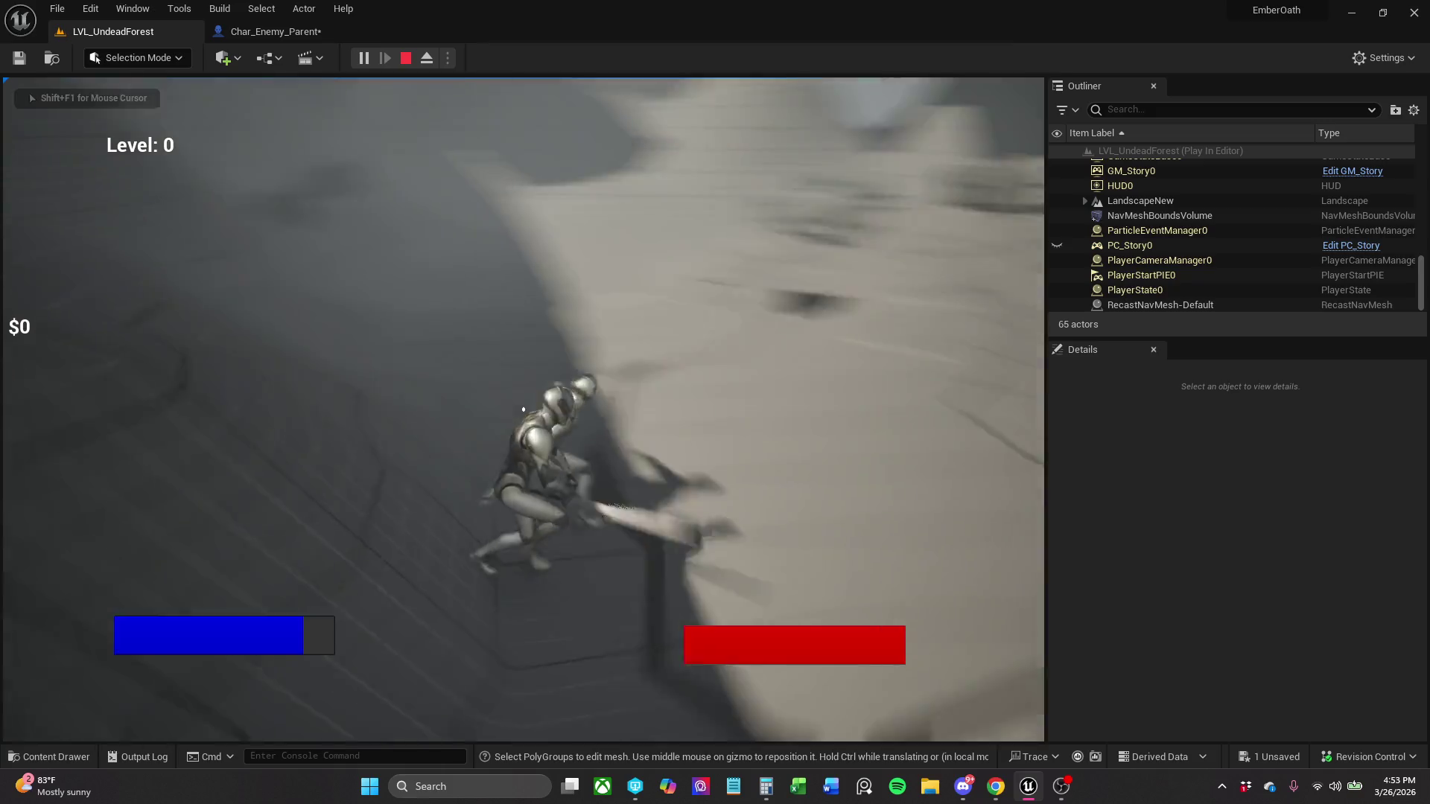
{"action": "key", "text": "Tab"}
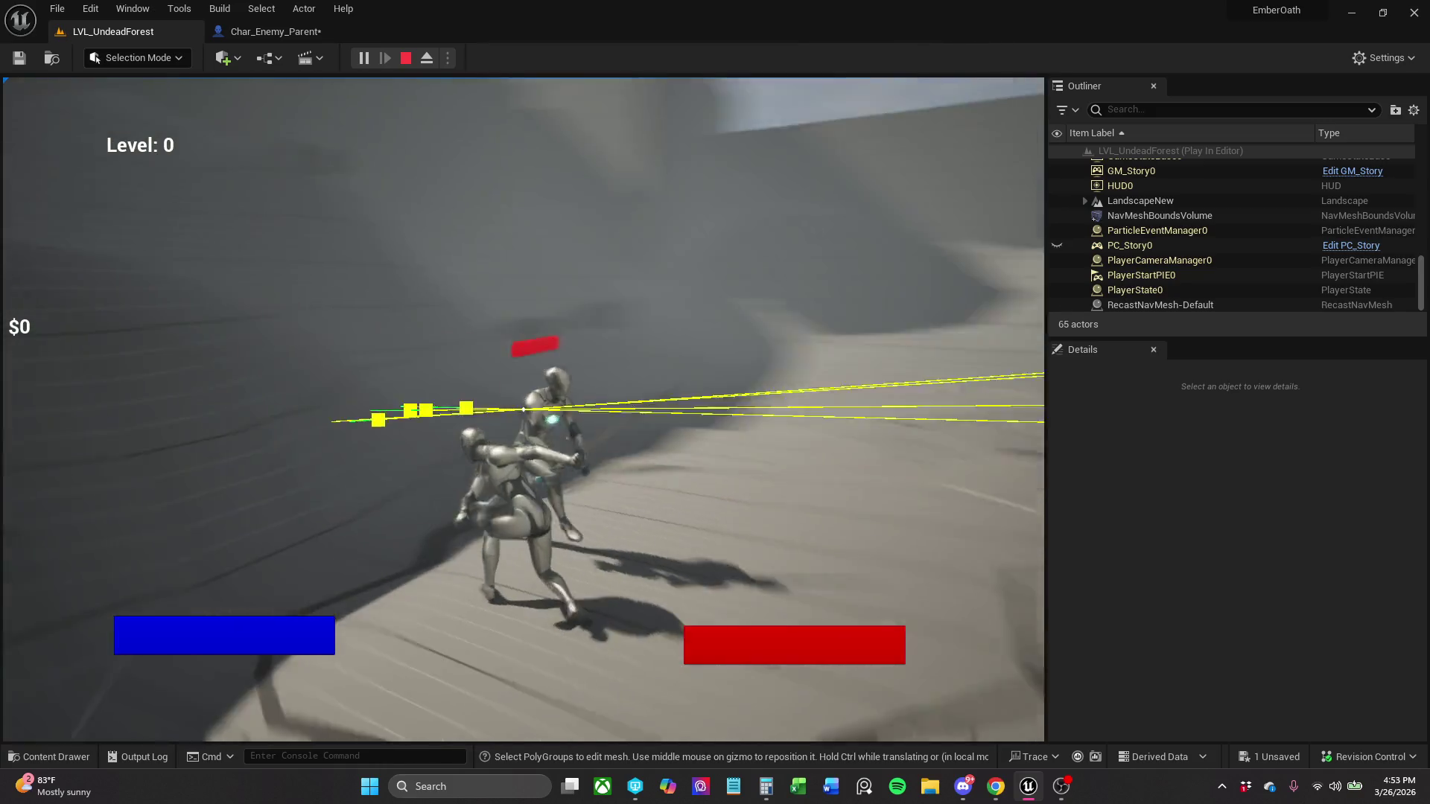
{"action": "left_click", "coordinate": [523, 409]}
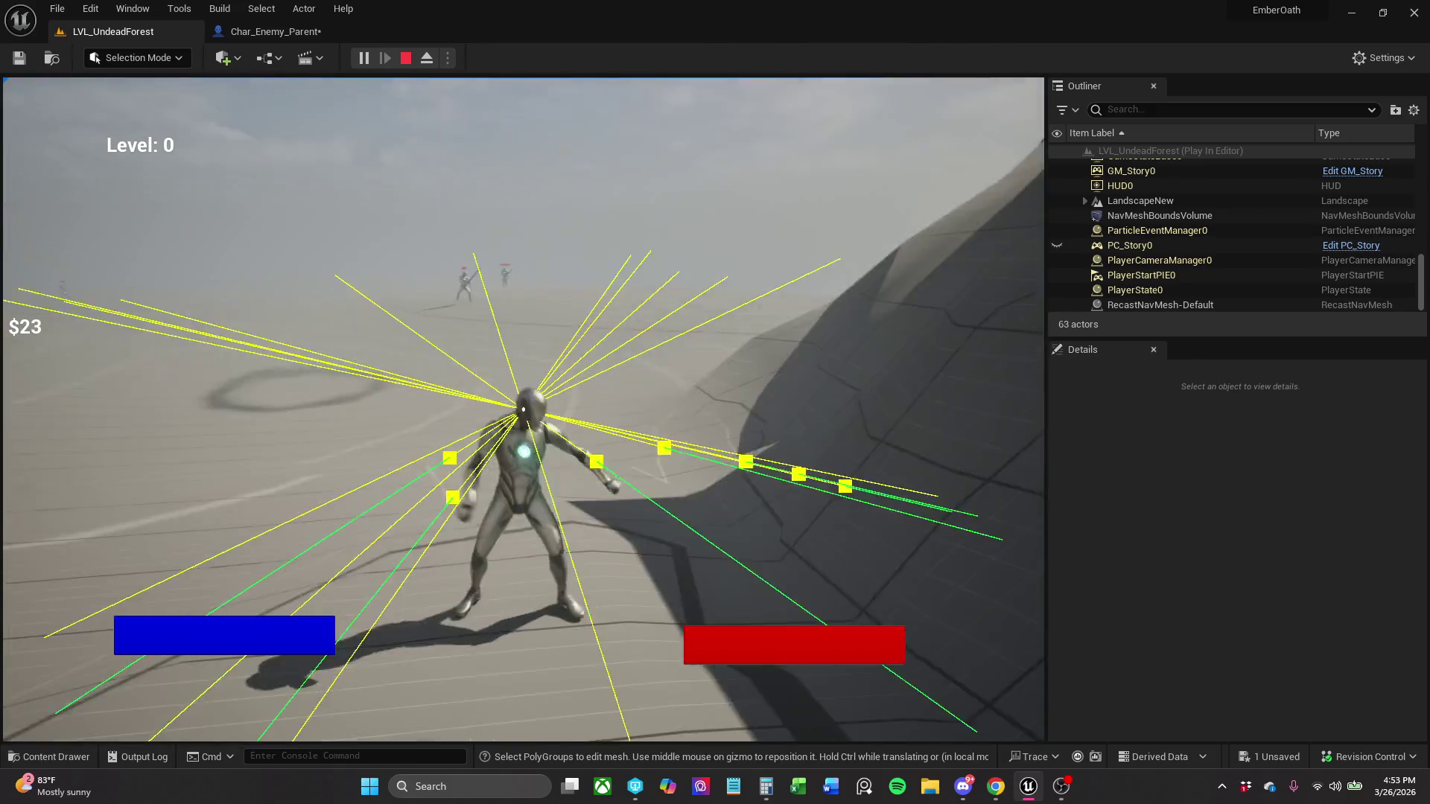
- Lock onto and kill the next enemies, climbing through Level 1 to Level 2
{"action": "key", "text": "Tab"}
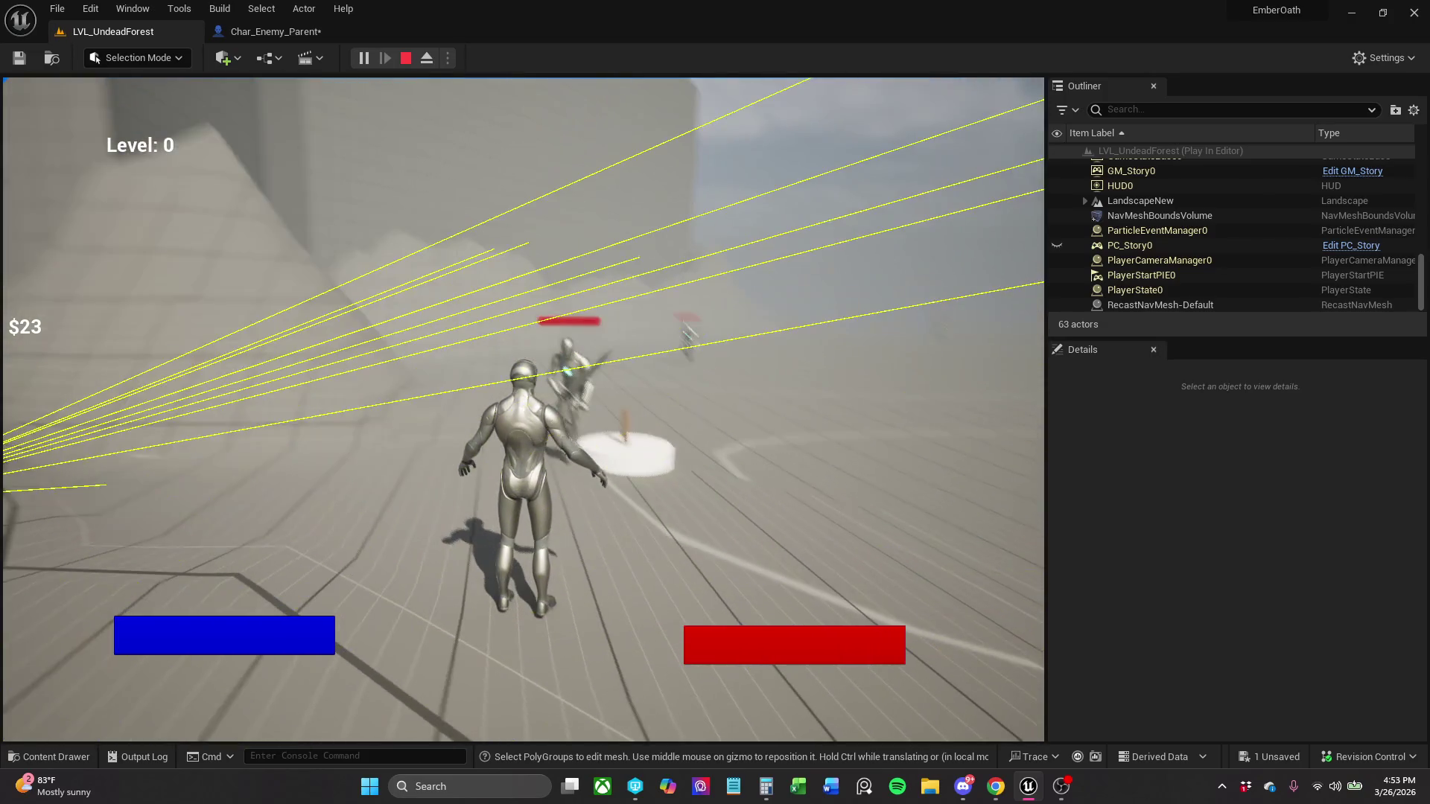
{"action": "left_click", "coordinate": [524, 409]}
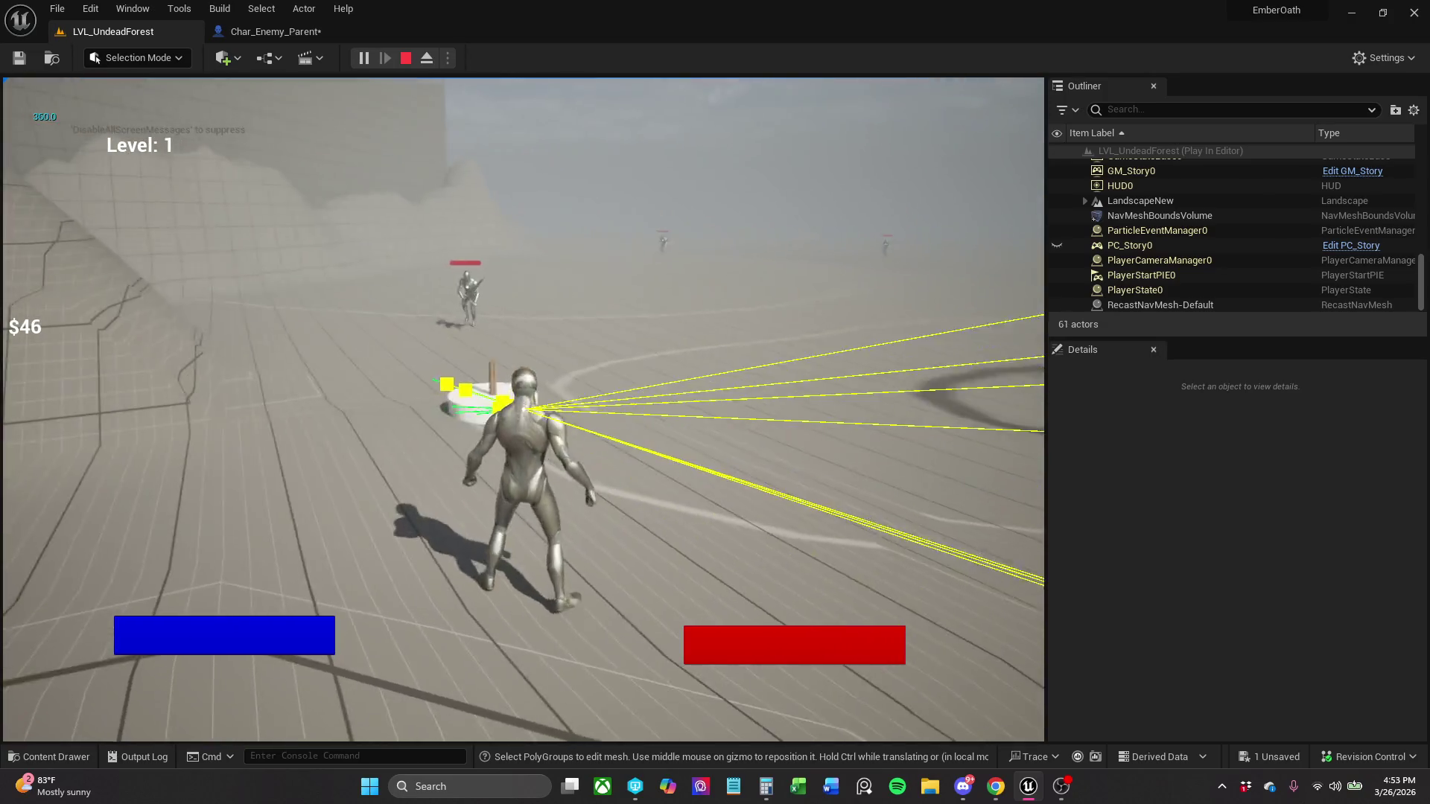
{"action": "key", "text": "Tab"}
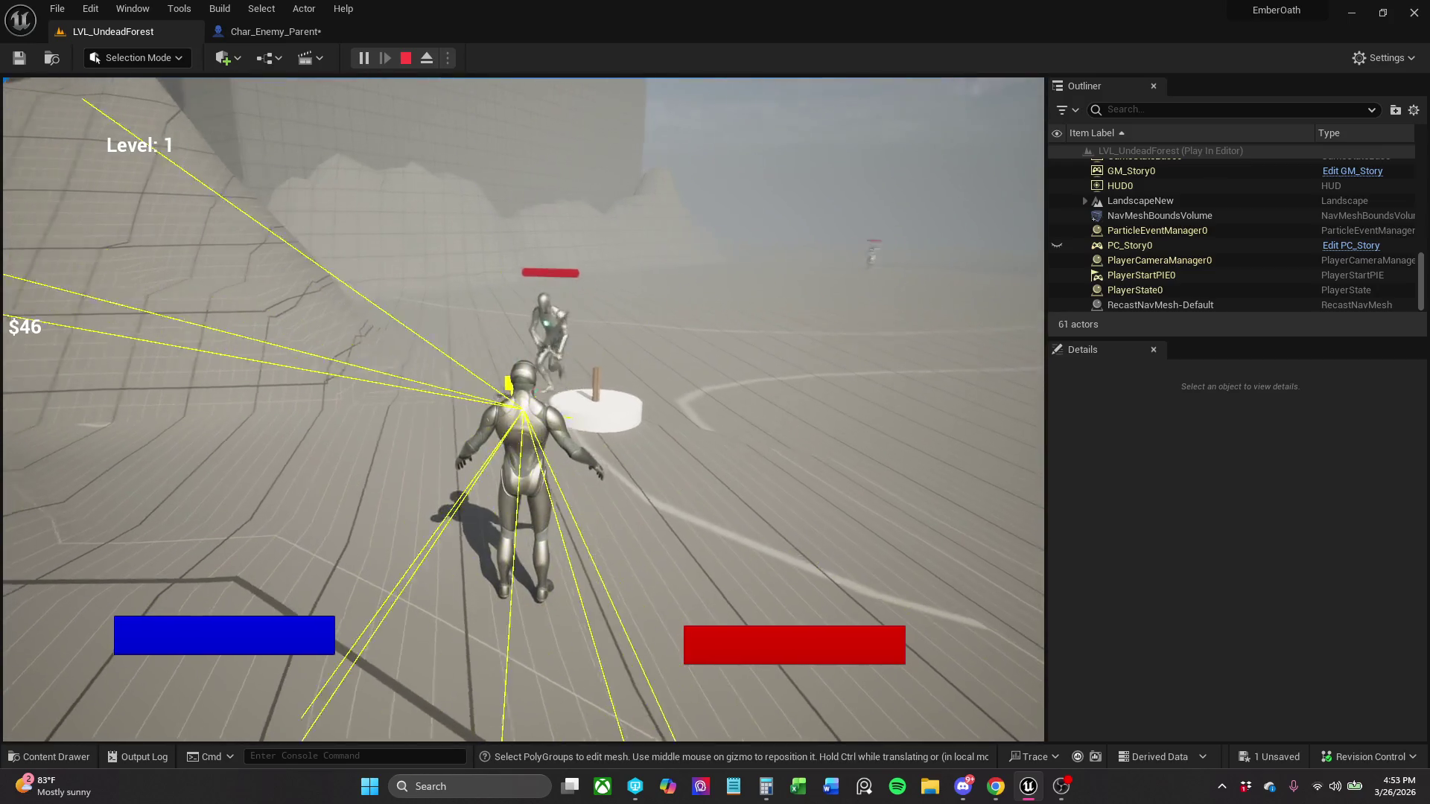
{"action": "key", "text": "w"}
{"action": "left_click", "coordinate": [523, 409]}
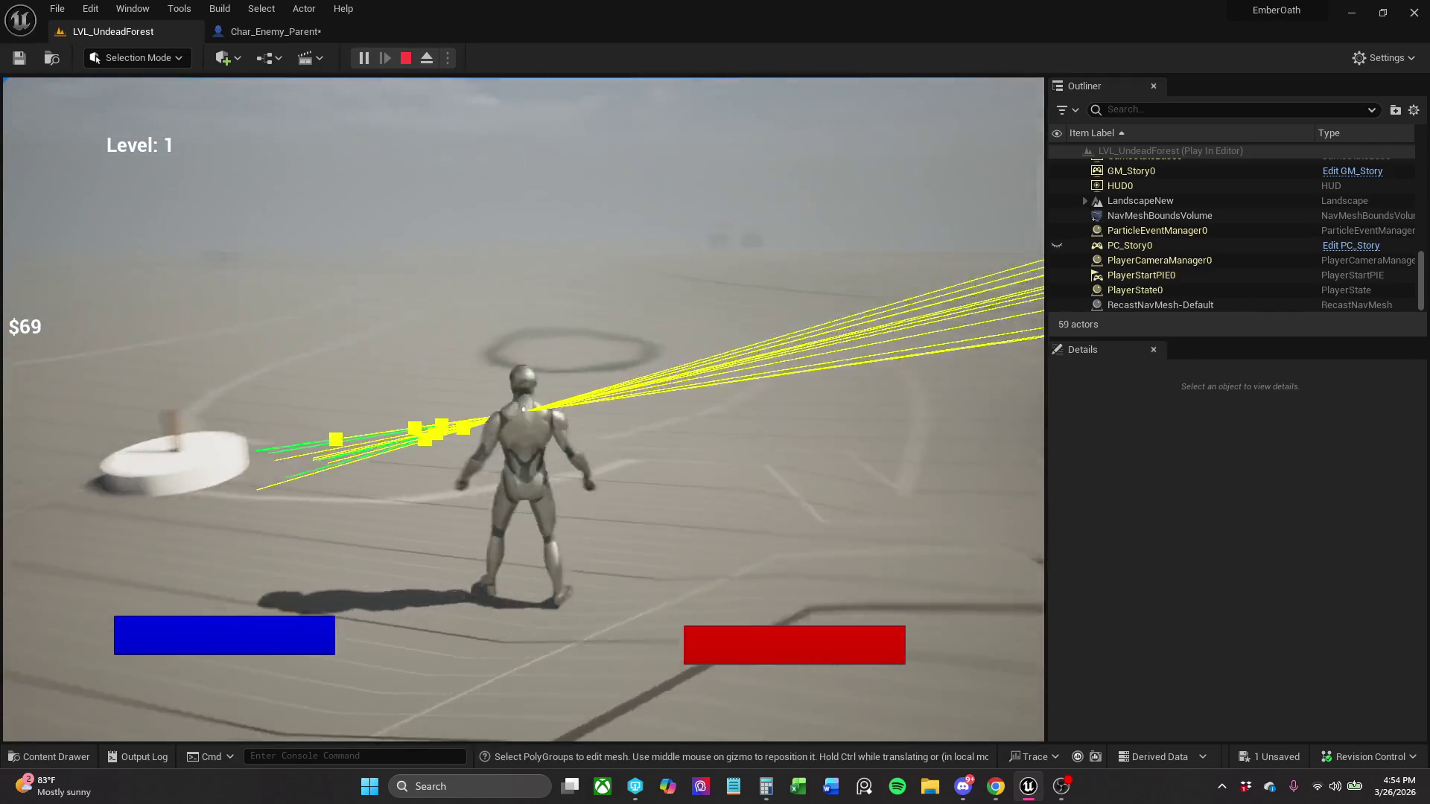
{"action": "key", "text": "space"}
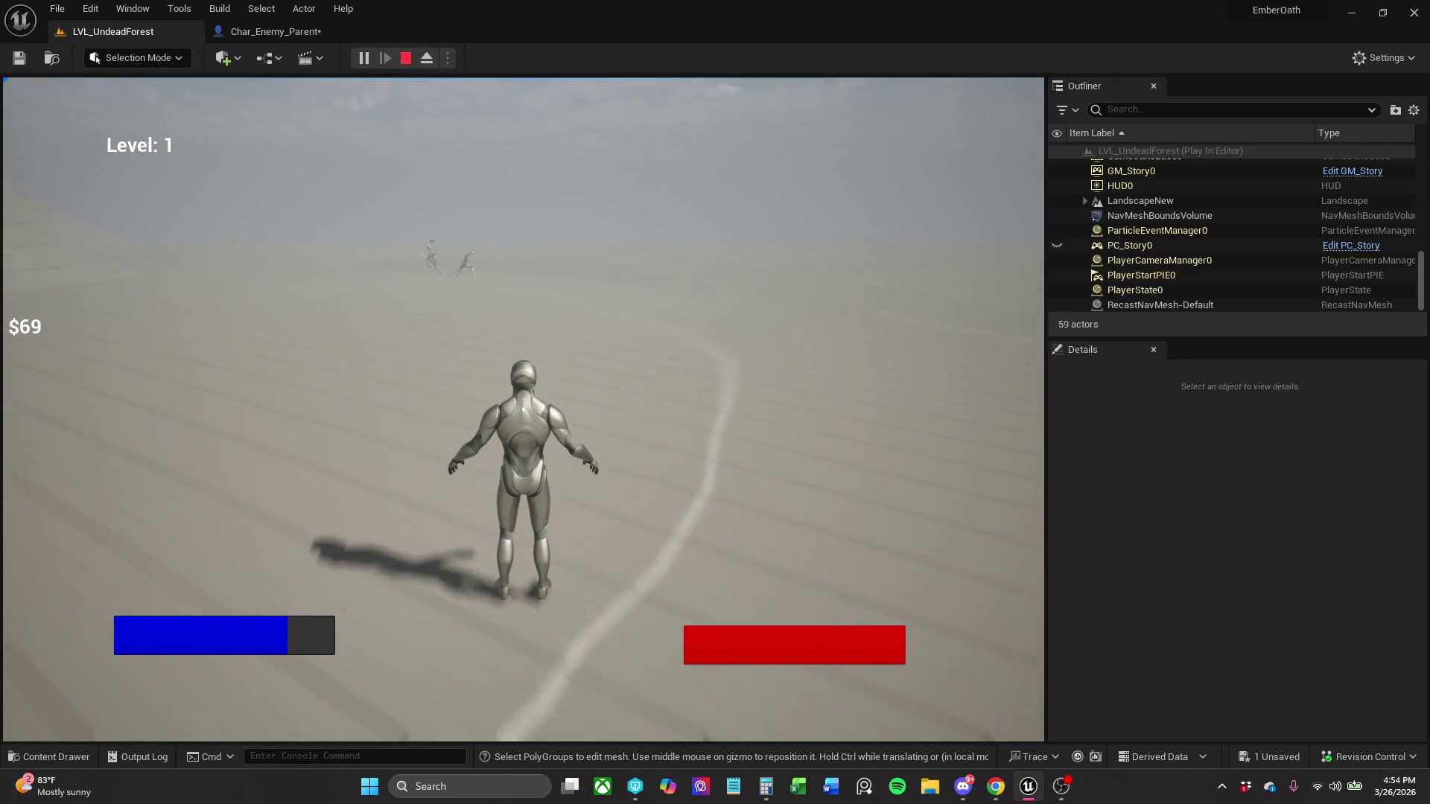
{"action": "key", "text": "w"}
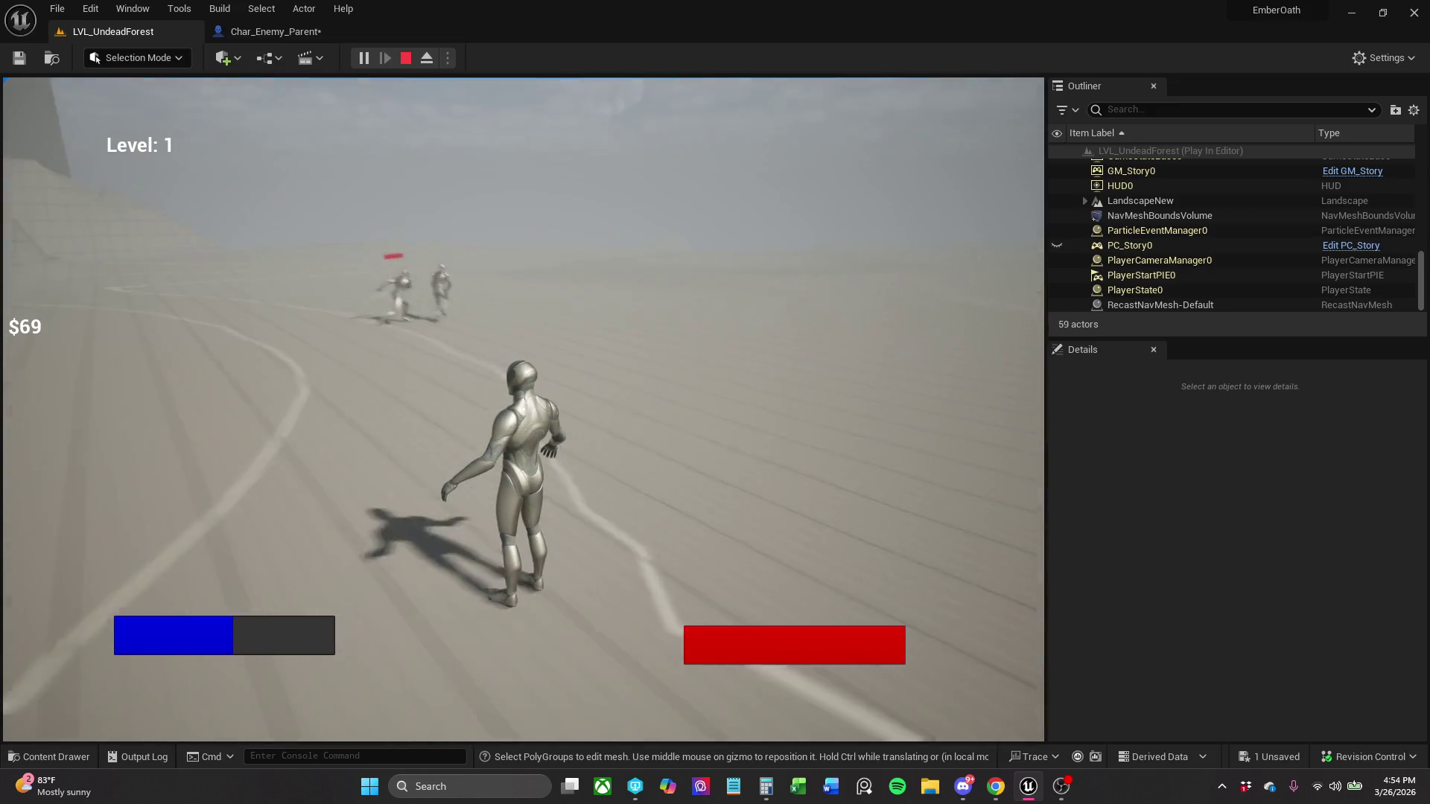
{"action": "key", "text": "w"}
{"action": "left_click", "coordinate": [523, 410]}
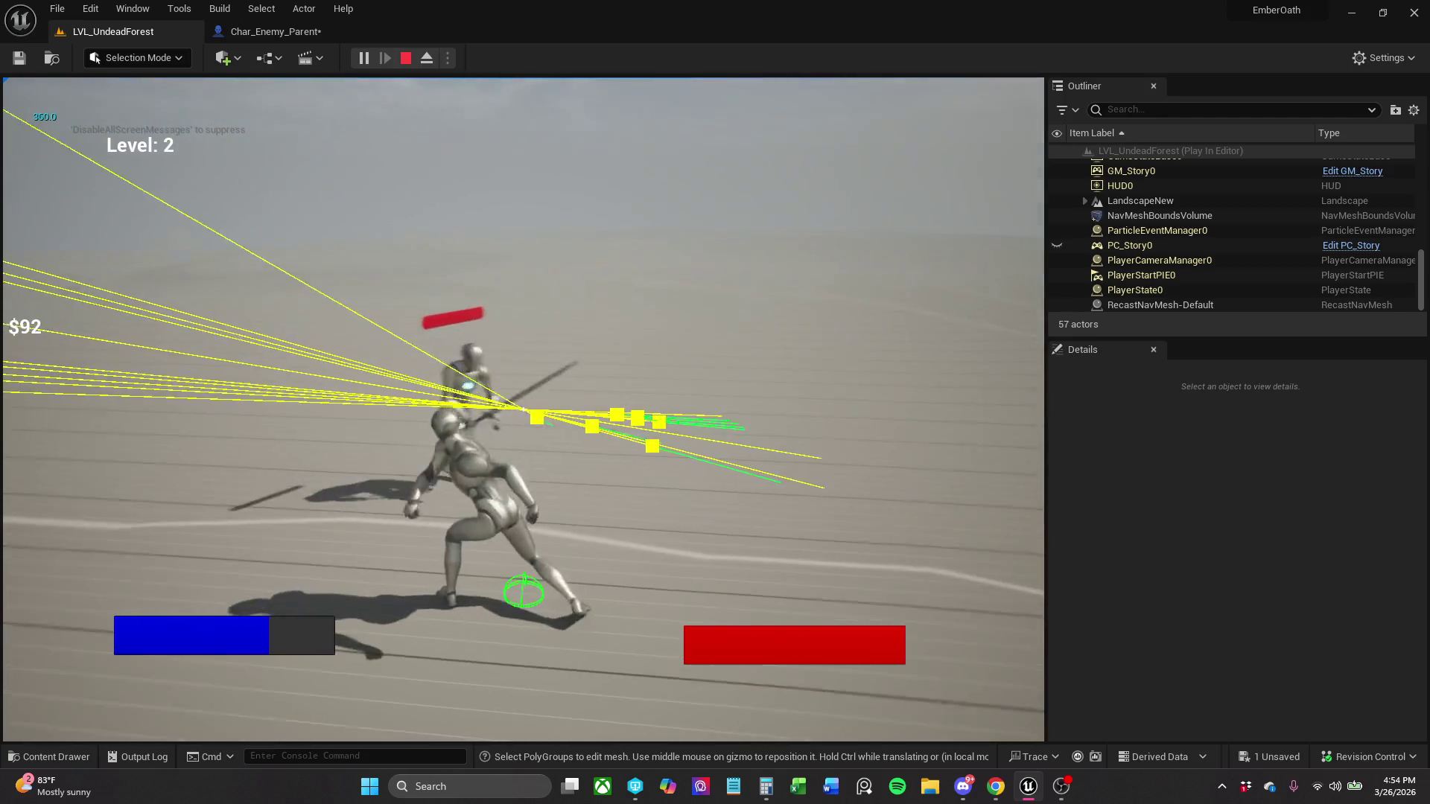
- Kill more enemies until reaching Level 3 with $161, then stop the play session
{"action": "left_click", "coordinate": [524, 410]}
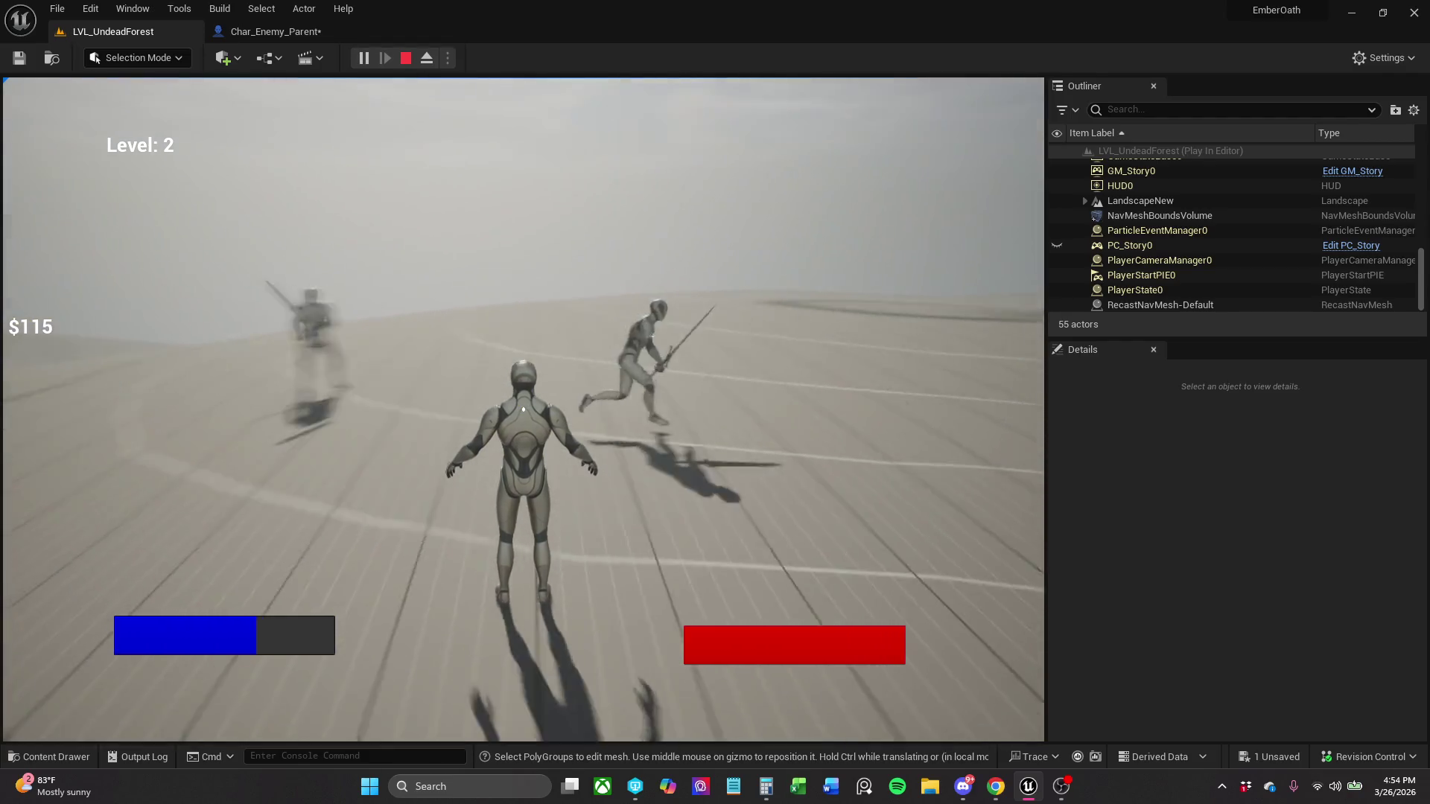
{"action": "left_click", "coordinate": [524, 409]}
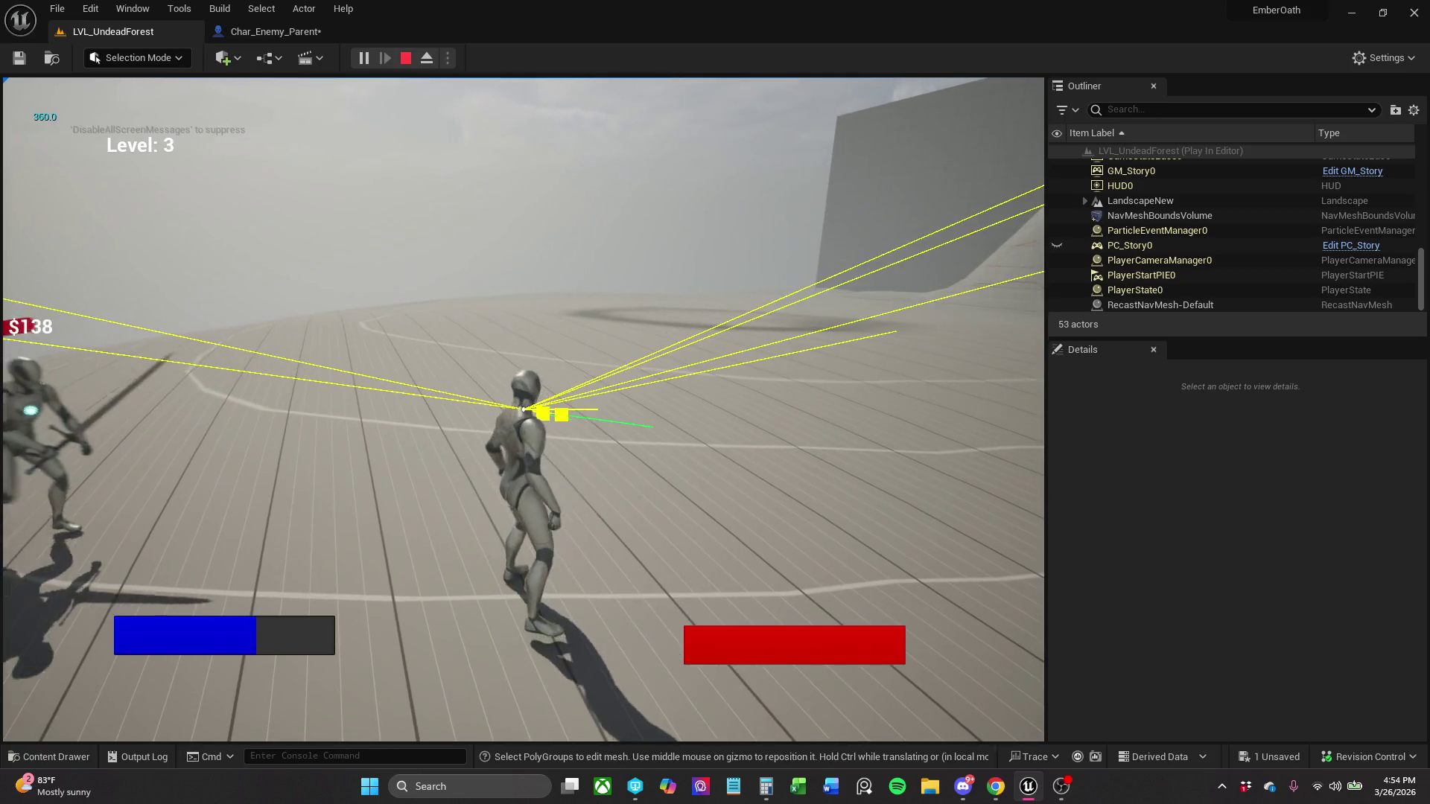
{"action": "left_click", "coordinate": [524, 410]}
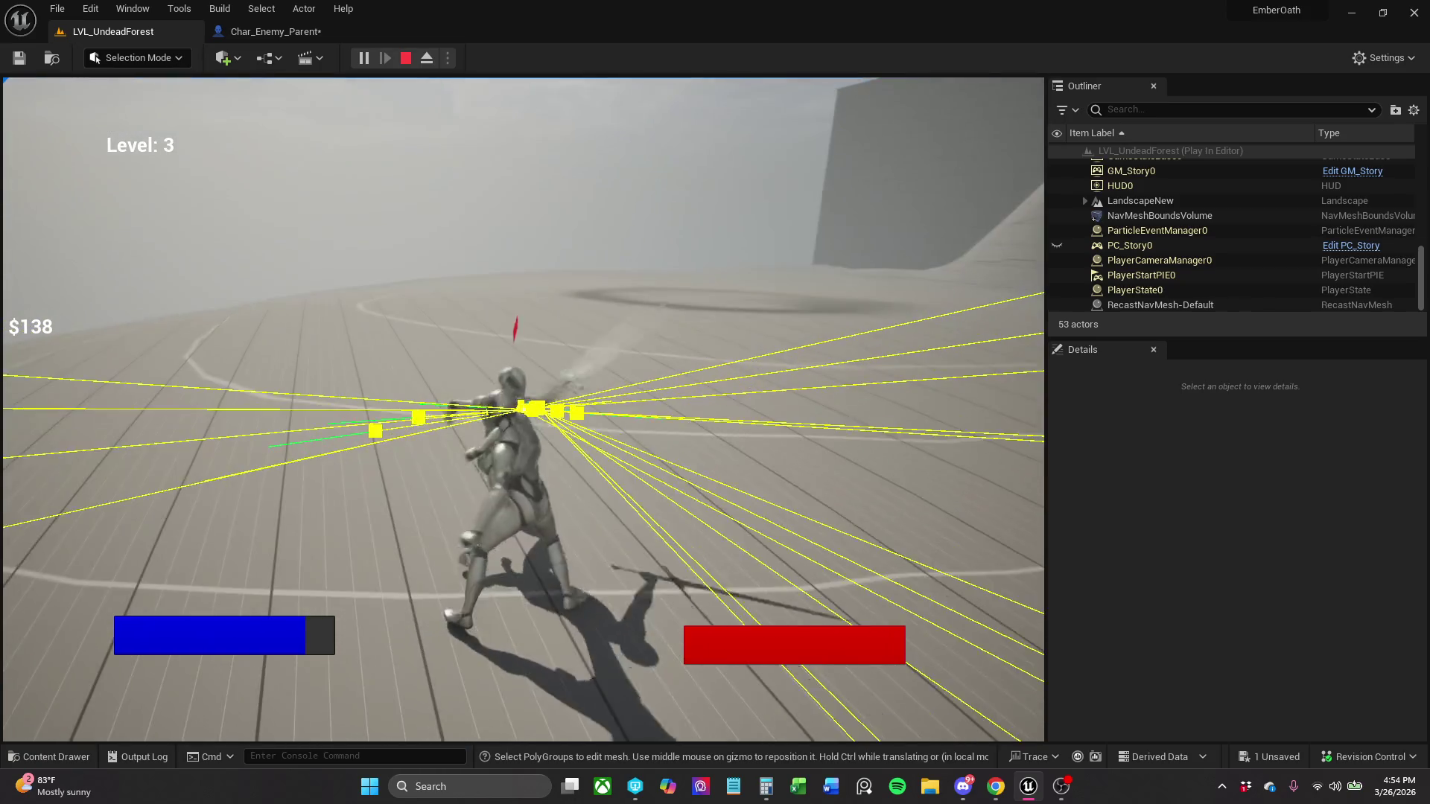
{"action": "left_click", "coordinate": [524, 410]}
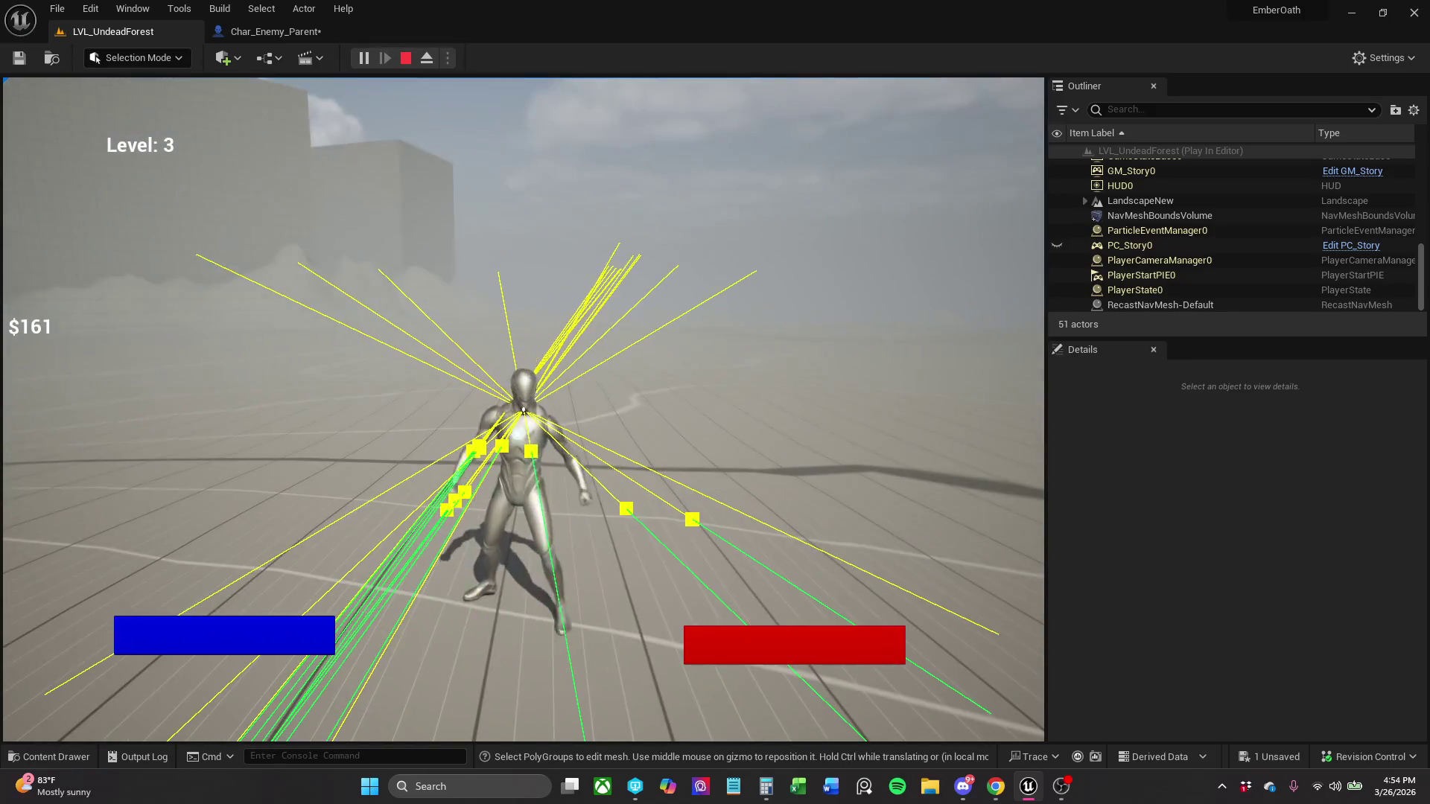
{"action": "key", "text": "Escape"}
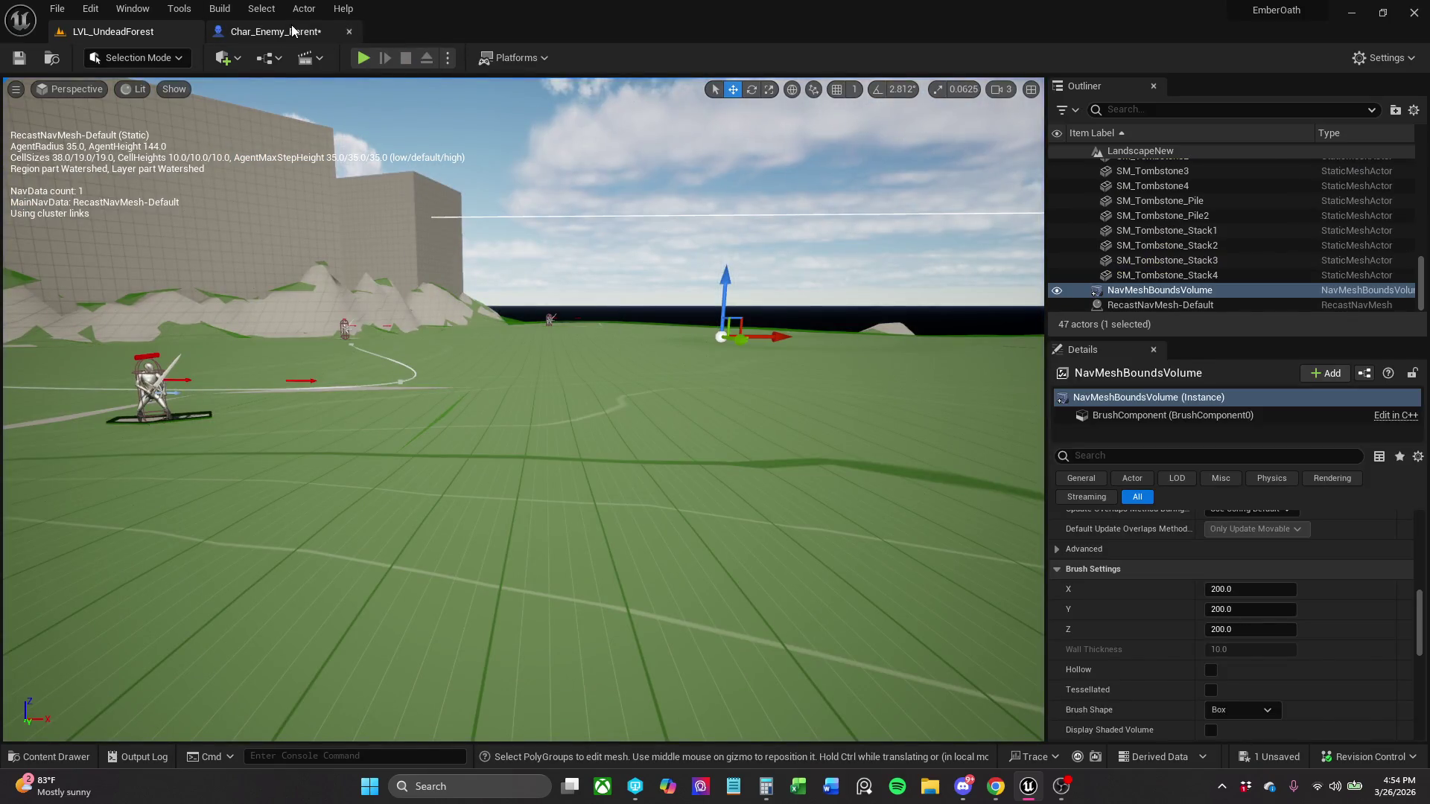
- Save Char_Enemy_Parent, checking it out in the Check Out Assets dialog, and view its Health Graph
{"action": "left_click", "coordinate": [293, 28]}
{"action": "left_click", "coordinate": [19, 58]}
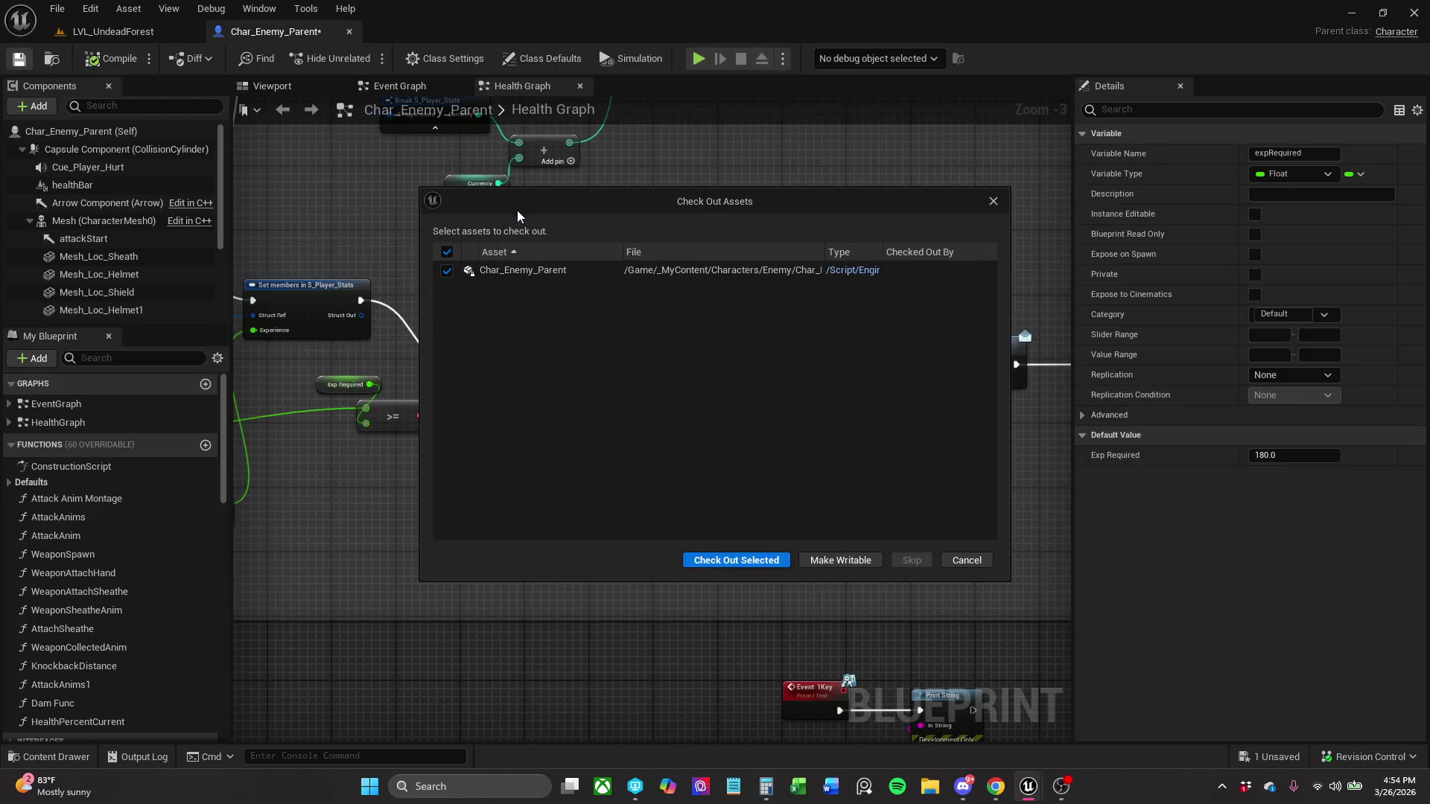
{"action": "left_click", "coordinate": [771, 557]}
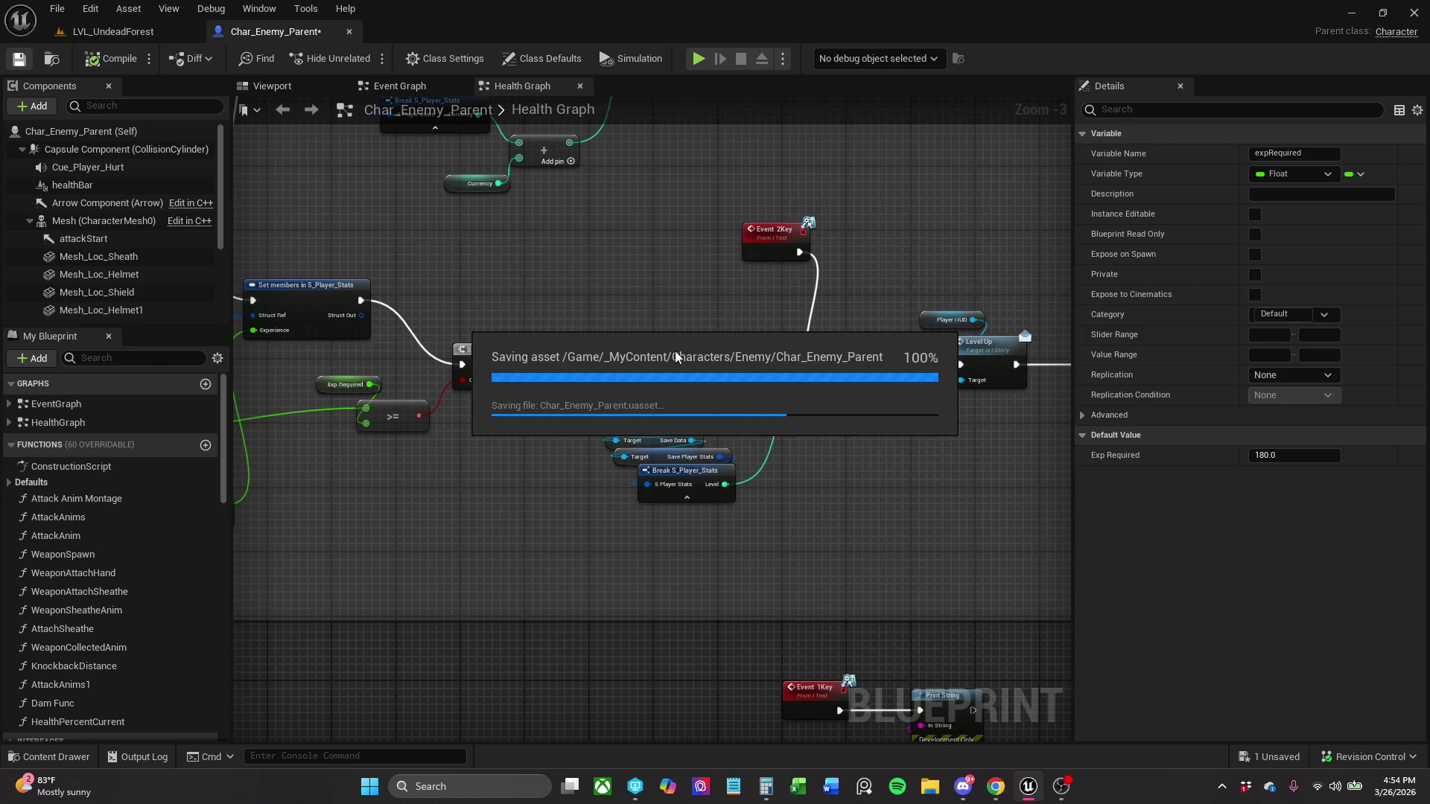
{"action": "left_click_drag", "start_coordinate": [599, 326], "coordinate": [680, 479]}
{"action": "scroll", "coordinate": [695, 464], "scroll_direction": "down", "scroll_amount": 1}
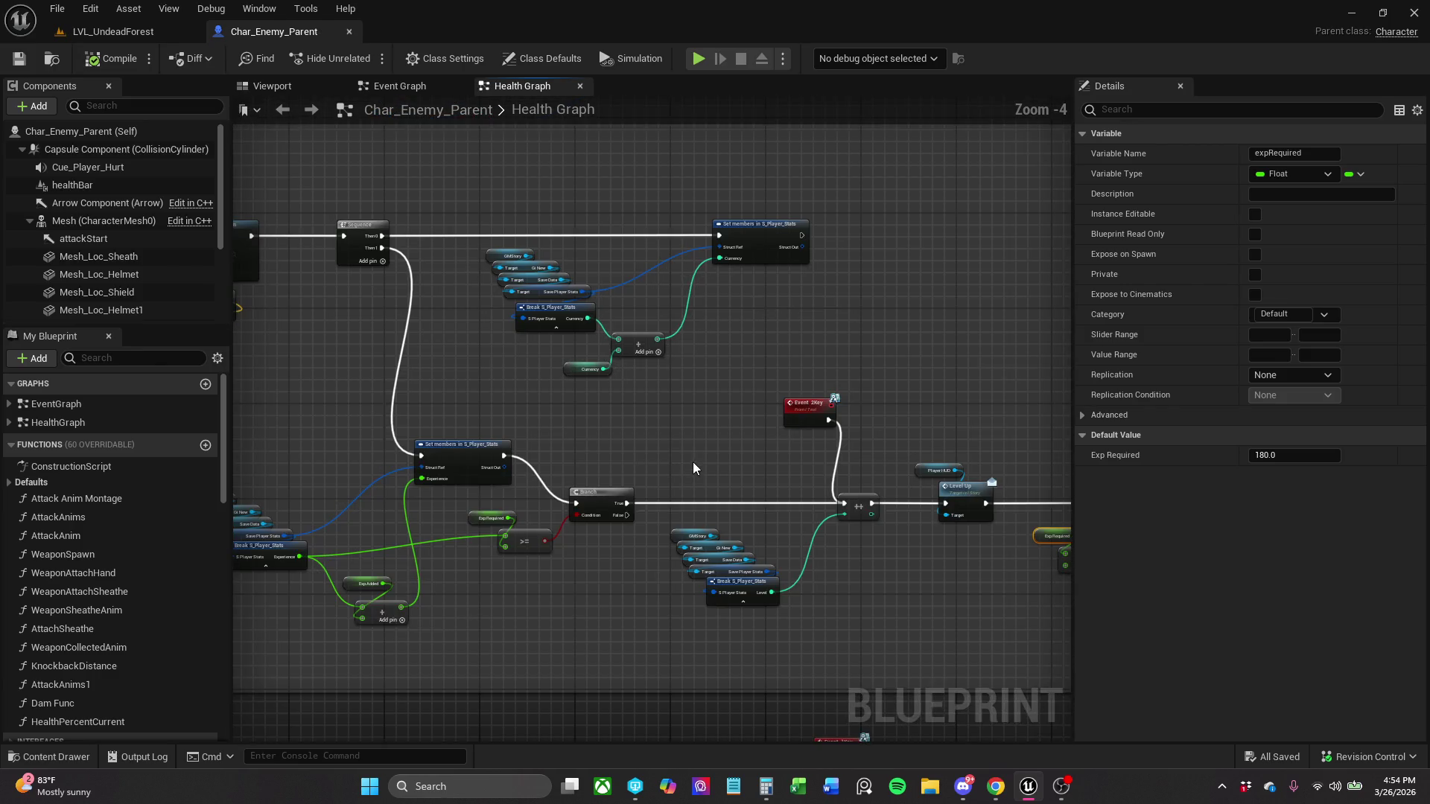
- Shift the currency Set members in S_Player_Stats node slightly left and zoom to inspect its pins
{"action": "mouse_move", "coordinate": [766, 229]}
{"action": "left_mouse_down"}
{"action": "mouse_move", "coordinate": [713, 232]}
{"action": "mouse_move", "coordinate": [724, 235]}
{"action": "left_mouse_up"}
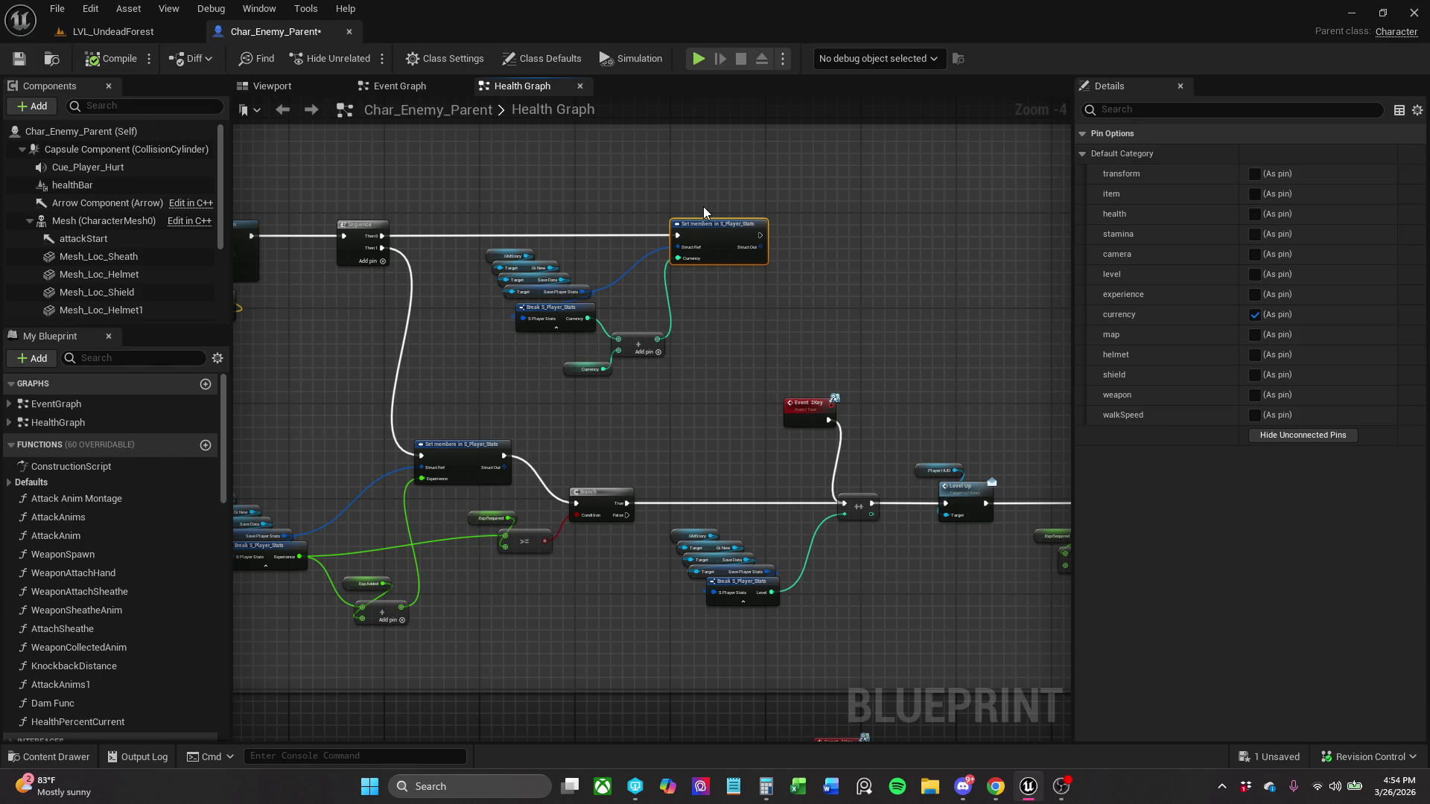
{"action": "scroll", "coordinate": [703, 207], "scroll_direction": "up", "scroll_amount": 1}
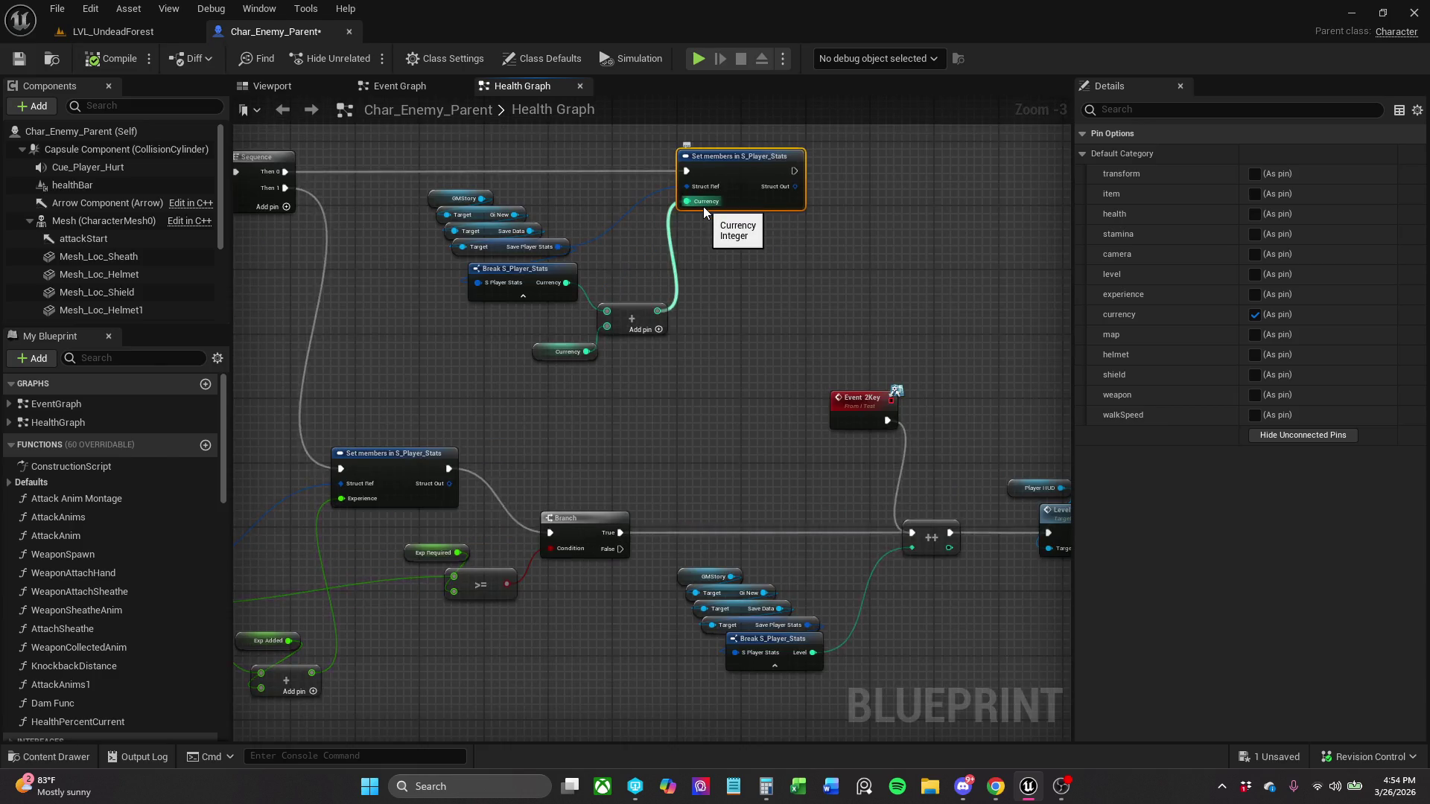
{"action": "scroll", "coordinate": [703, 207], "scroll_direction": "down", "scroll_amount": 1}
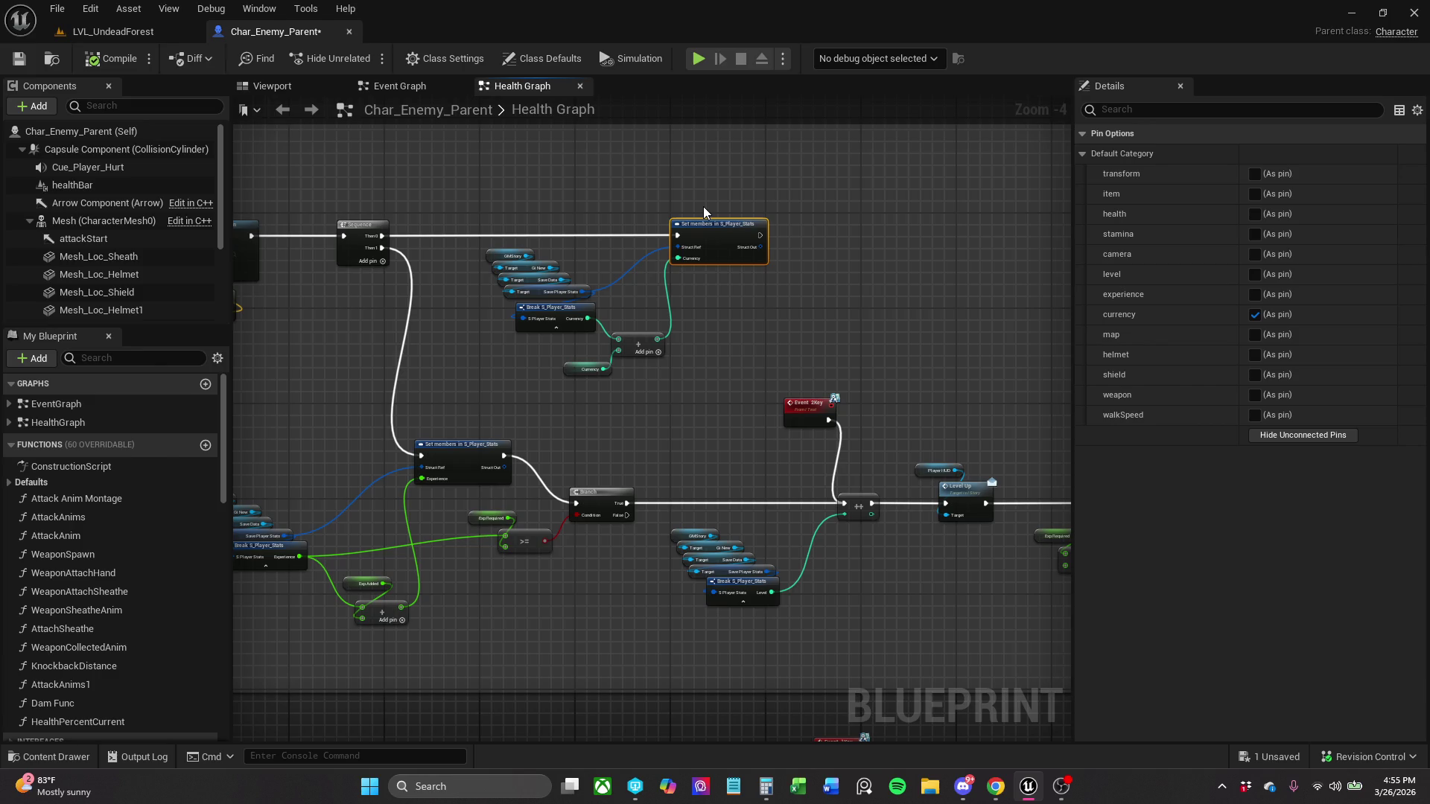
{"action": "scroll", "coordinate": [704, 211], "scroll_direction": "up", "scroll_amount": 1}
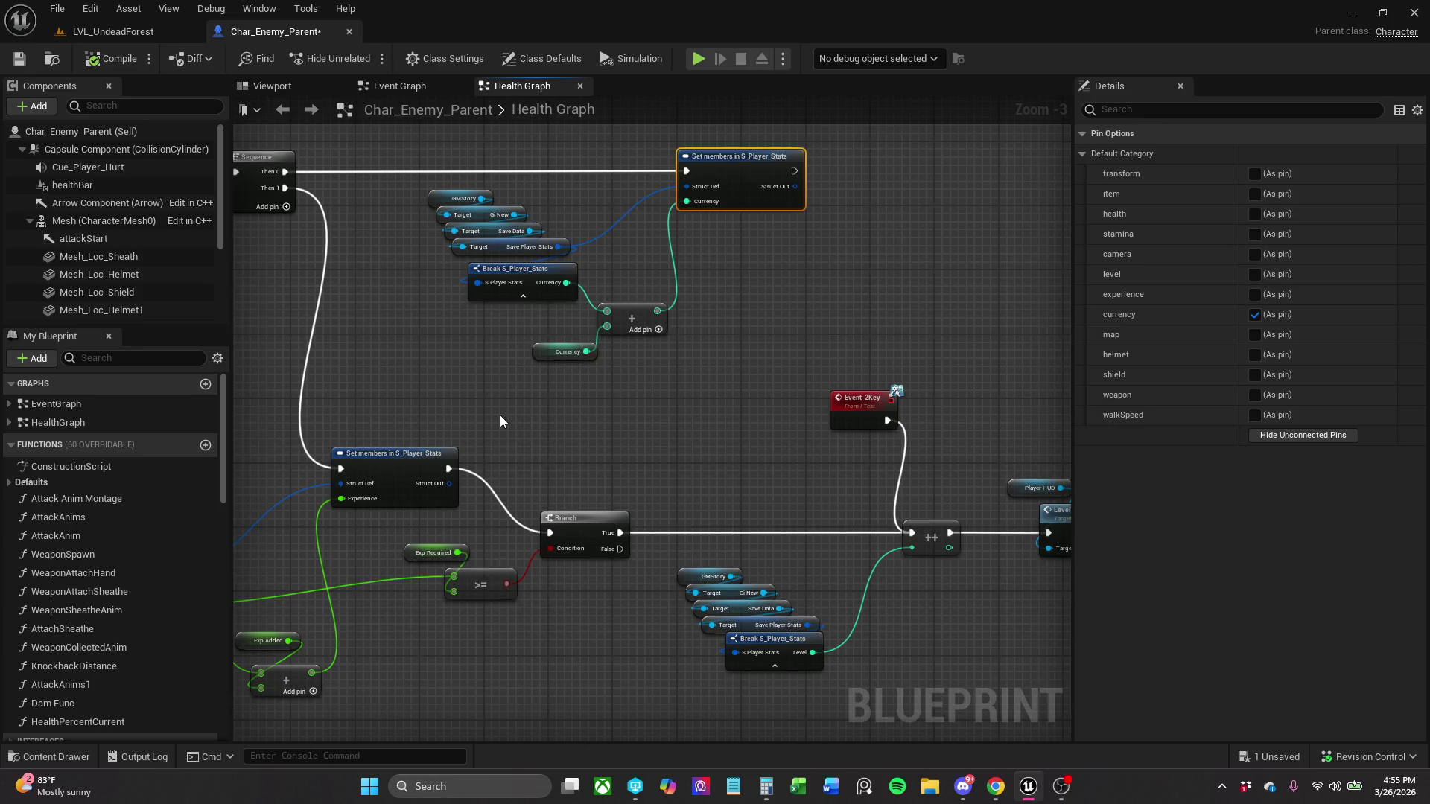
{"action": "left_click", "coordinate": [90, 8]}
- Save all unsaved changes to Char_Enemy_Parent with File > Save All
{"action": "left_click", "coordinate": [52, 7]}
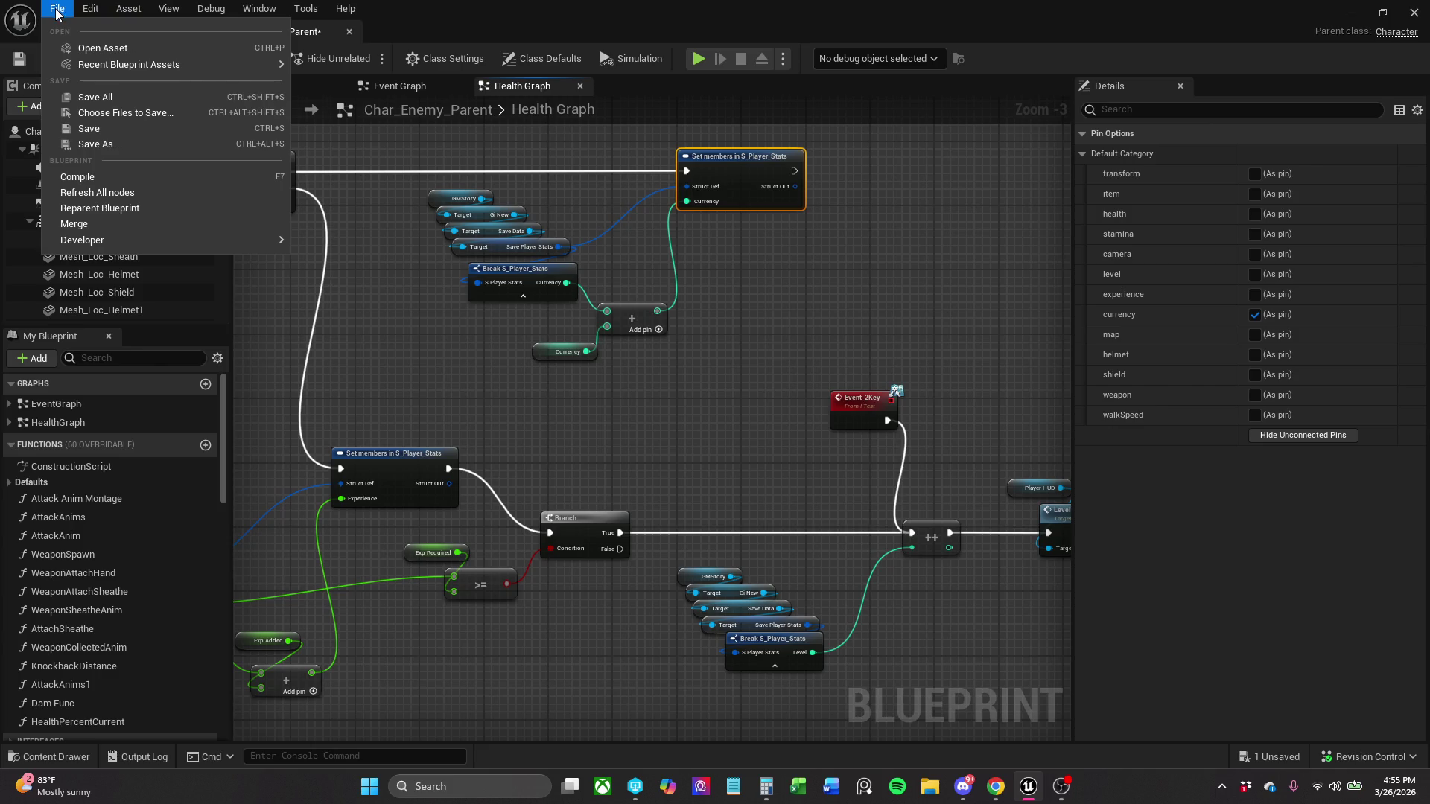
{"action": "left_click", "coordinate": [91, 93]}
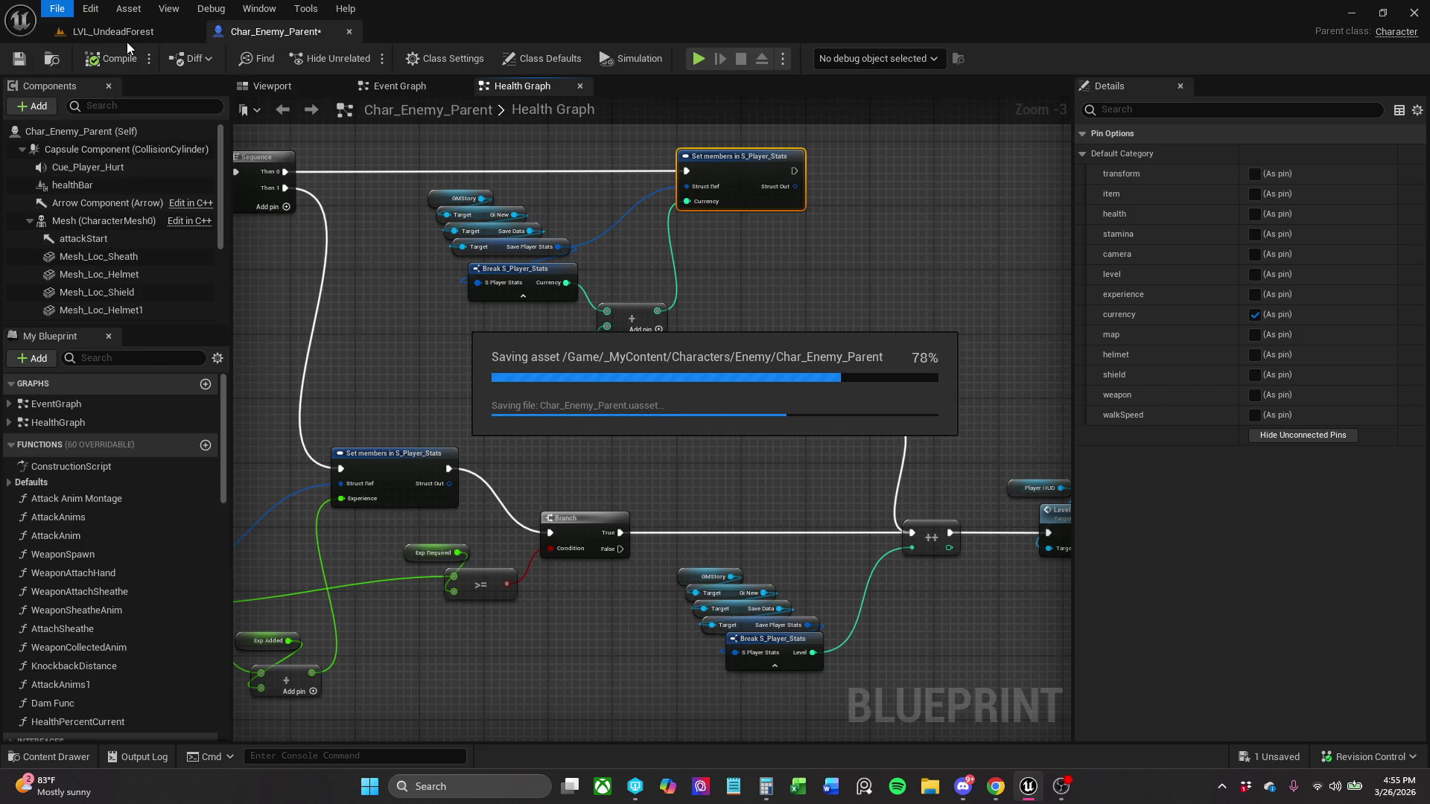
{"action": "mouse_move", "coordinate": [855, 294]}
{"action": "left_mouse_down"}
{"action": "mouse_move", "coordinate": [817, 281]}
{"action": "mouse_move", "coordinate": [810, 306]}
{"action": "left_mouse_up"}
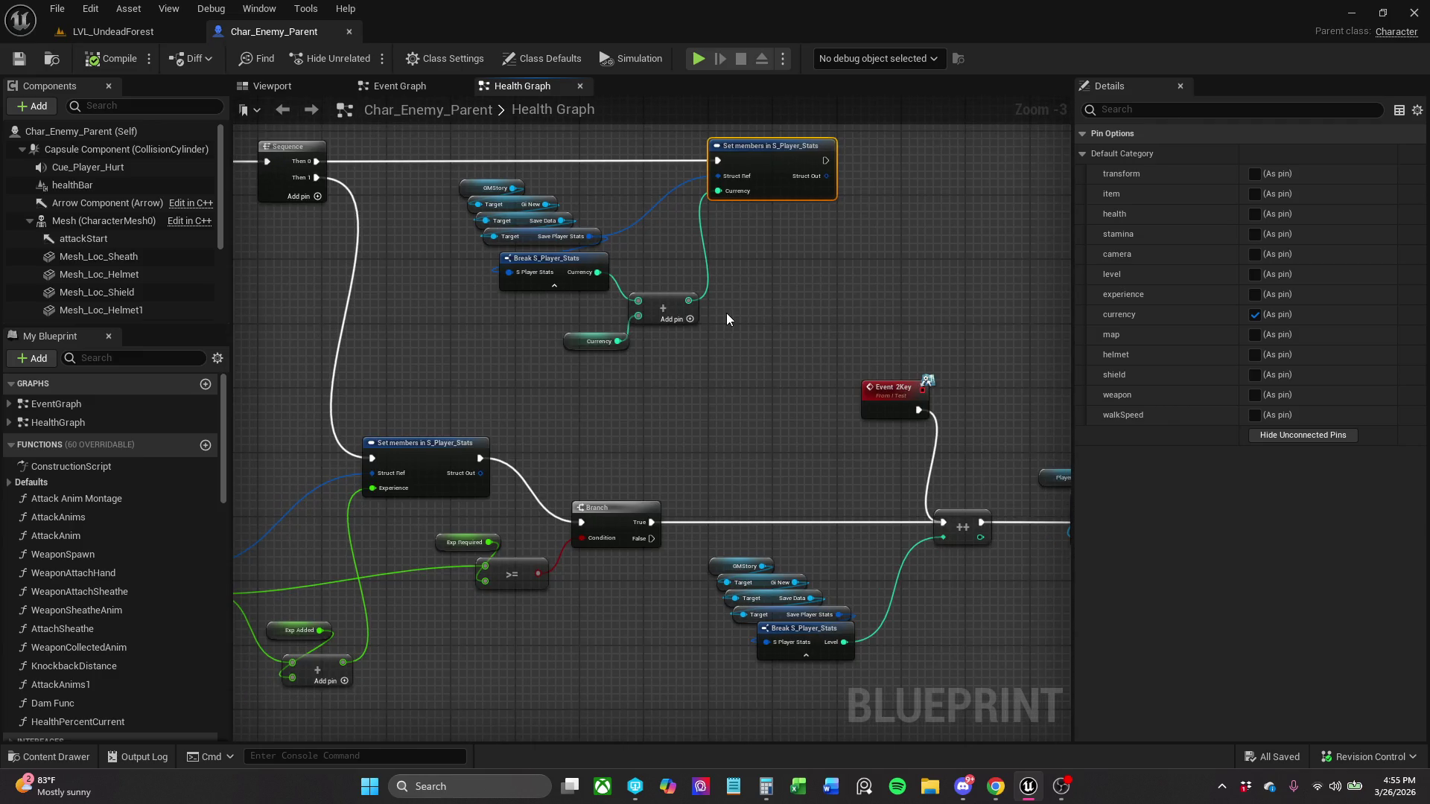
{"action": "left_click", "coordinate": [113, 33]}
{"action": "left_click", "coordinate": [314, 34]}
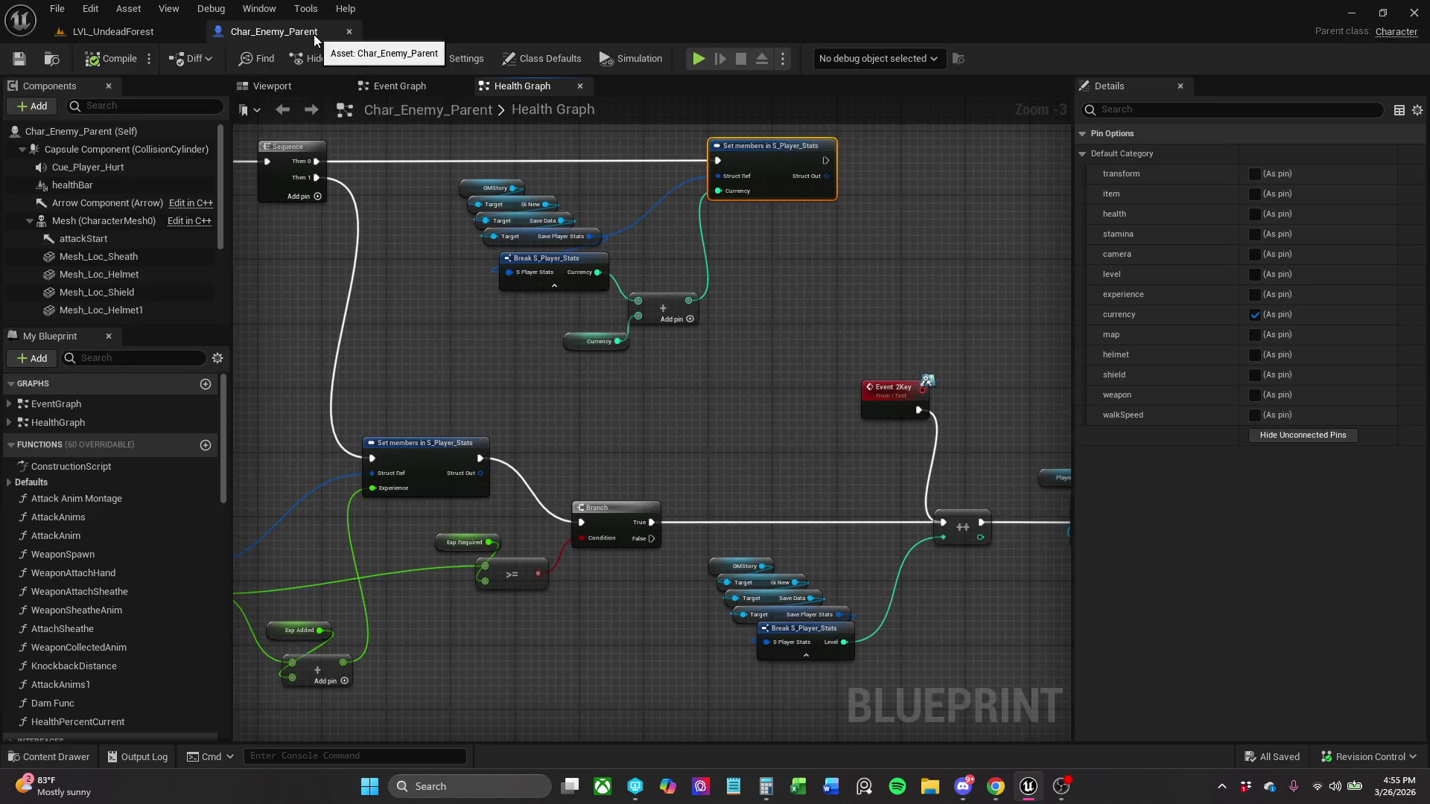
- Show the LVL_UndeadForest level and fly the camera over its navmesh-covered terrain and enemies
{"action": "left_click", "coordinate": [113, 32]}
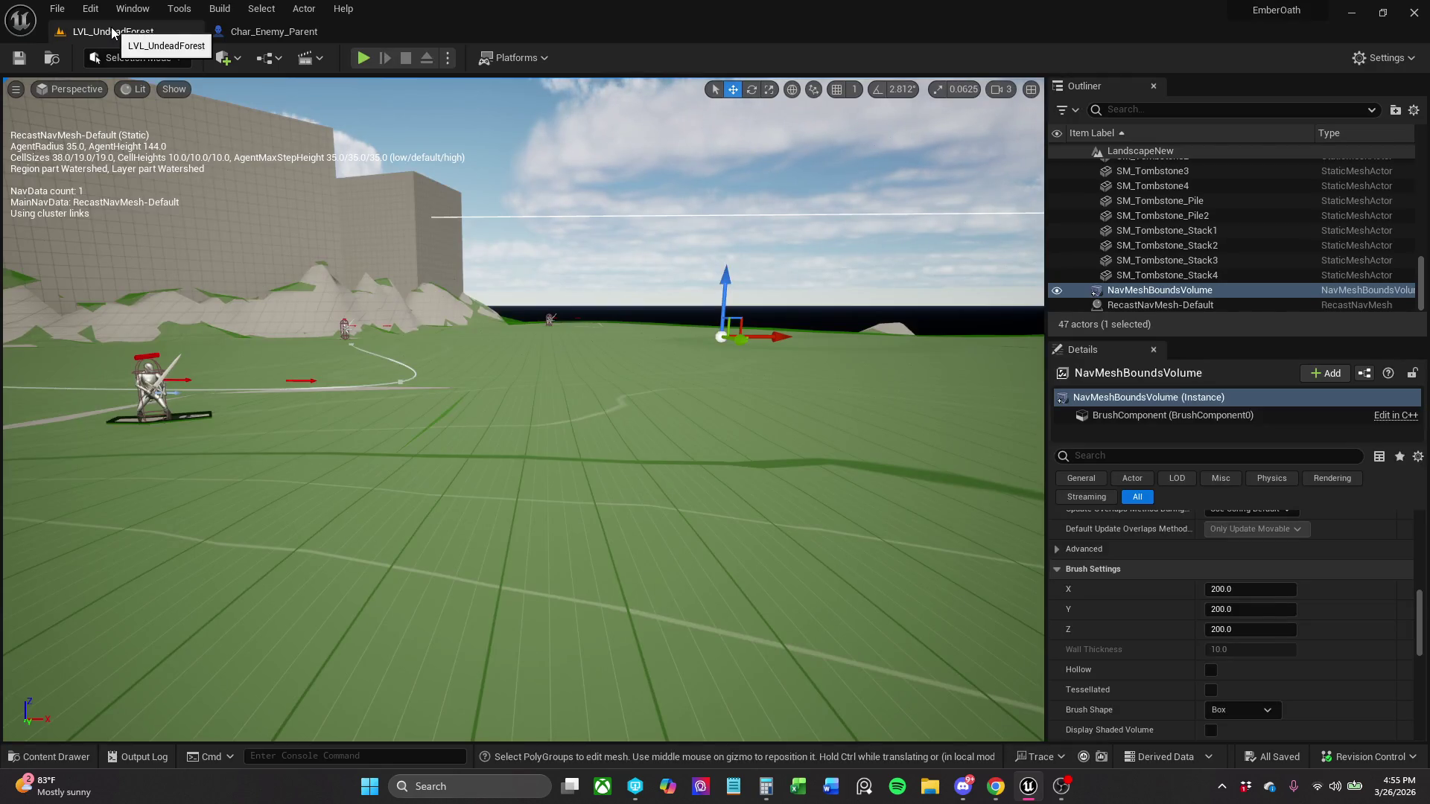
{"action": "left_click_drag", "start_coordinate": [517, 280], "coordinate": [522, 186]}
{"action": "left_click_drag", "start_coordinate": [266, 112], "coordinate": [266, 194]}
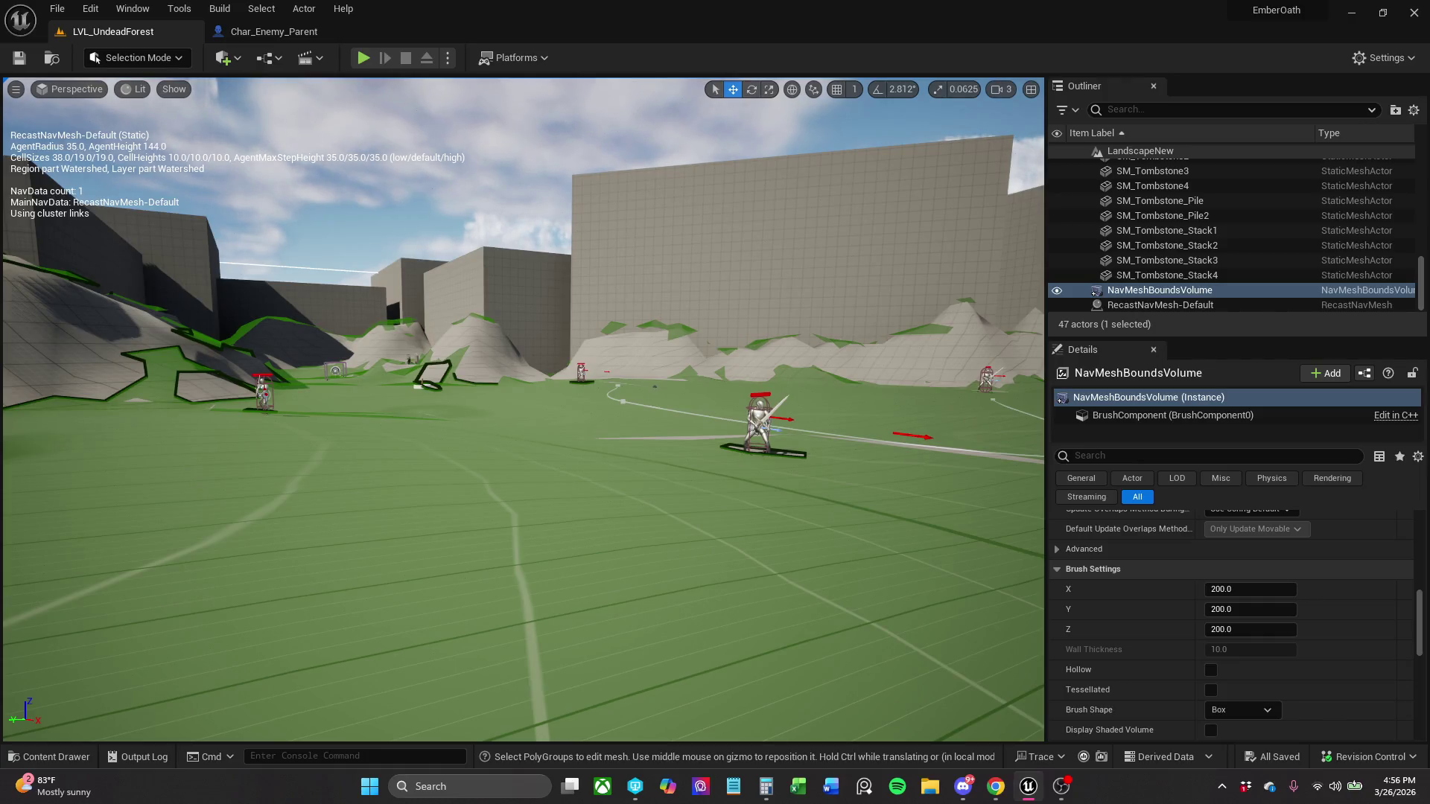
{"action": "left_click_drag", "start_coordinate": [266, 194], "coordinate": [265, 239]}
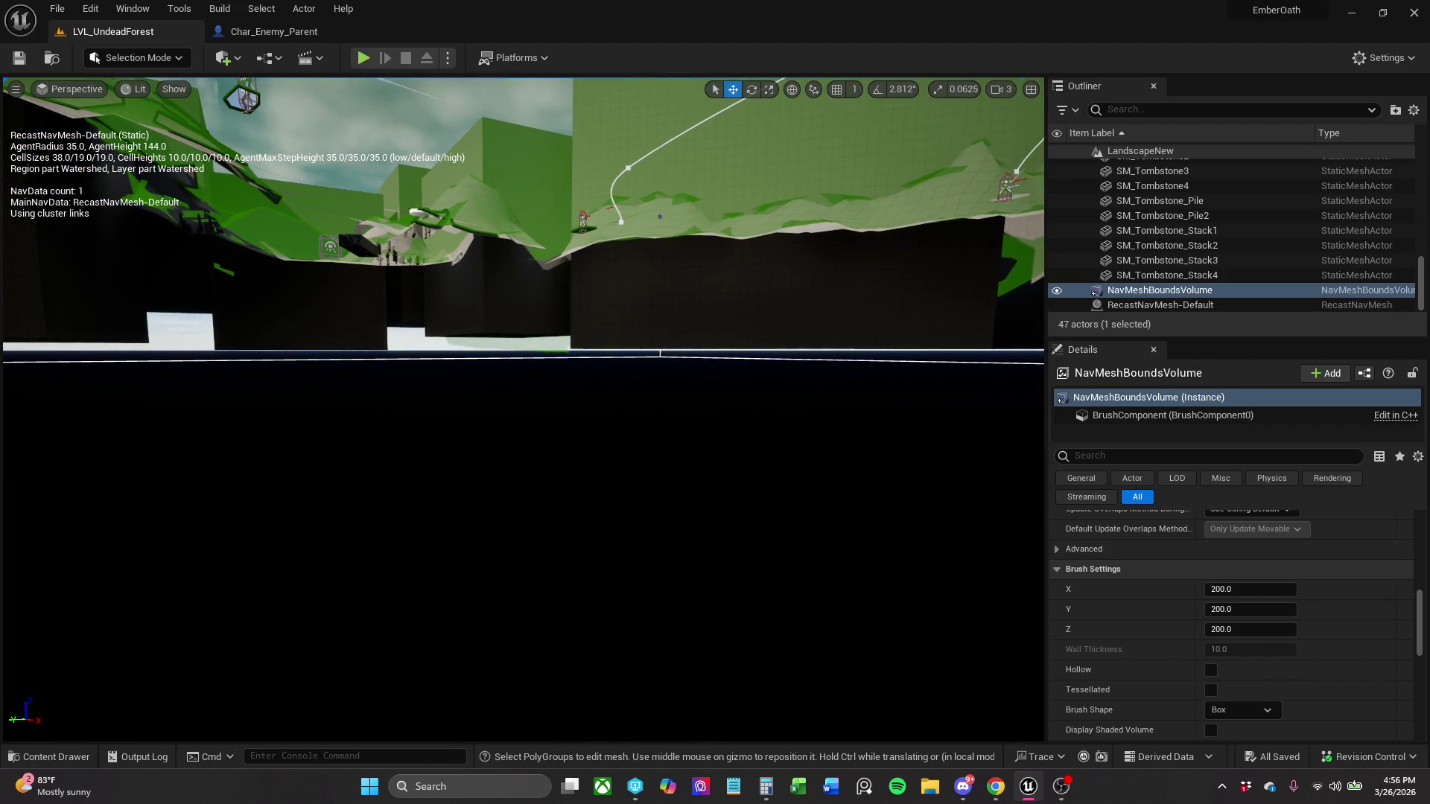